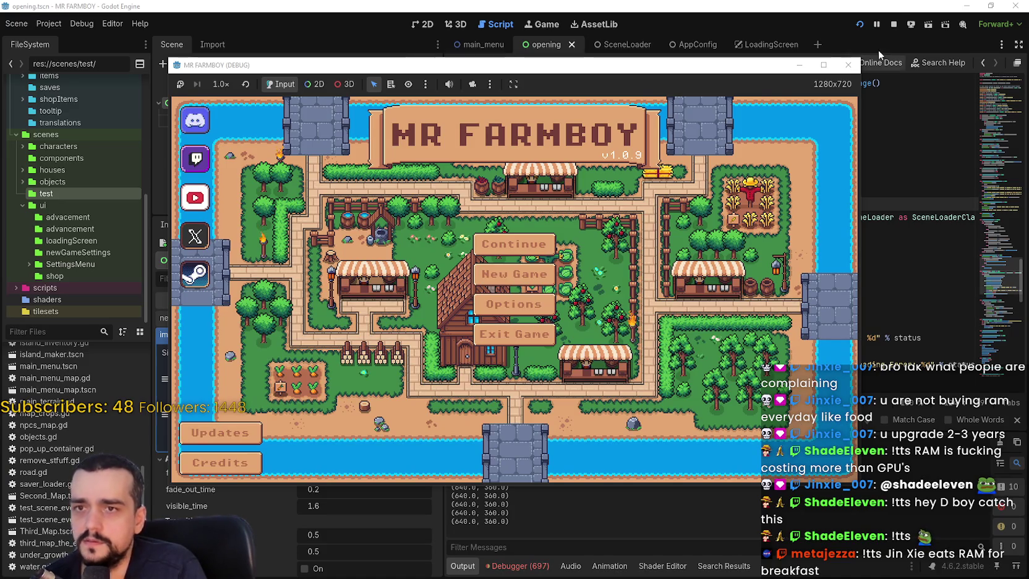
Stop the running game and open the opening.gd script.
{"action": "left_click", "coordinate": [848, 65]}
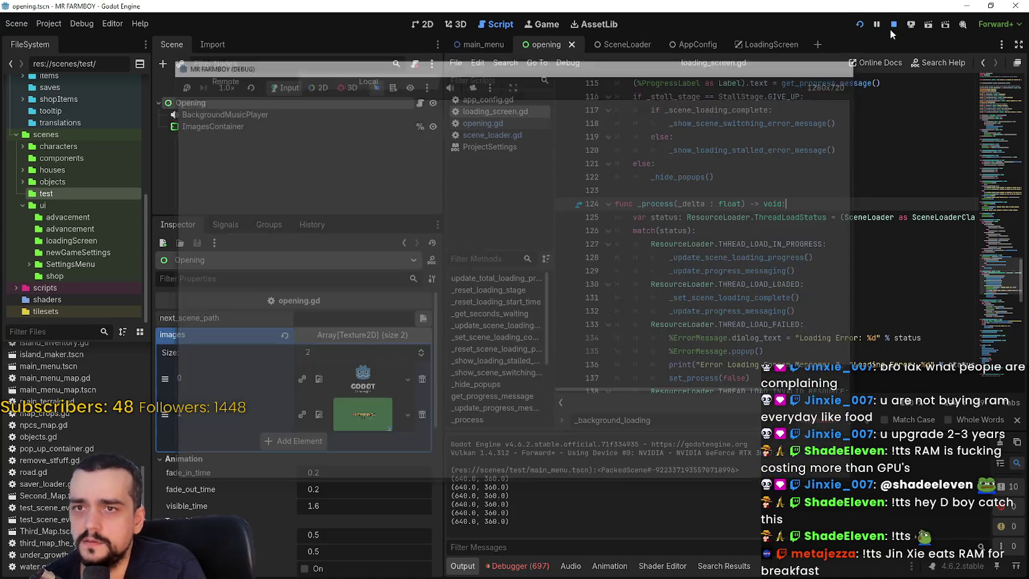
{"action": "scroll", "coordinate": [829, 242], "scroll_direction": "down", "scroll_amount": 5}
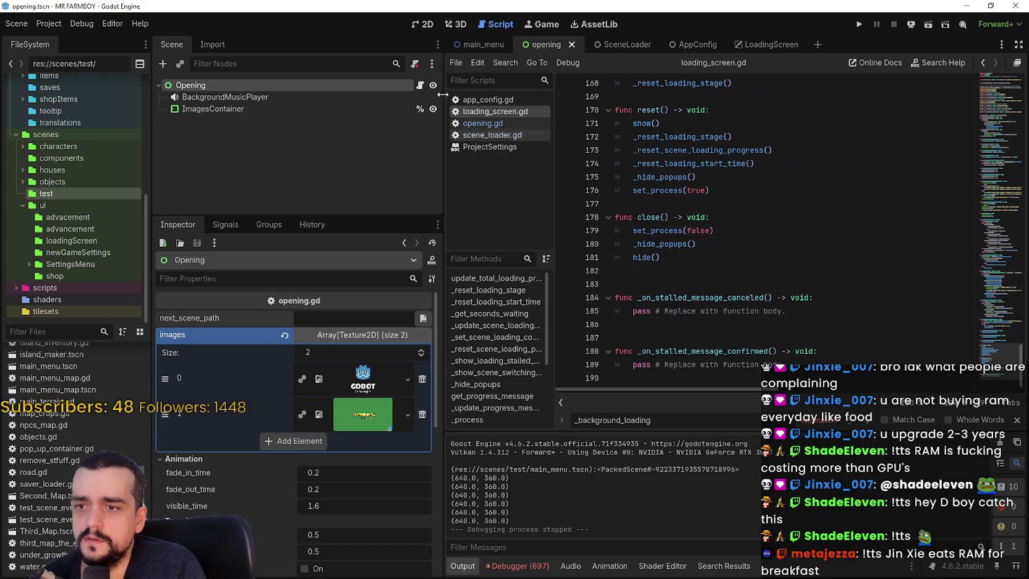
{"action": "left_click", "coordinate": [421, 86]}
{"action": "scroll", "coordinate": [758, 304], "scroll_direction": "down", "scroll_amount": 10}
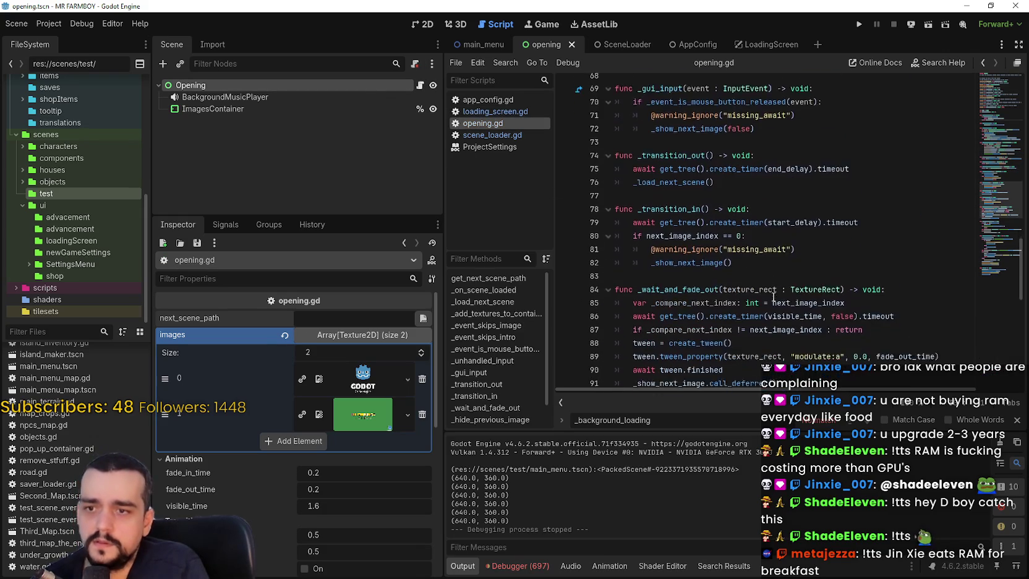
{"action": "scroll", "coordinate": [1006, 282], "scroll_direction": "down", "scroll_amount": 3}
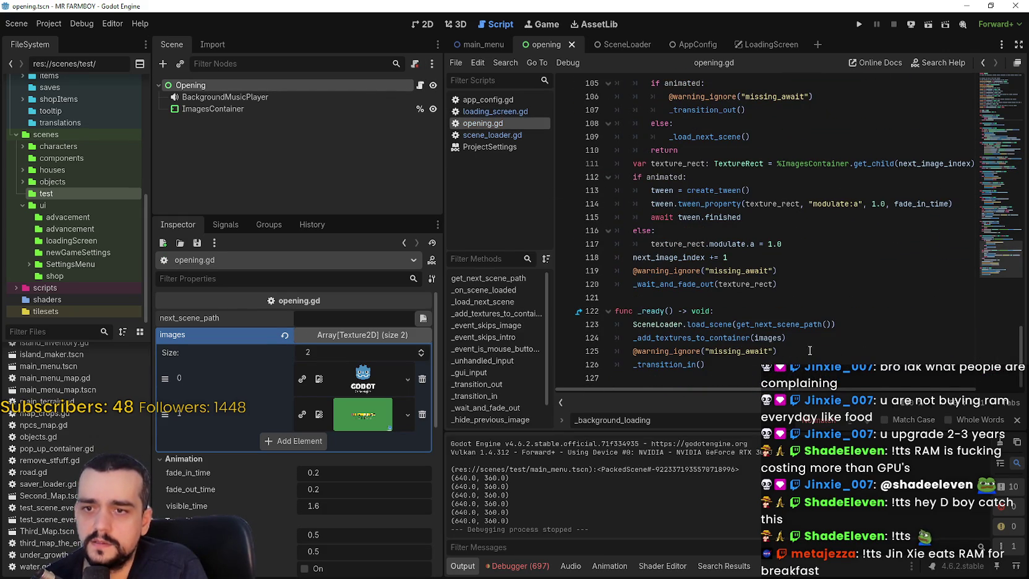
Append ', false' to SceneLoader.load_scene on line 123 and run the game.
{"action": "left_click", "coordinate": [833, 325]}
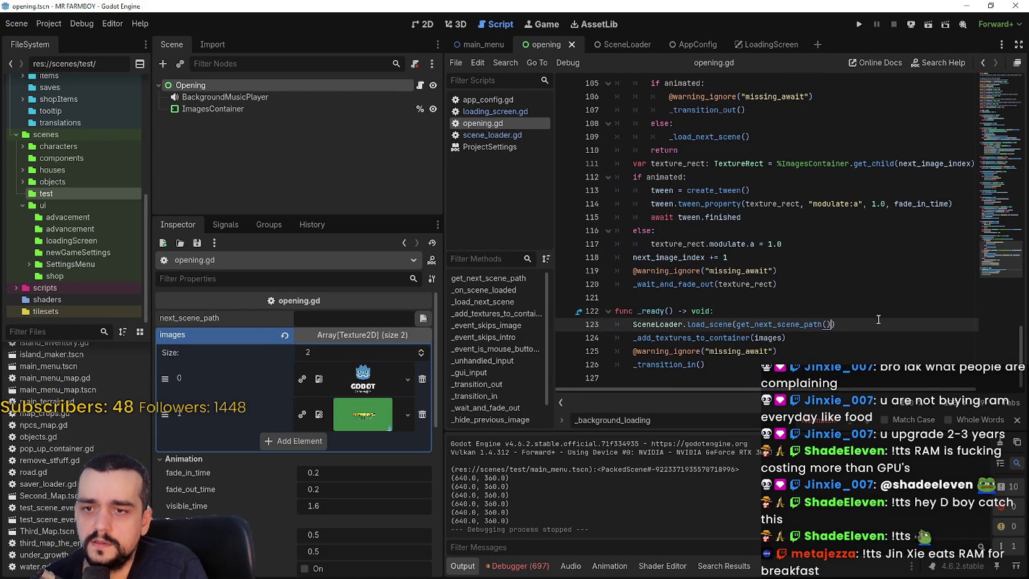
{"action": "left_click", "coordinate": [1015, 419]}
{"action": "key", "text": "Down"}
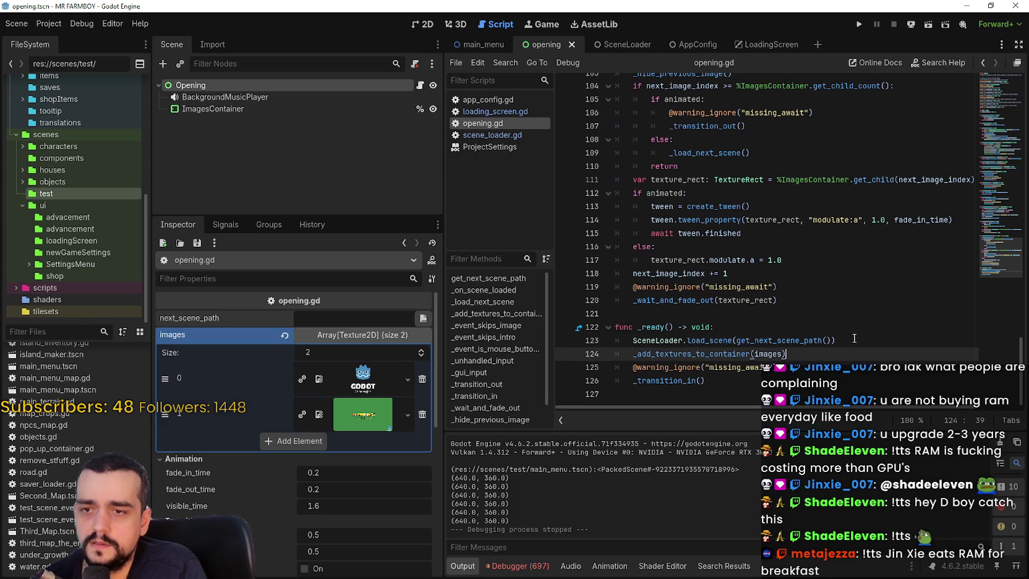
{"action": "left_click", "coordinate": [834, 340]}
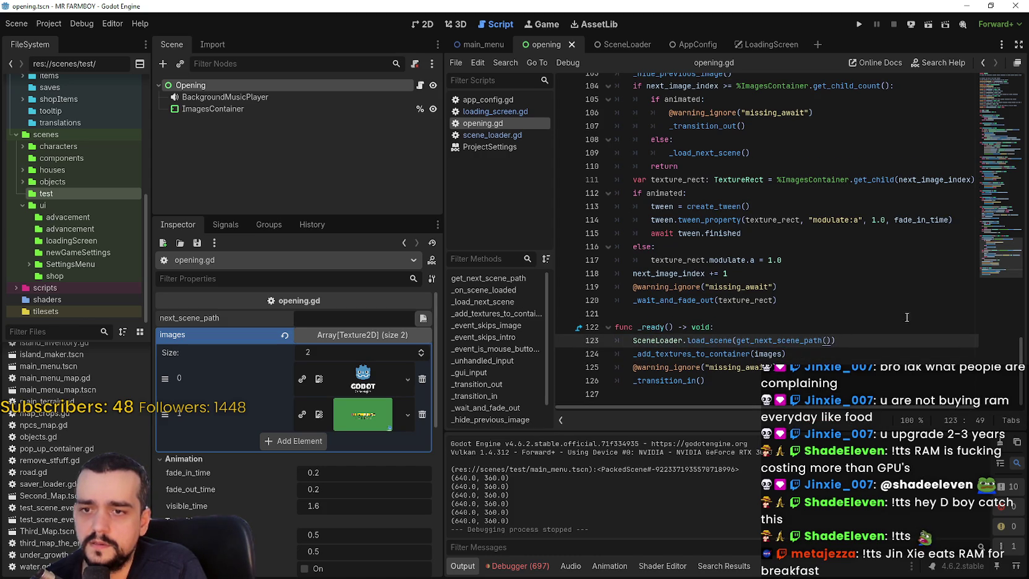
{"action": "type", "text": ", se"}
{"action": "left_click", "coordinate": [860, 23]}
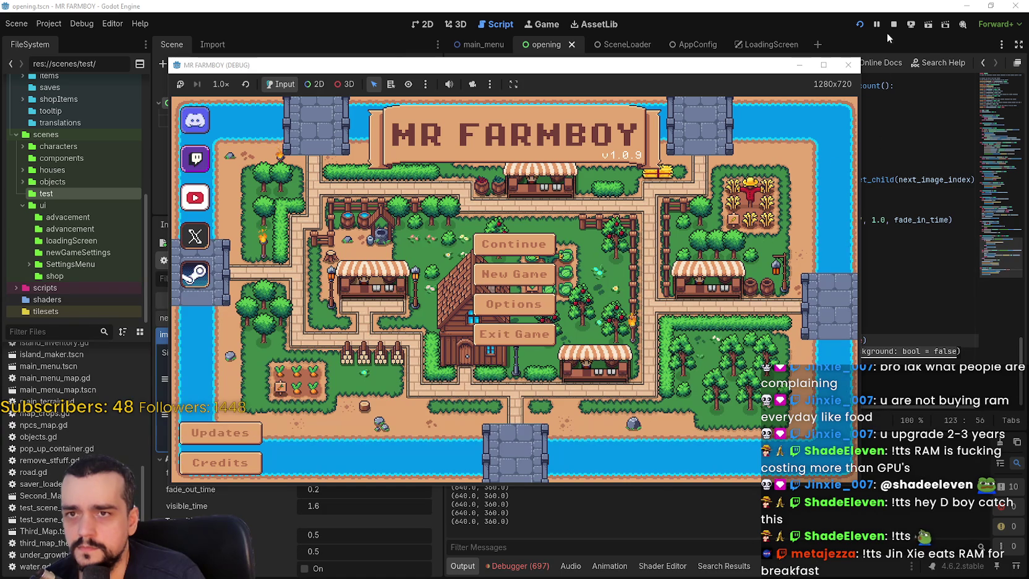
Comment out line 123, paste load_scene after _add_textures_to_container, save, and run.
{"action": "left_click", "coordinate": [893, 25]}
{"action": "left_click_drag", "start_coordinate": [867, 341], "coordinate": [633, 342]}
{"action": "key", "text": "ctrl+k"}
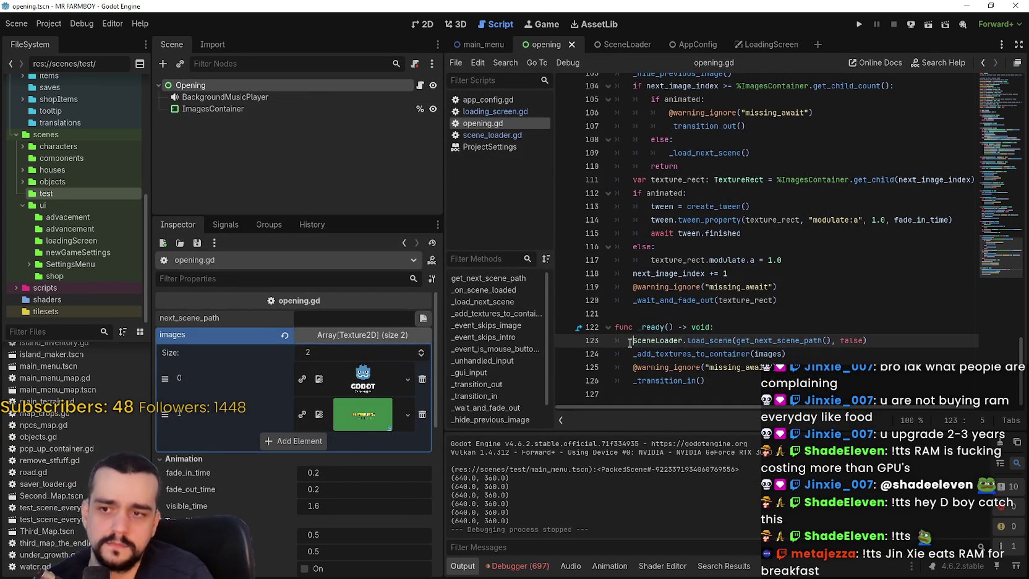
{"action": "left_click", "coordinate": [814, 362]}
{"action": "left_click", "coordinate": [814, 355]}
{"action": "key", "text": "Return"}
{"action": "key", "text": "ctrl+v"}
{"action": "key", "text": "ctrl+s"}
{"action": "left_click", "coordinate": [859, 24]}
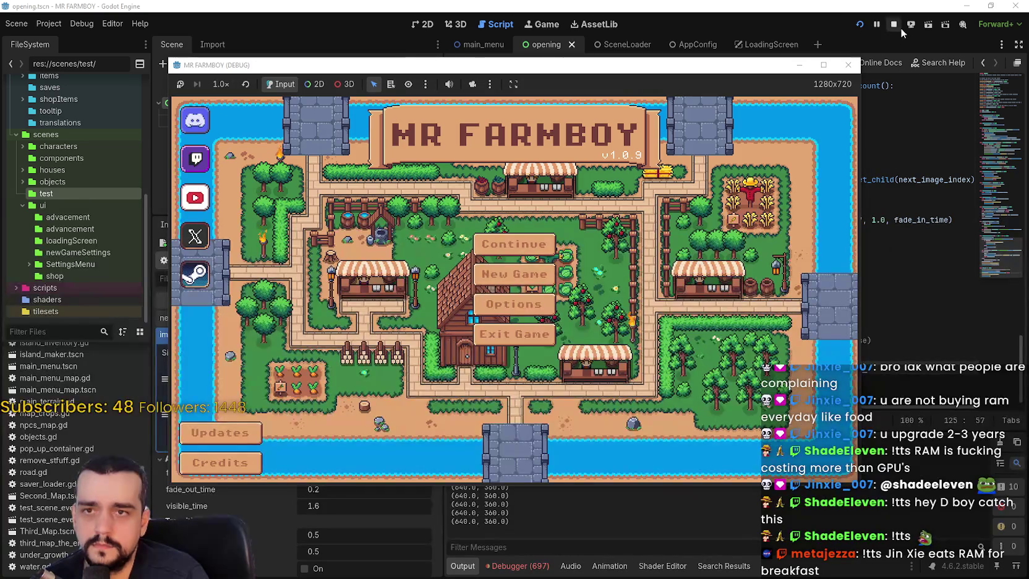
Stop the game, comment out the new load_scene line with #, and rerun.
{"action": "left_click", "coordinate": [894, 24]}
{"action": "left_click", "coordinate": [632, 367]}
{"action": "type", "text": "#SceneLoader.load_scene(get_"}
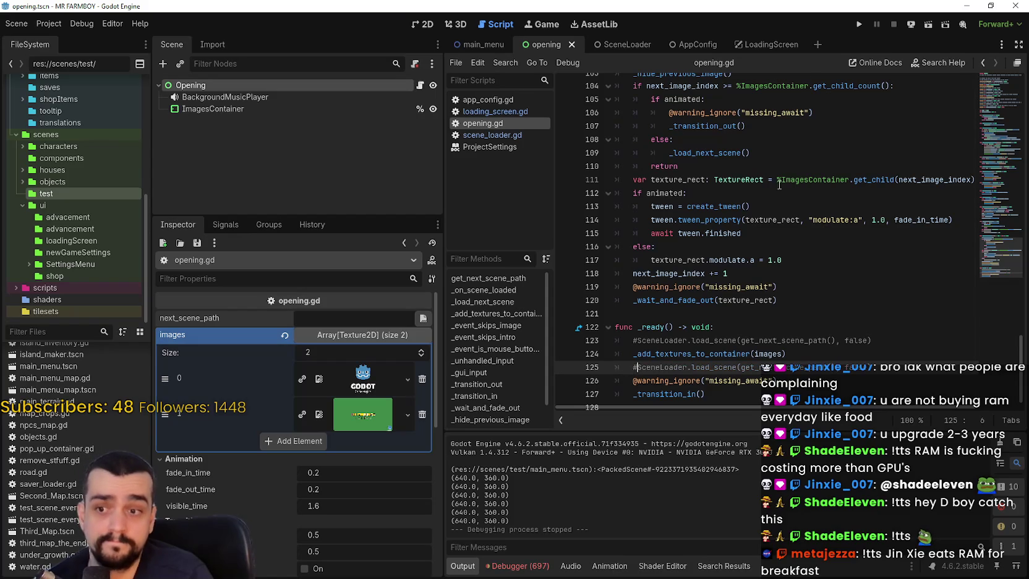
{"action": "left_click", "coordinate": [858, 25]}
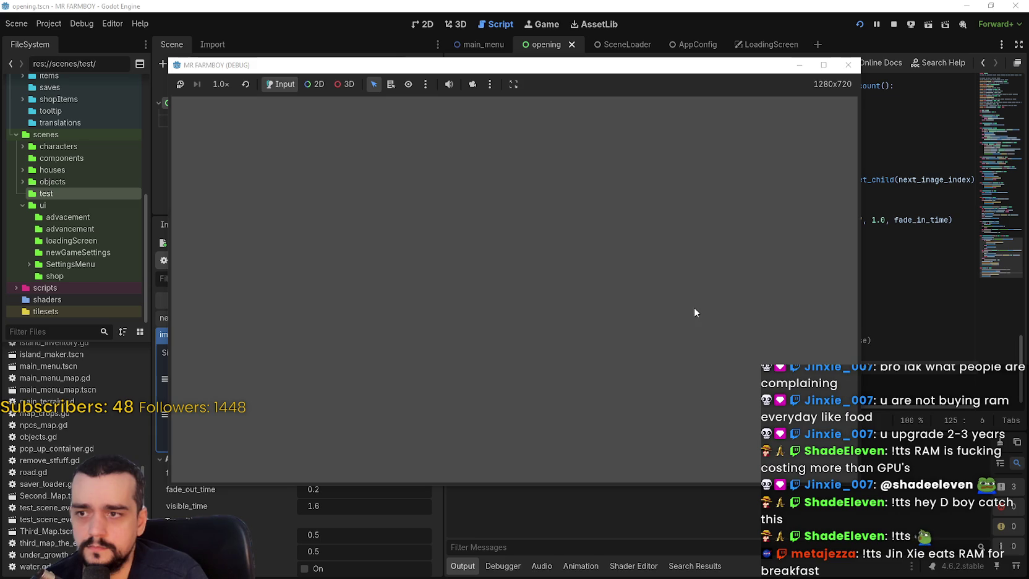
View the running game's live scene tree, then stop the game.
{"action": "left_click", "coordinate": [893, 24]}
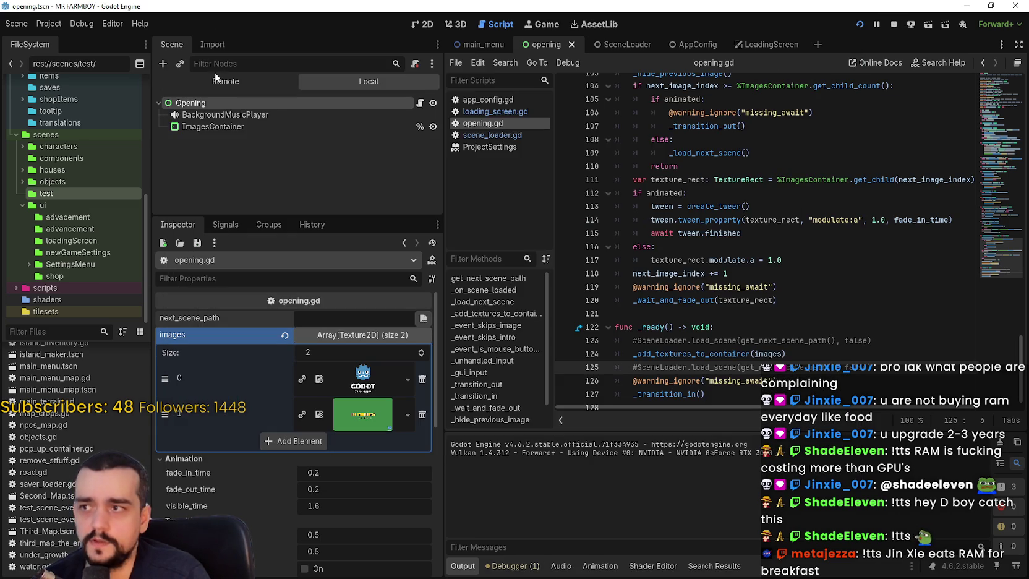
{"action": "left_click", "coordinate": [218, 80]}
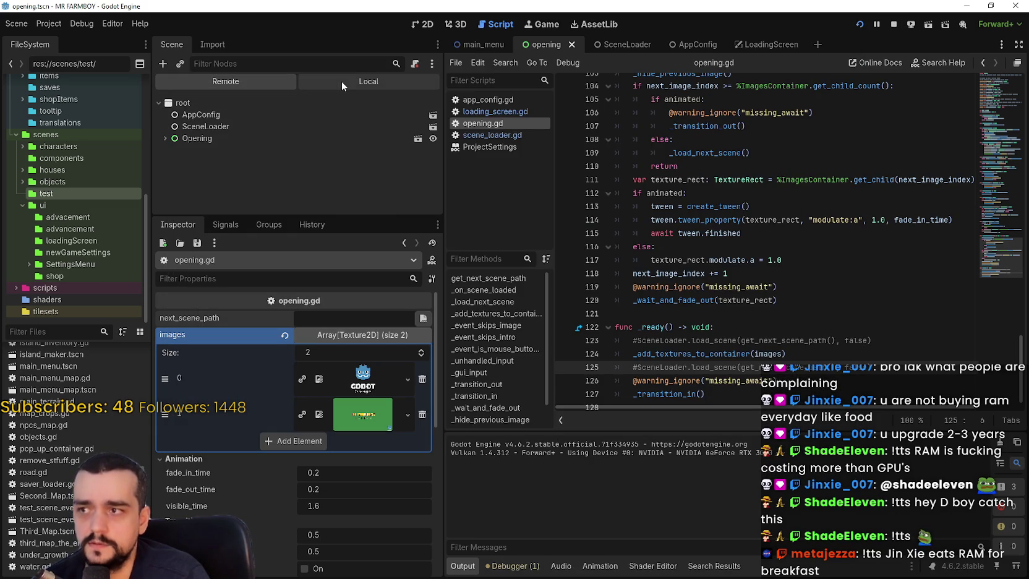
{"action": "left_click", "coordinate": [893, 24]}
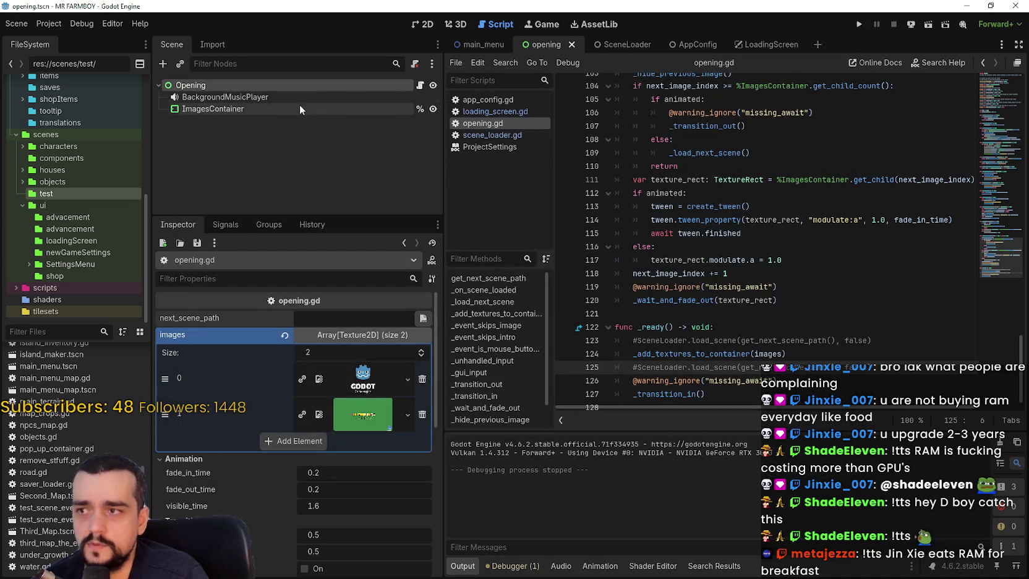
Point next_scene_path to the main menu .tscn in scenes/test and run the game.
{"action": "left_click", "coordinate": [423, 318]}
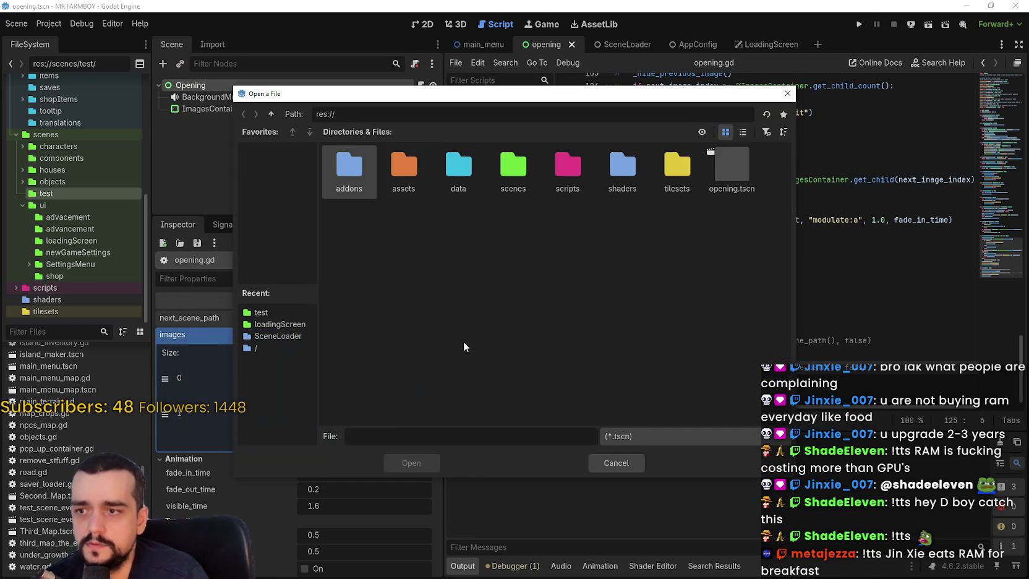
{"action": "double_click", "coordinate": [513, 166]}
{"action": "double_click", "coordinate": [550, 164]}
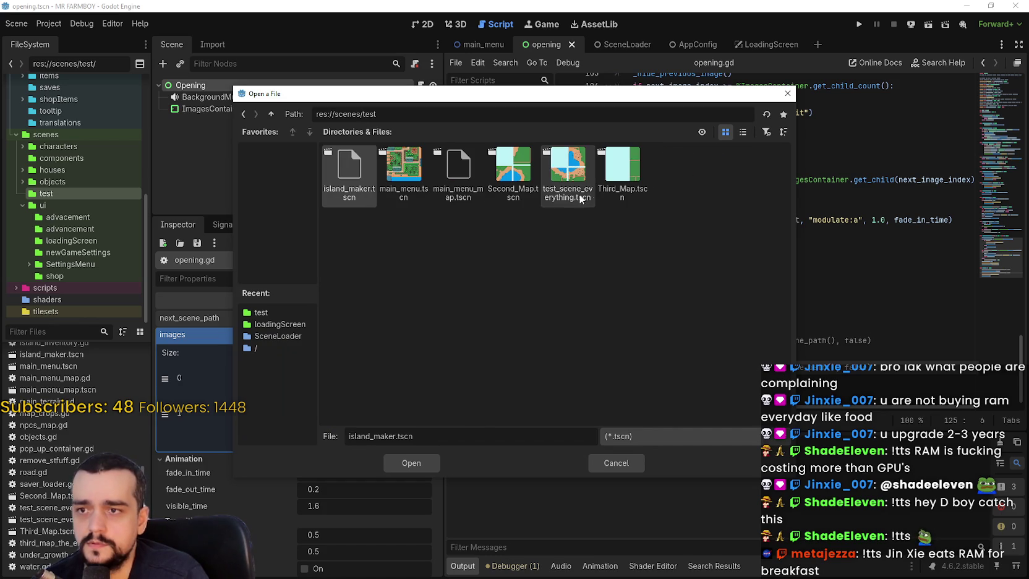
{"action": "left_click", "coordinate": [743, 132]}
{"action": "double_click", "coordinate": [386, 164]}
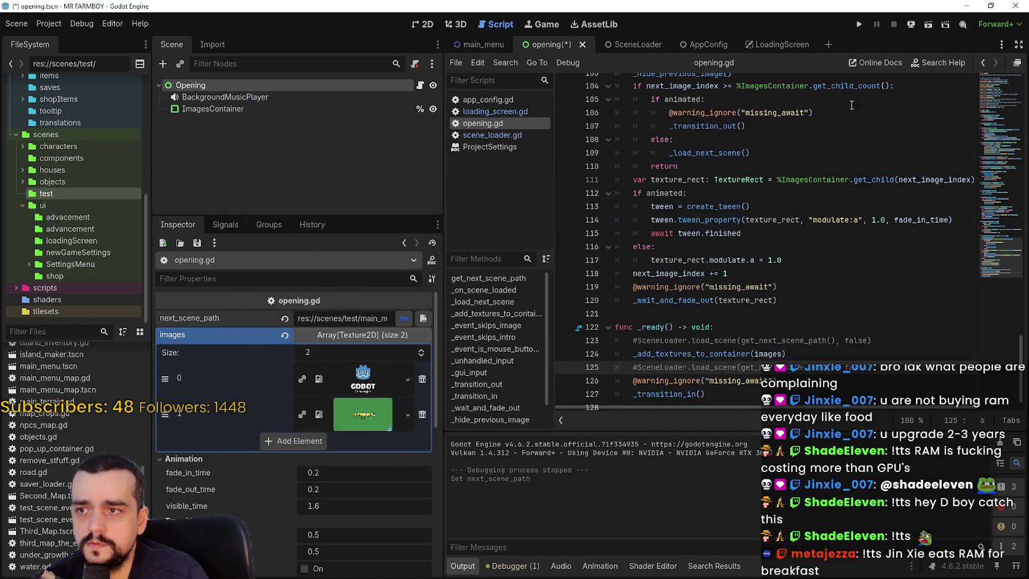
{"action": "left_click", "coordinate": [863, 25]}
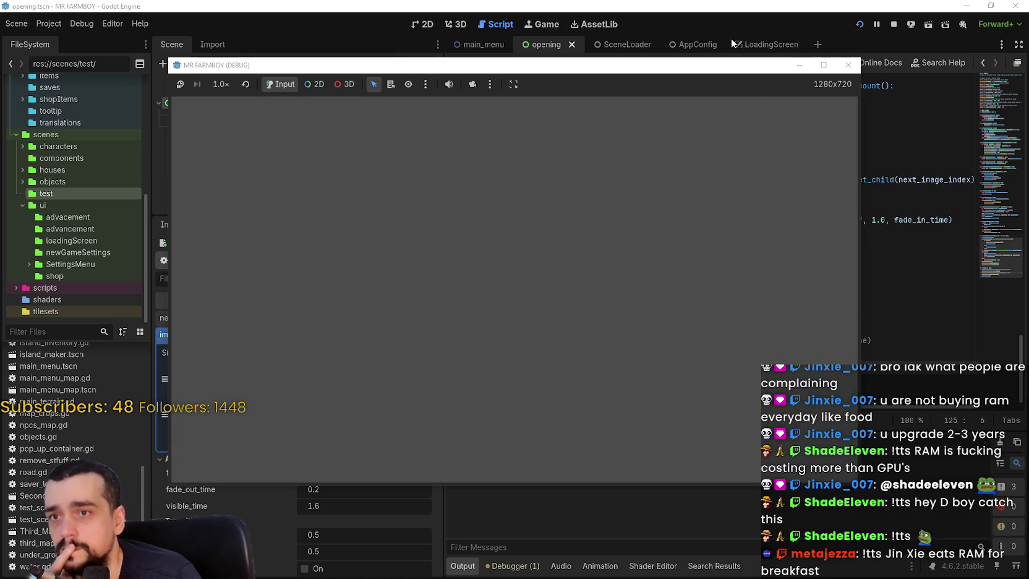
Inspect ImagesContainer, Opening, AppConfig and SceneLoader in the Remote tree, then stop the game.
{"action": "left_click", "coordinate": [281, 95]}
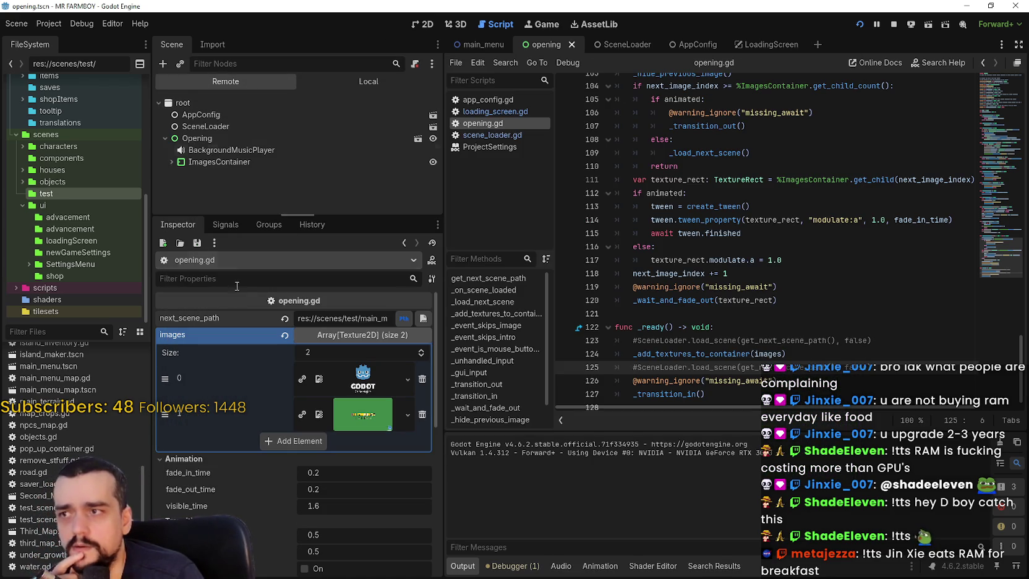
{"action": "left_click", "coordinate": [226, 162]}
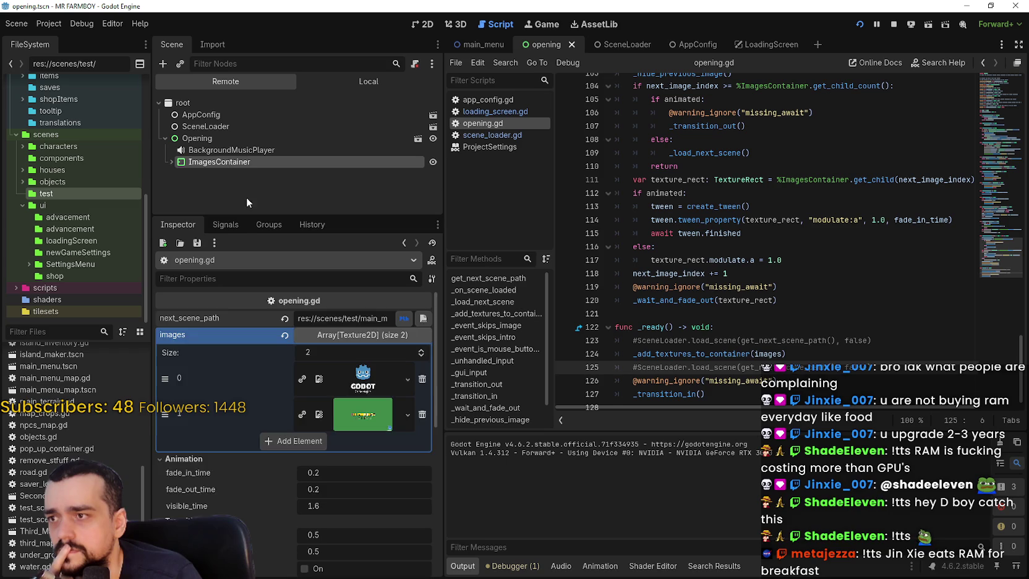
{"action": "left_click", "coordinate": [188, 134]}
{"action": "left_click", "coordinate": [205, 115]}
{"action": "left_click", "coordinate": [209, 127]}
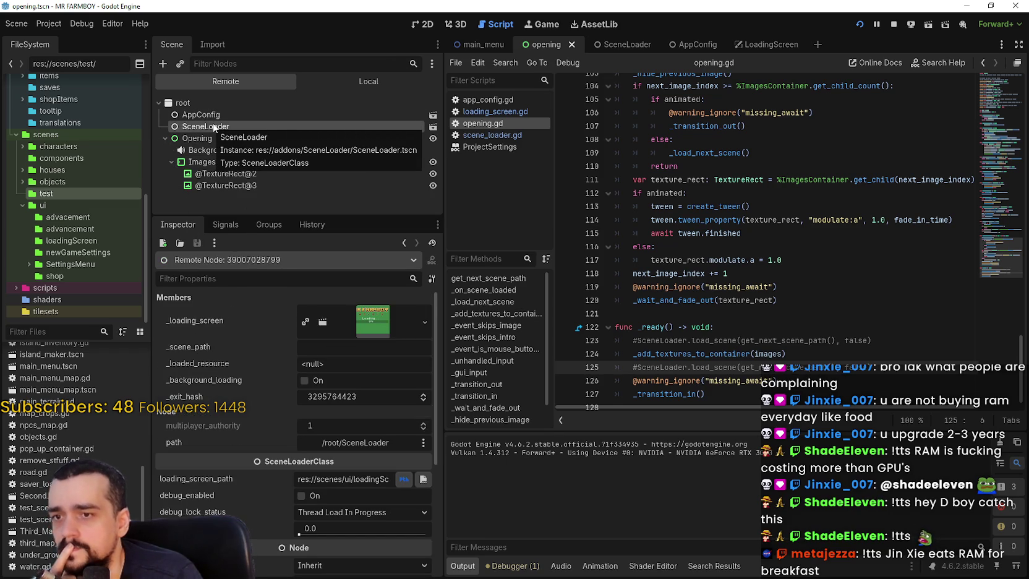
{"action": "left_click", "coordinate": [893, 24]}
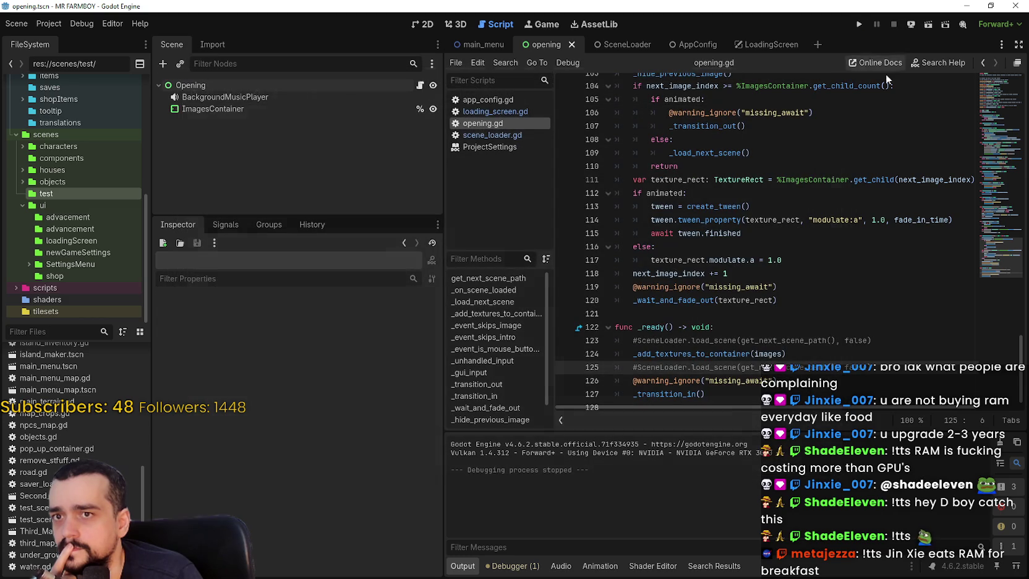
{"action": "left_click", "coordinate": [829, 354]}
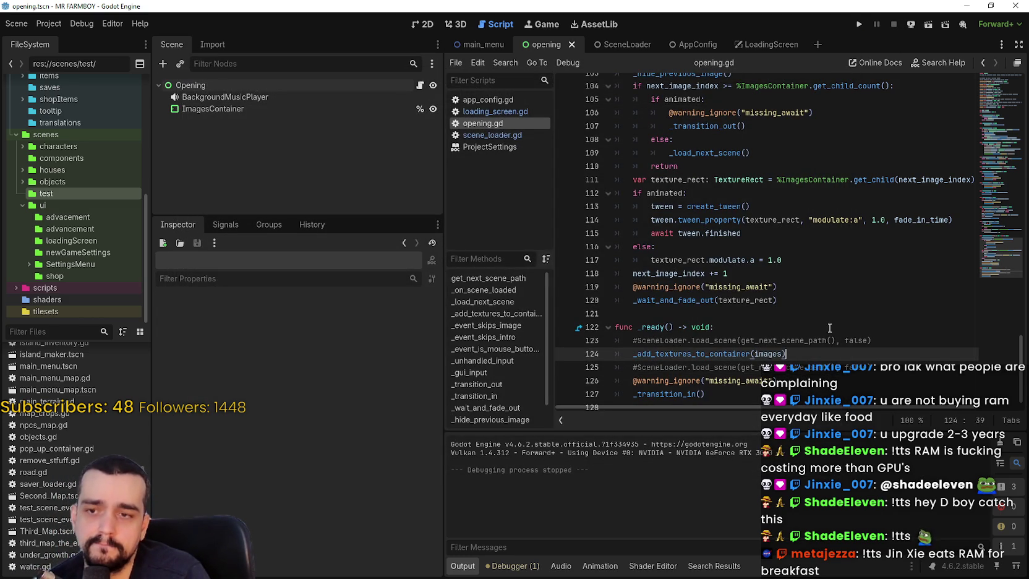
Jump to the _transition_in definition and look over the _load_next_scene call on line 35.
{"action": "left_click", "coordinate": [636, 369]}
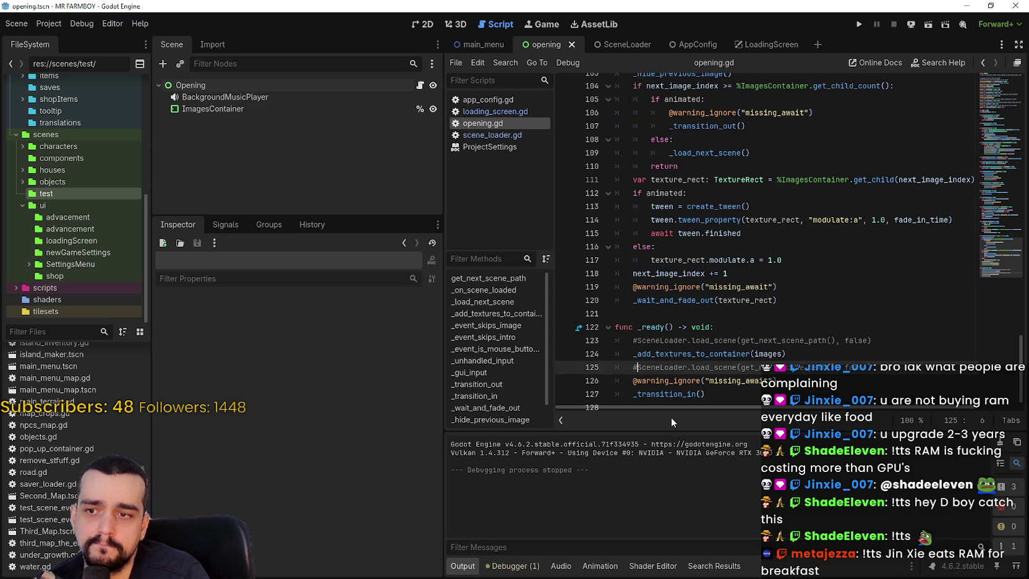
{"action": "scroll", "coordinate": [668, 396], "scroll_direction": "down", "scroll_amount": 1}
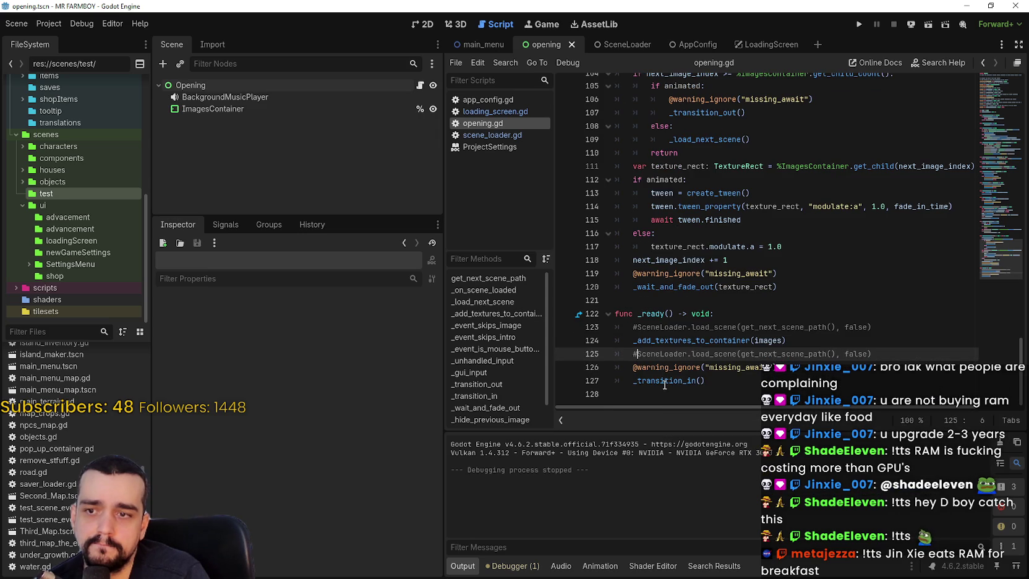
{"action": "right_click", "coordinate": [665, 383]}
{"action": "left_click", "coordinate": [721, 505]}
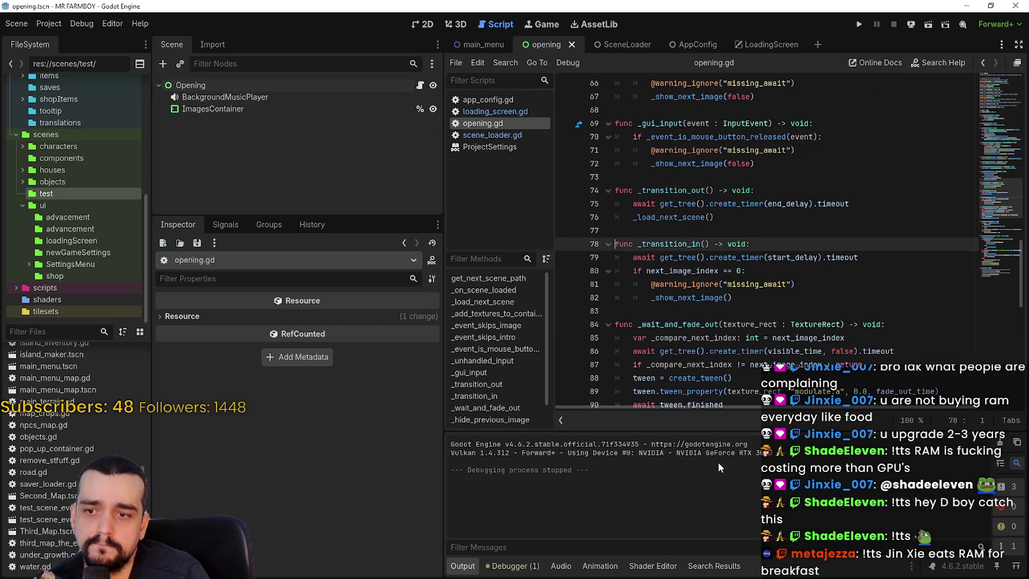
{"action": "left_click", "coordinate": [817, 299]}
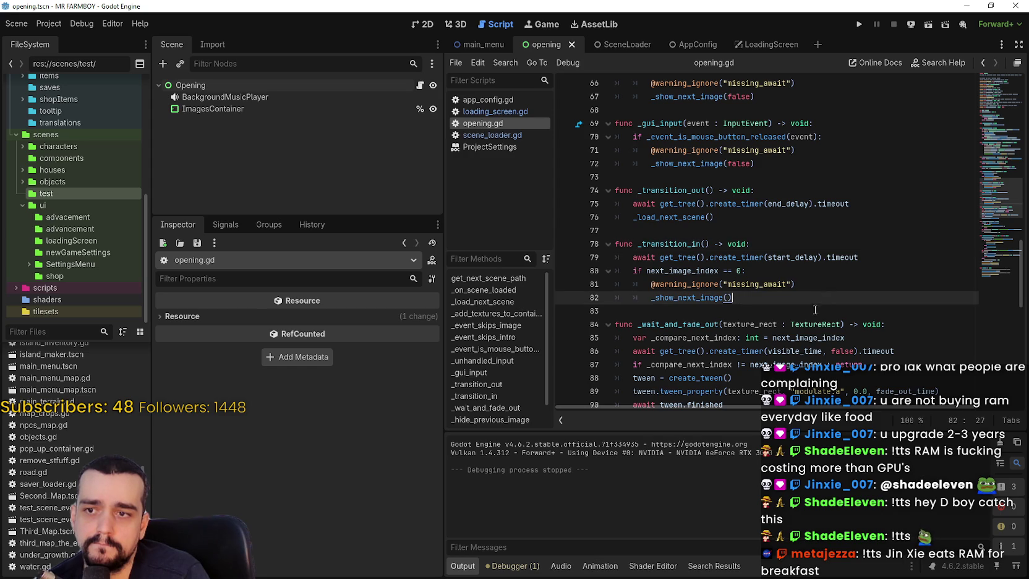
{"action": "scroll", "coordinate": [813, 308], "scroll_direction": "up", "scroll_amount": 9}
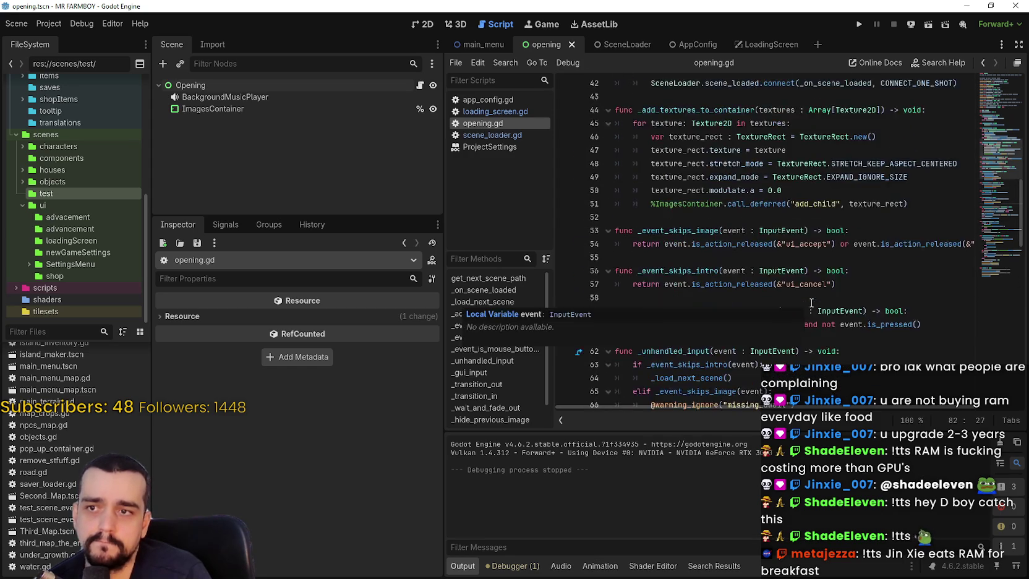
{"action": "scroll", "coordinate": [811, 302], "scroll_direction": "up", "scroll_amount": 3}
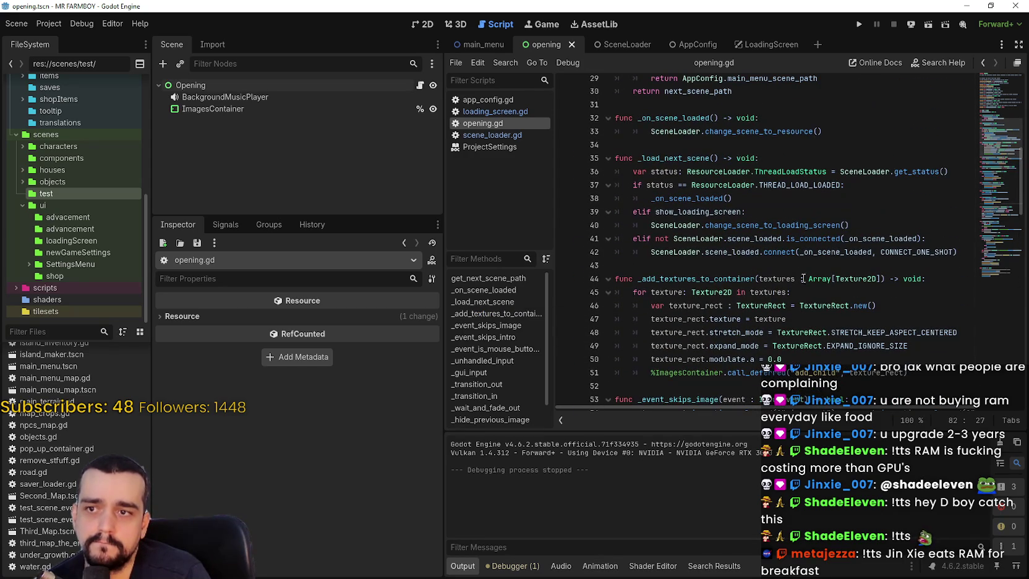
{"action": "double_click", "coordinate": [683, 157]}
{"action": "scroll", "coordinate": [718, 277], "scroll_direction": "up", "scroll_amount": 1}
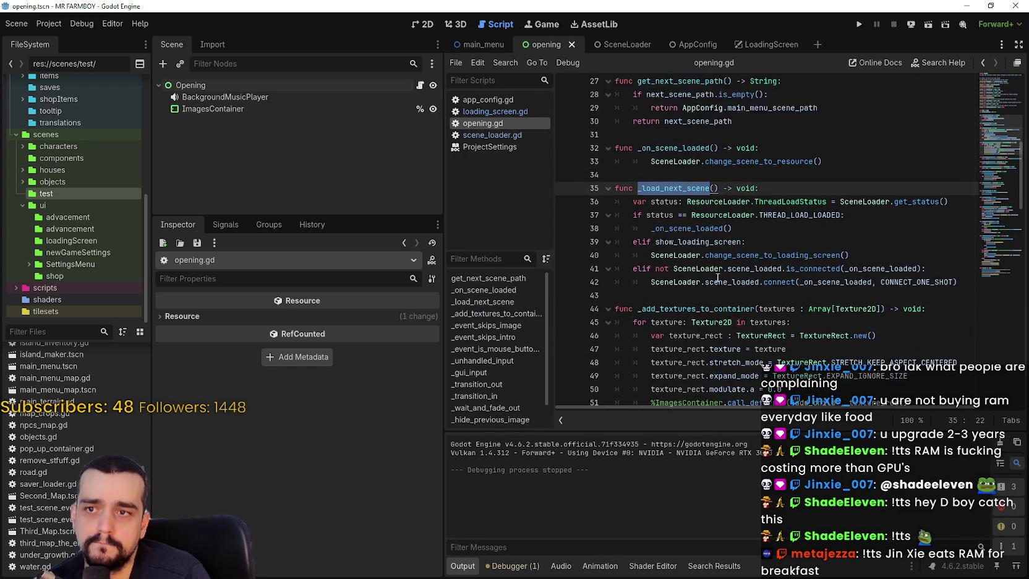
{"action": "scroll", "coordinate": [718, 277], "scroll_direction": "up", "scroll_amount": 1}
{"action": "scroll", "coordinate": [705, 260], "scroll_direction": "down", "scroll_amount": 2}
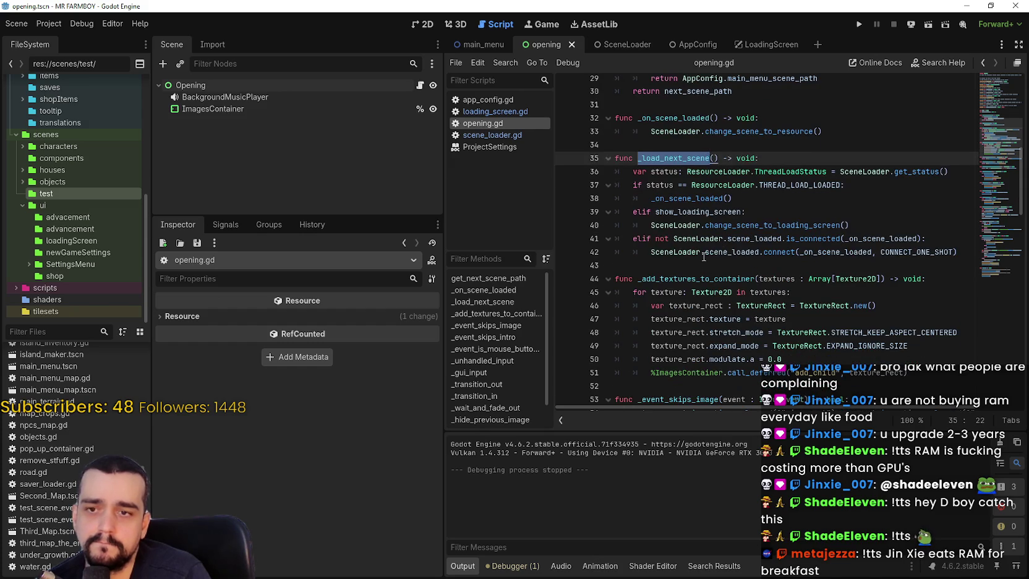
{"action": "left_click", "coordinate": [688, 264]}
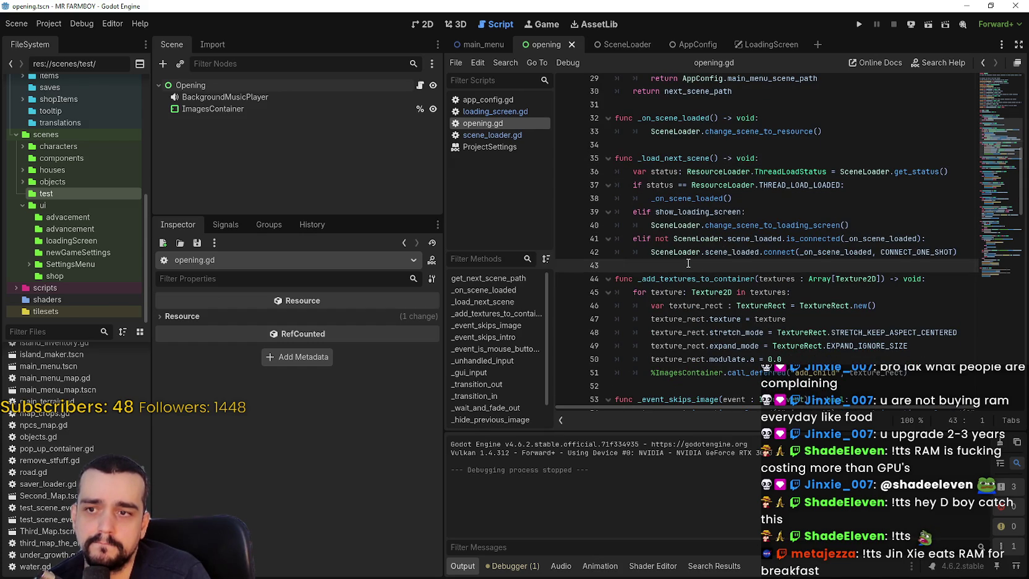
Examine the show_loading_screen flag and scroll down through the opening script.
{"action": "double_click", "coordinate": [701, 211]}
{"action": "scroll", "coordinate": [717, 259], "scroll_direction": "down", "scroll_amount": 4}
{"action": "left_click", "coordinate": [705, 229]}
{"action": "scroll", "coordinate": [703, 259], "scroll_direction": "down", "scroll_amount": 4}
{"action": "scroll", "coordinate": [704, 258], "scroll_direction": "down", "scroll_amount": 2}
{"action": "left_click", "coordinate": [705, 227]}
{"action": "scroll", "coordinate": [717, 266], "scroll_direction": "down", "scroll_amount": 3}
{"action": "scroll", "coordinate": [741, 284], "scroll_direction": "down", "scroll_amount": 1}
{"action": "left_click", "coordinate": [737, 283]}
{"action": "scroll", "coordinate": [737, 286], "scroll_direction": "down", "scroll_amount": 2}
{"action": "left_click", "coordinate": [732, 329]}
{"action": "left_click", "coordinate": [732, 306]}
{"action": "scroll", "coordinate": [721, 313], "scroll_direction": "down", "scroll_amount": 5}
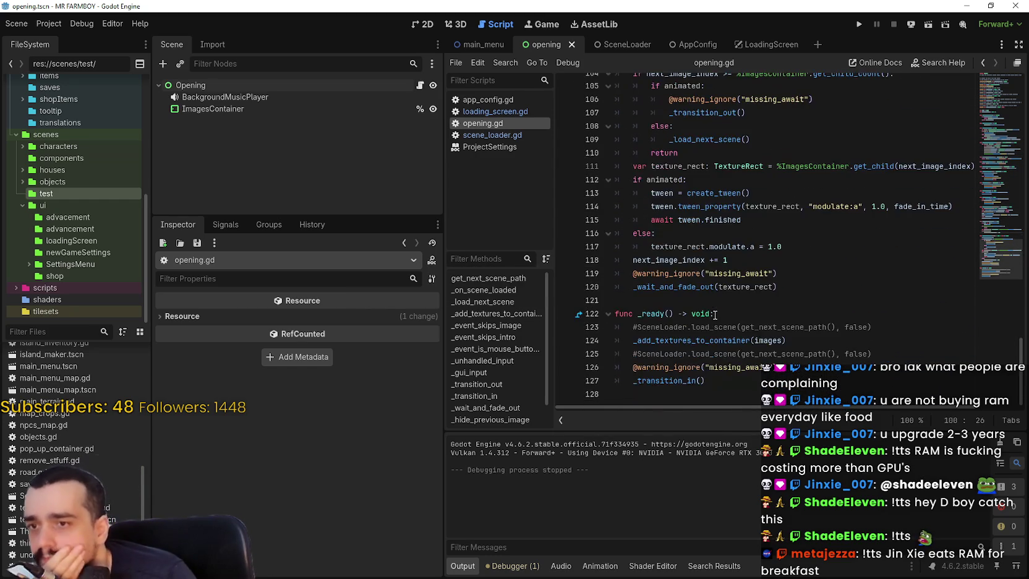
{"action": "scroll", "coordinate": [720, 320], "scroll_direction": "down", "scroll_amount": 1}
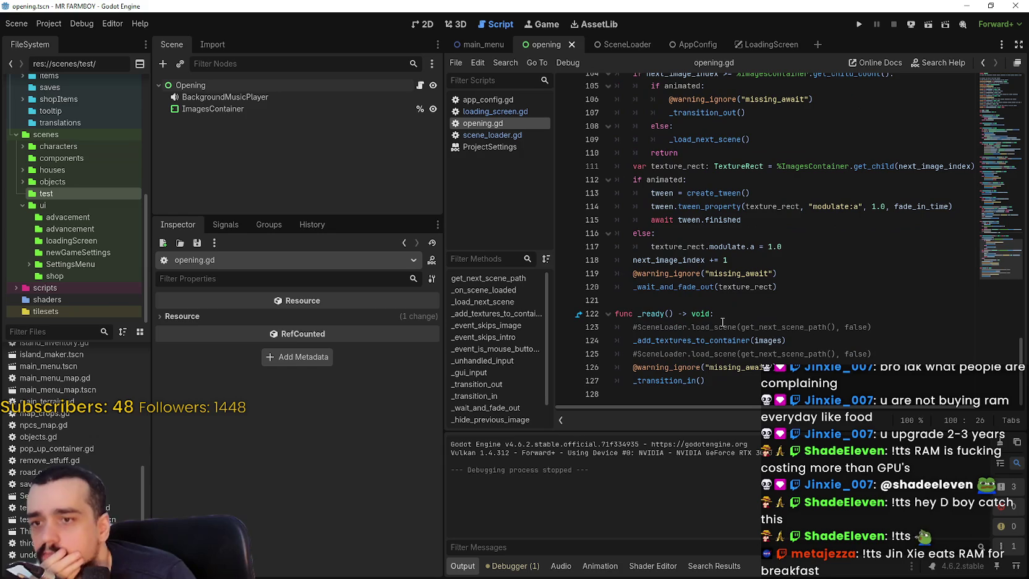
Uncomment the load_scene call on line 125, change false to true, save, and run.
{"action": "left_click", "coordinate": [637, 354]}
{"action": "key", "text": "BackSpace"}
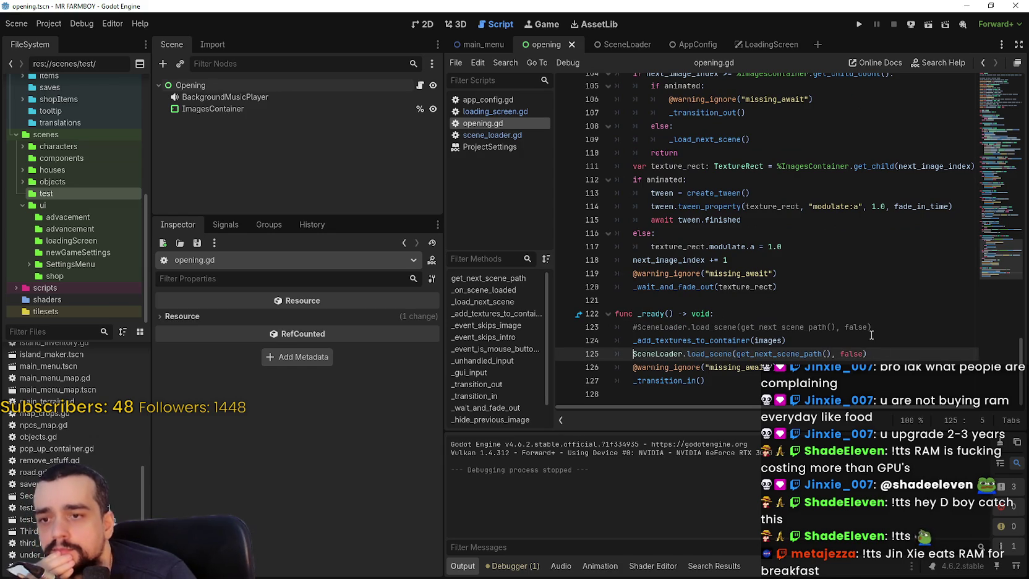
{"action": "double_click", "coordinate": [852, 354]}
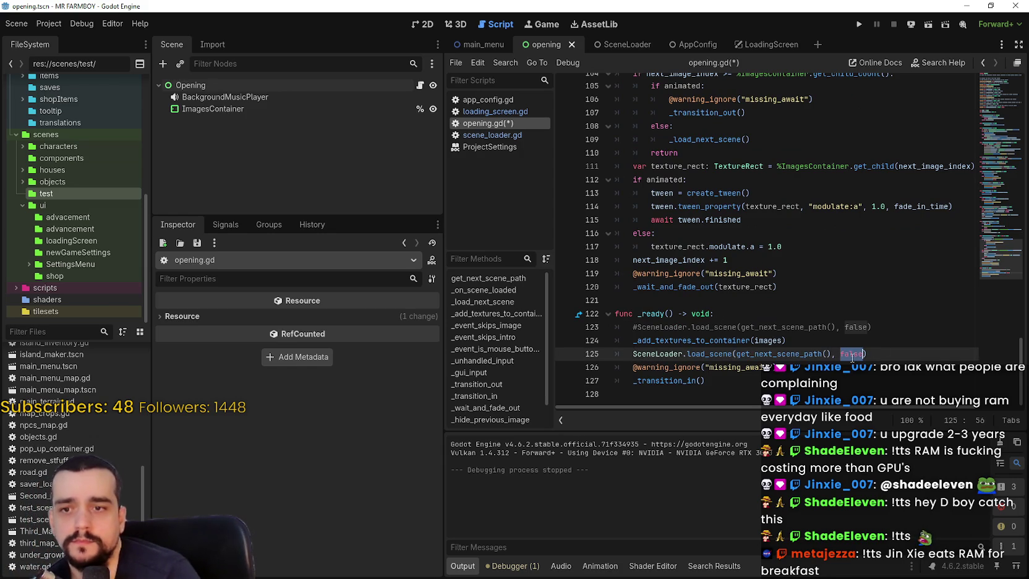
{"action": "type", "text": "true"}
{"action": "key", "text": "ctrl+s"}
{"action": "left_click", "coordinate": [770, 340]}
{"action": "left_click", "coordinate": [859, 24]}
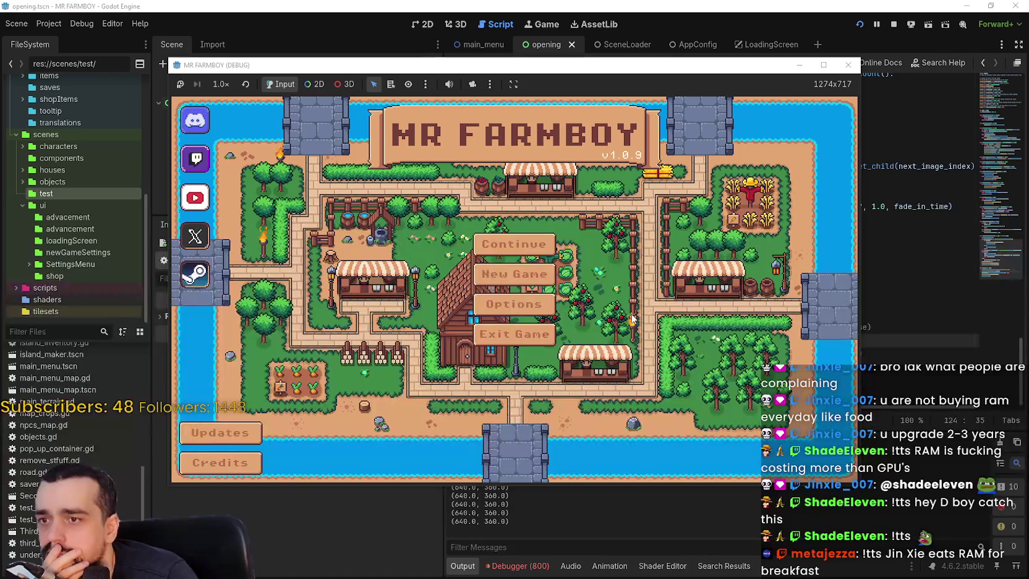
Stop the game and comment out the load_scene call on line 125.
{"action": "left_click", "coordinate": [893, 23]}
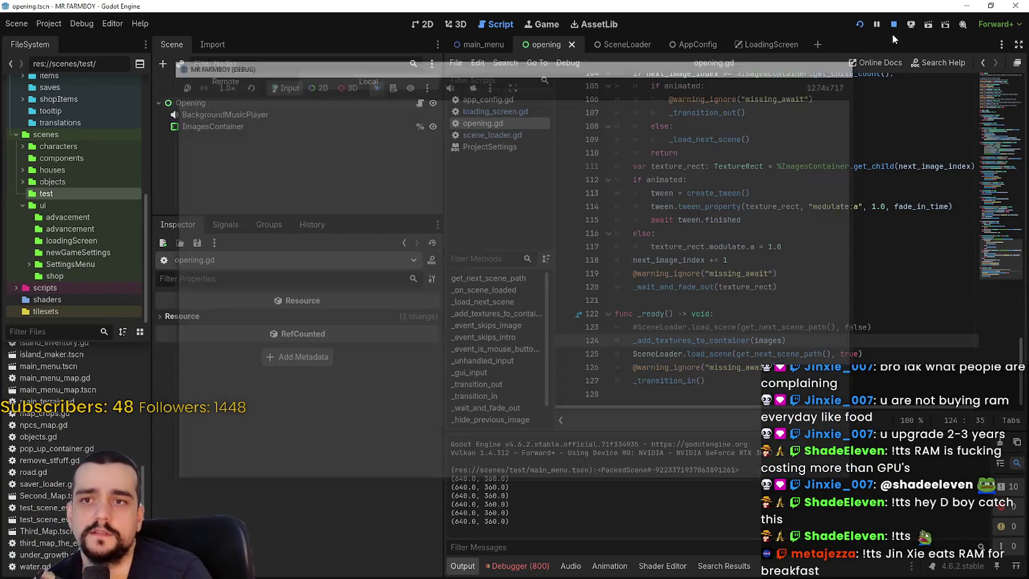
{"action": "left_click_drag", "start_coordinate": [884, 351], "coordinate": [628, 350]}
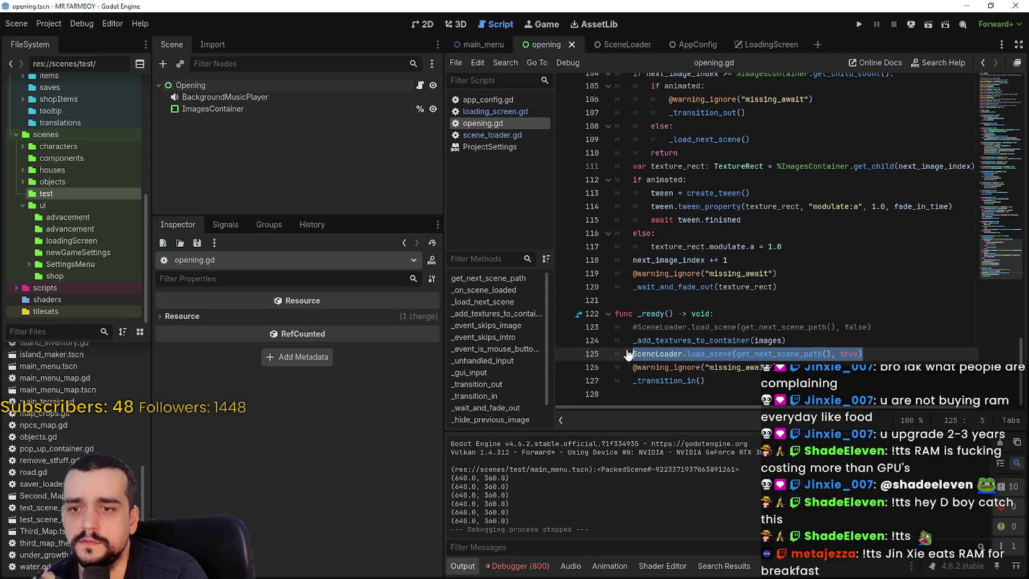
{"action": "key", "text": "Left"}
{"action": "type", "text": "#"}
Paste the SceneLoader.load_scene call on new line 128 after _transition_in() and run.
{"action": "left_click", "coordinate": [770, 378]}
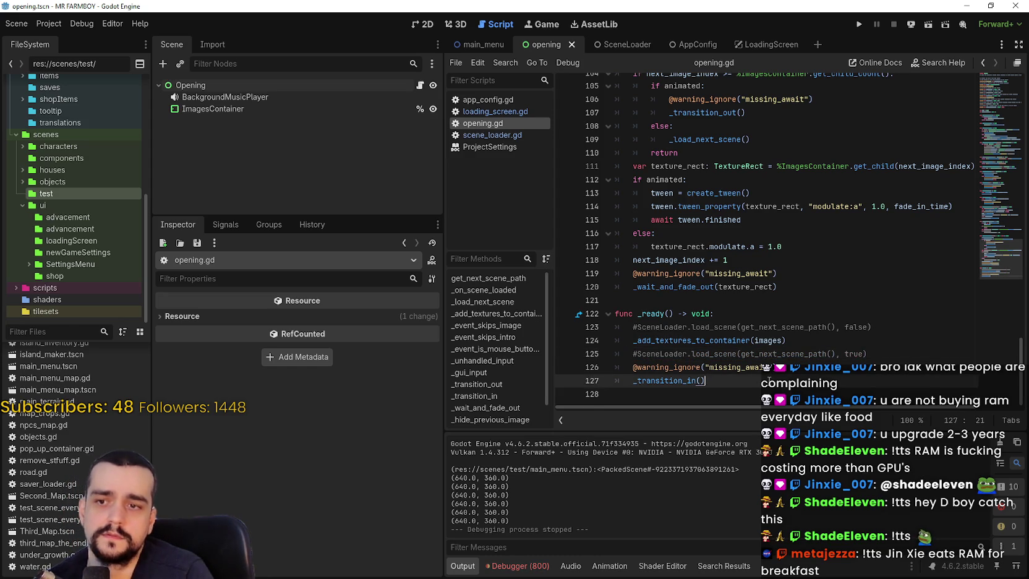
{"action": "key", "text": "Return"}
{"action": "left_click_drag", "start_coordinate": [873, 327], "coordinate": [637, 327]}
{"action": "key", "text": "ctrl+c"}
{"action": "left_click", "coordinate": [663, 394]}
{"action": "key", "text": "ctrl+v"}
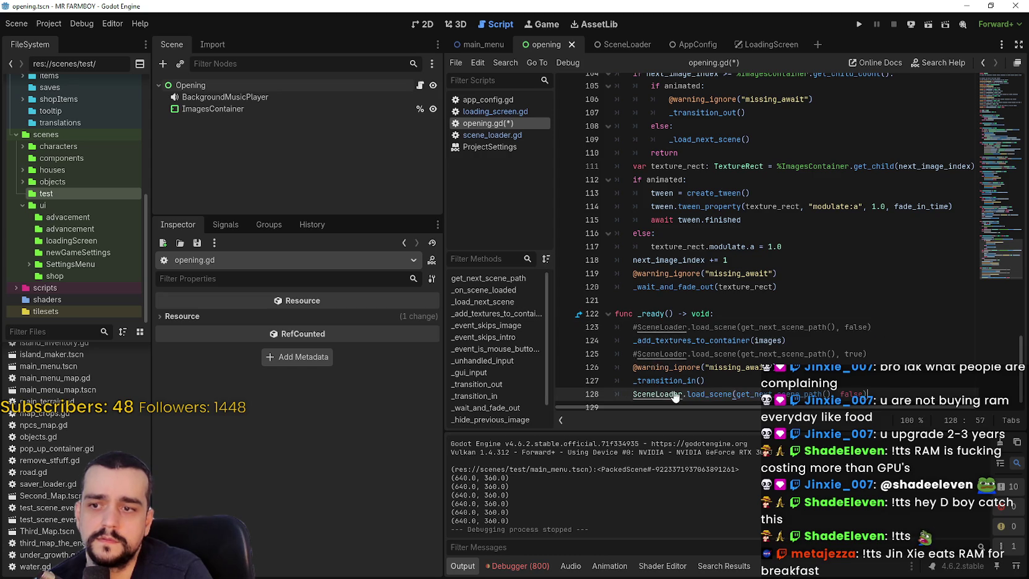
{"action": "left_click", "coordinate": [861, 26]}
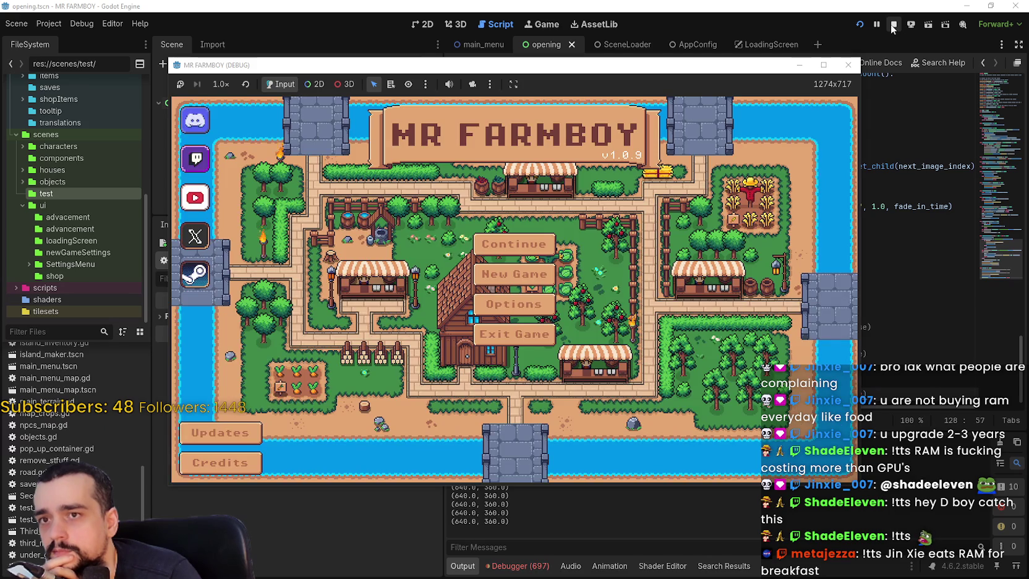
Change line 128's false argument to true, rerun to the main menu, then stop.
{"action": "left_click", "coordinate": [894, 26]}
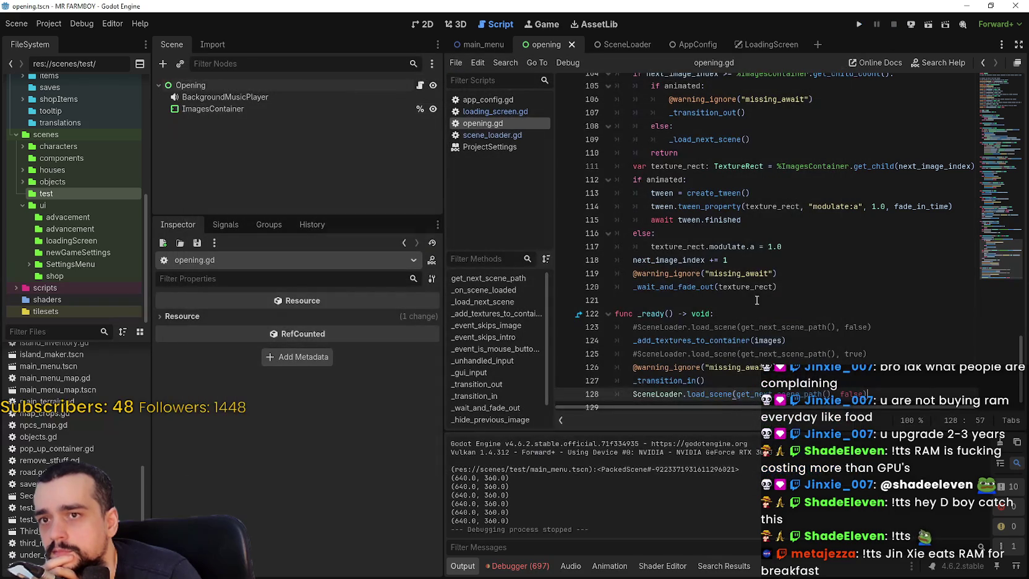
{"action": "scroll", "coordinate": [757, 300], "scroll_direction": "down", "scroll_amount": 1}
{"action": "left_click", "coordinate": [767, 370]}
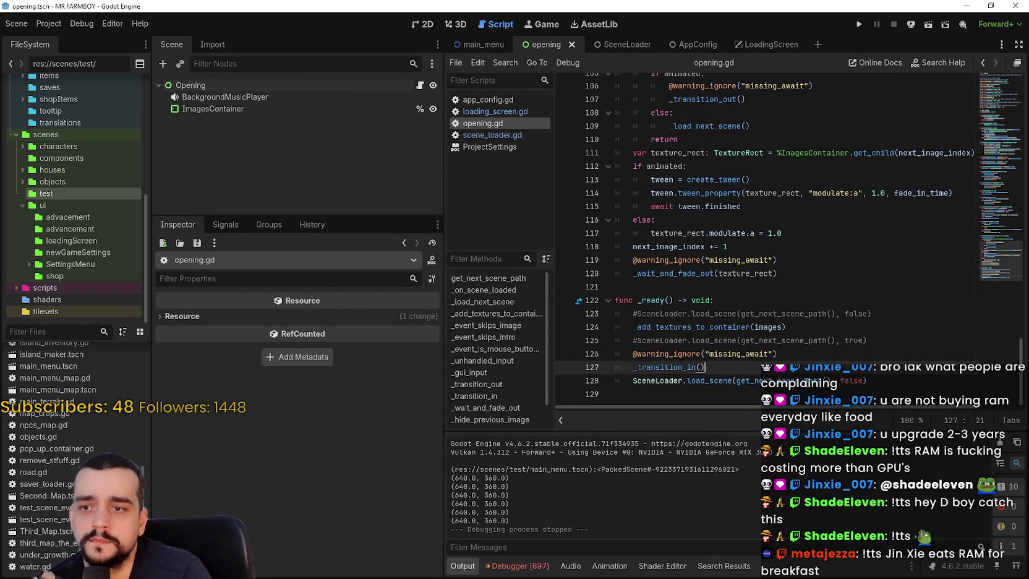
{"action": "double_click", "coordinate": [853, 380]}
{"action": "type", "text": "tru"}
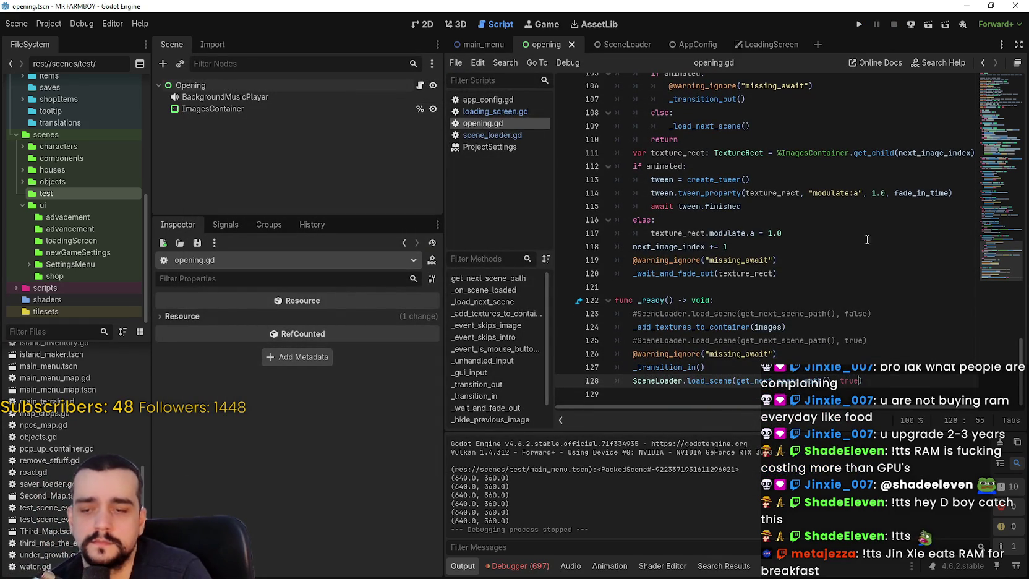
{"action": "left_click", "coordinate": [859, 24]}
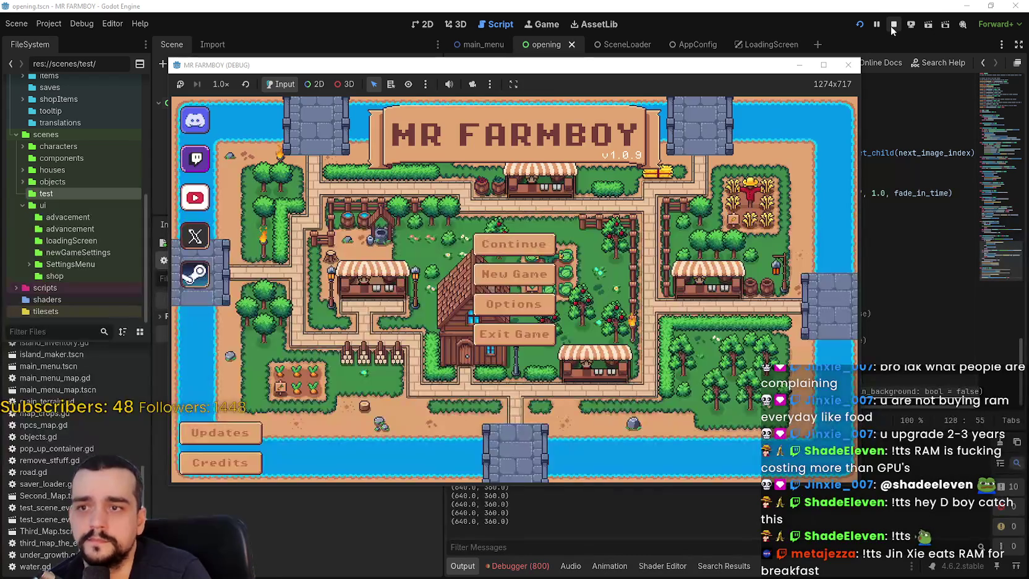
{"action": "left_click", "coordinate": [893, 24]}
{"action": "left_click_drag", "start_coordinate": [891, 383], "coordinate": [628, 375]}
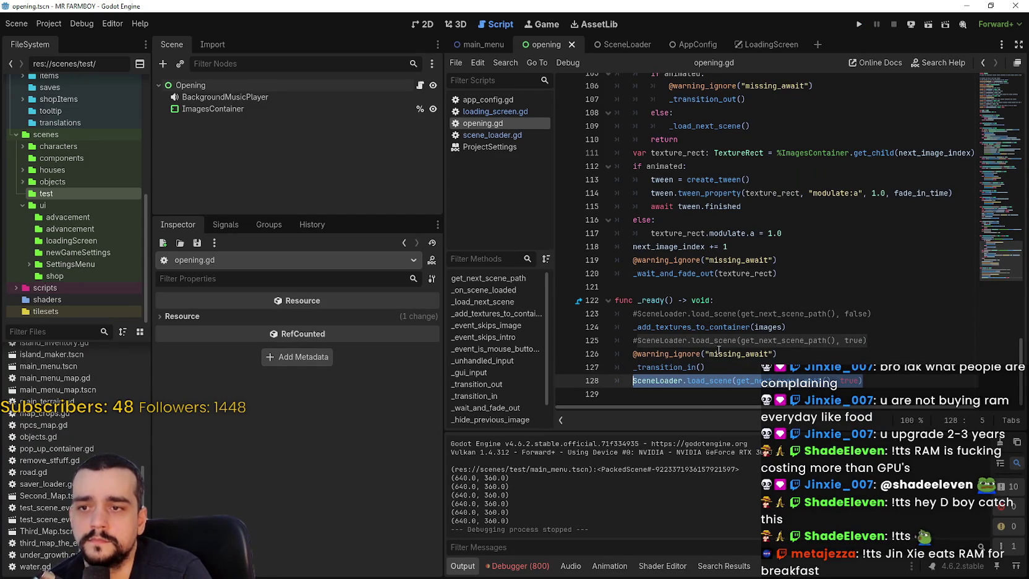
{"action": "scroll", "coordinate": [672, 305], "scroll_direction": "up", "scroll_amount": 1}
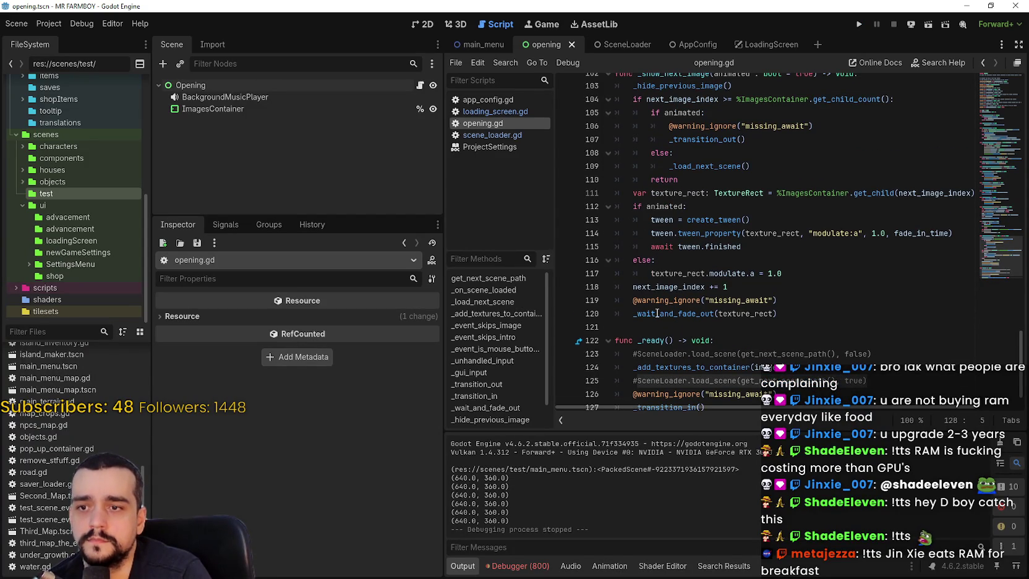
Select the _load_next_scene definition and search the script for it.
{"action": "scroll", "coordinate": [655, 309], "scroll_direction": "up", "scroll_amount": 5}
{"action": "scroll", "coordinate": [672, 274], "scroll_direction": "up", "scroll_amount": 7}
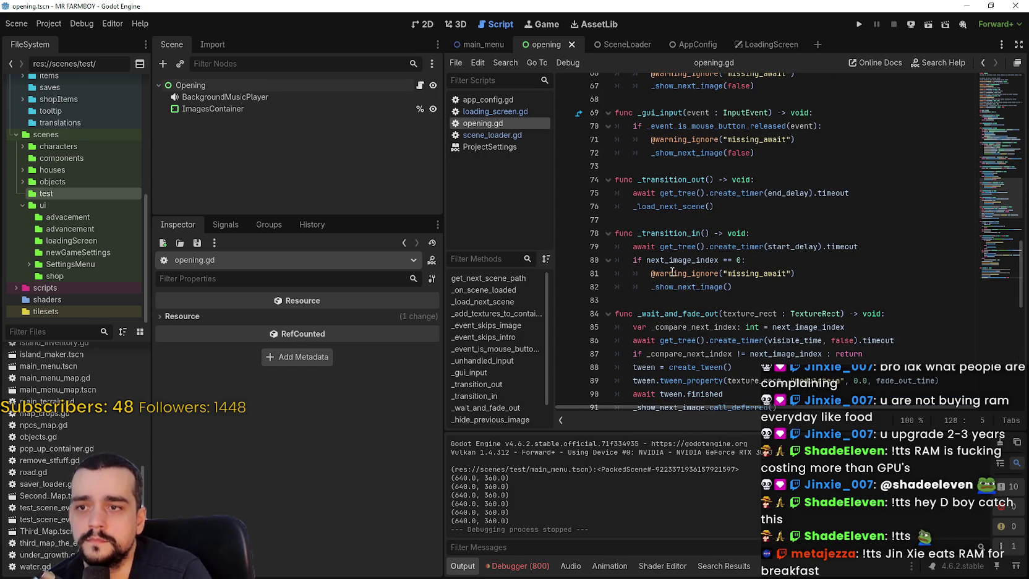
{"action": "mouse_move", "coordinate": [675, 288]}
{"action": "scroll", "coordinate": [676, 285], "scroll_direction": "up", "scroll_amount": 3}
{"action": "scroll", "coordinate": [677, 280], "scroll_direction": "up", "scroll_amount": 8}
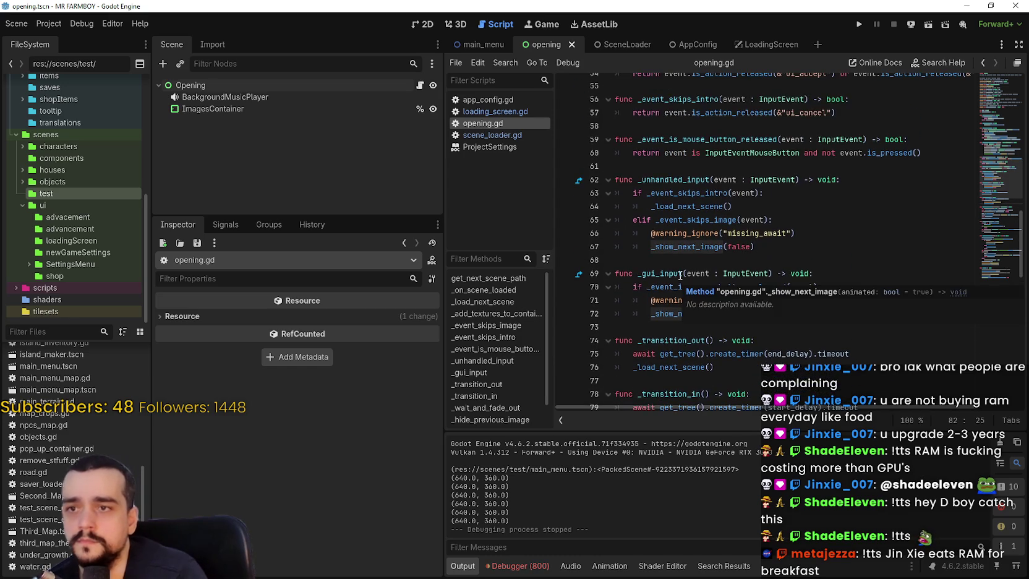
{"action": "scroll", "coordinate": [680, 275], "scroll_direction": "up", "scroll_amount": 3}
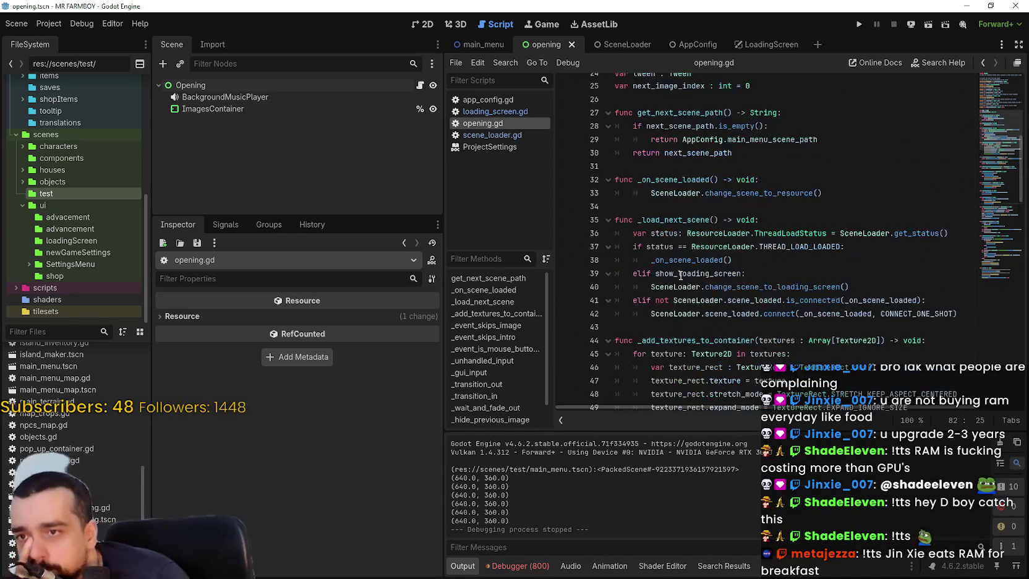
{"action": "double_click", "coordinate": [691, 221]}
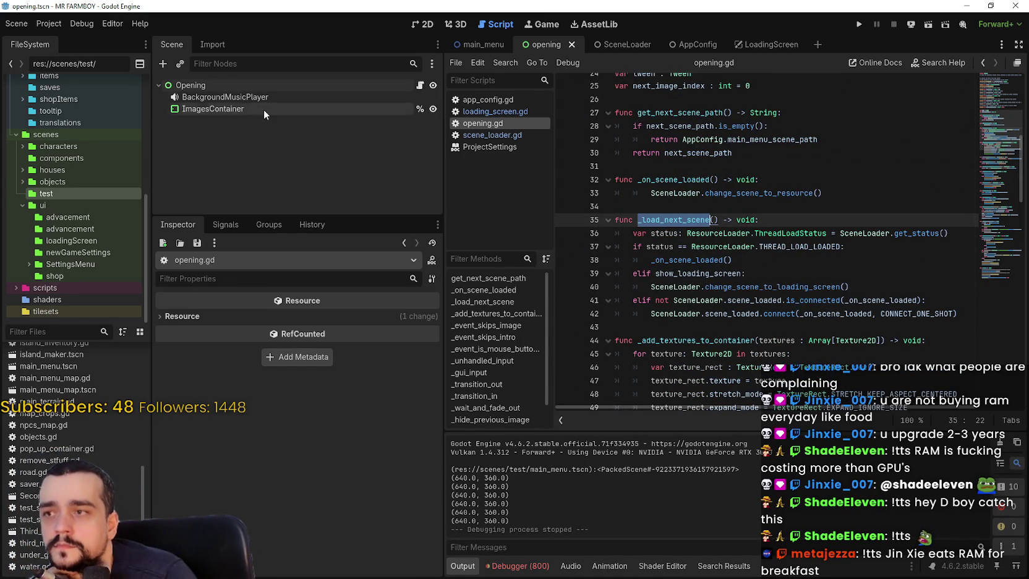
{"action": "scroll", "coordinate": [737, 266], "scroll_direction": "down", "scroll_amount": 1}
{"action": "scroll", "coordinate": [737, 267], "scroll_direction": "up", "scroll_amount": 3}
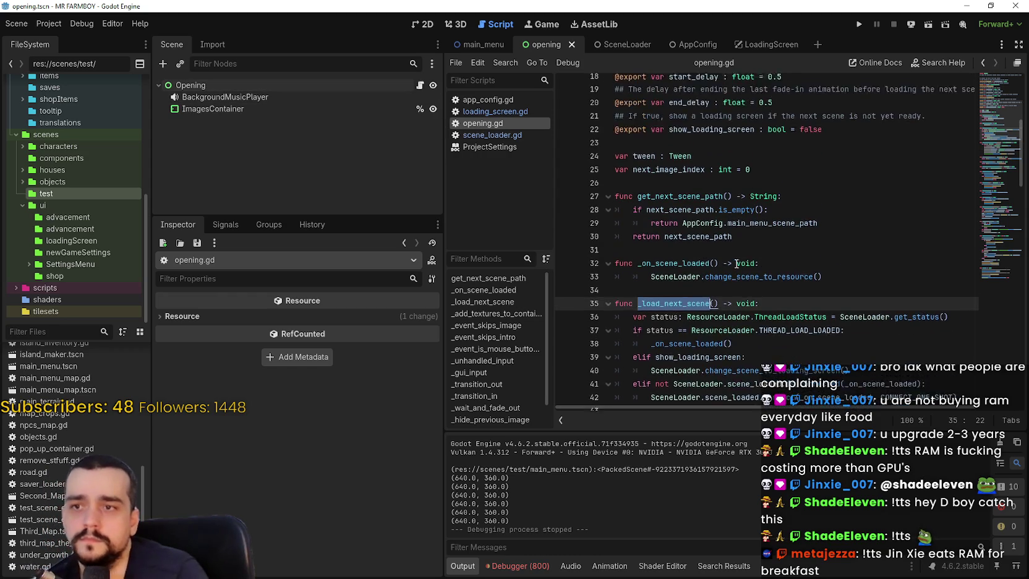
{"action": "key", "text": "ctrl+f"}
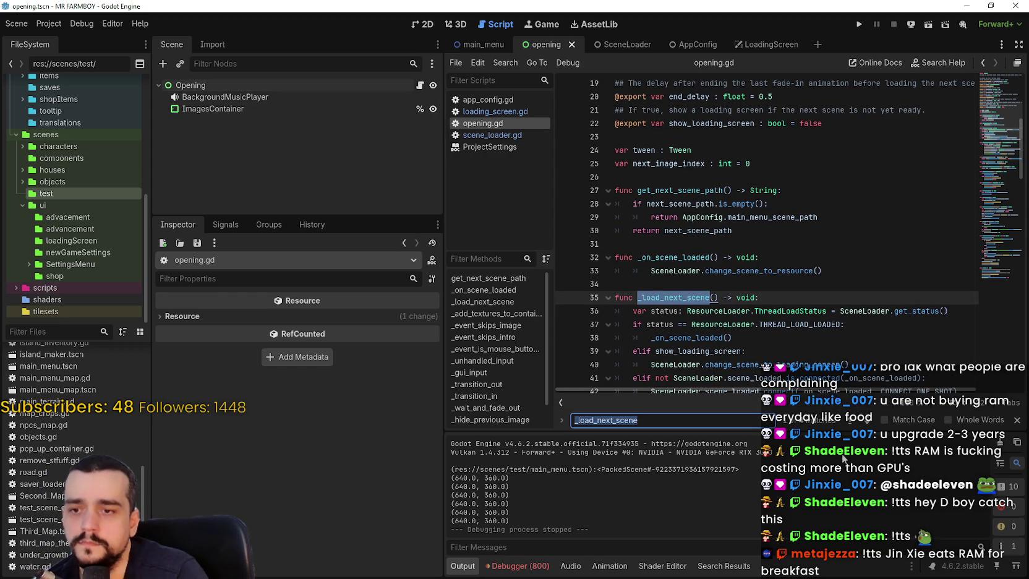
Step through the _load_next_scene matches on lines 64, 76, 109 and back to 35.
{"action": "left_click", "coordinate": [871, 426]}
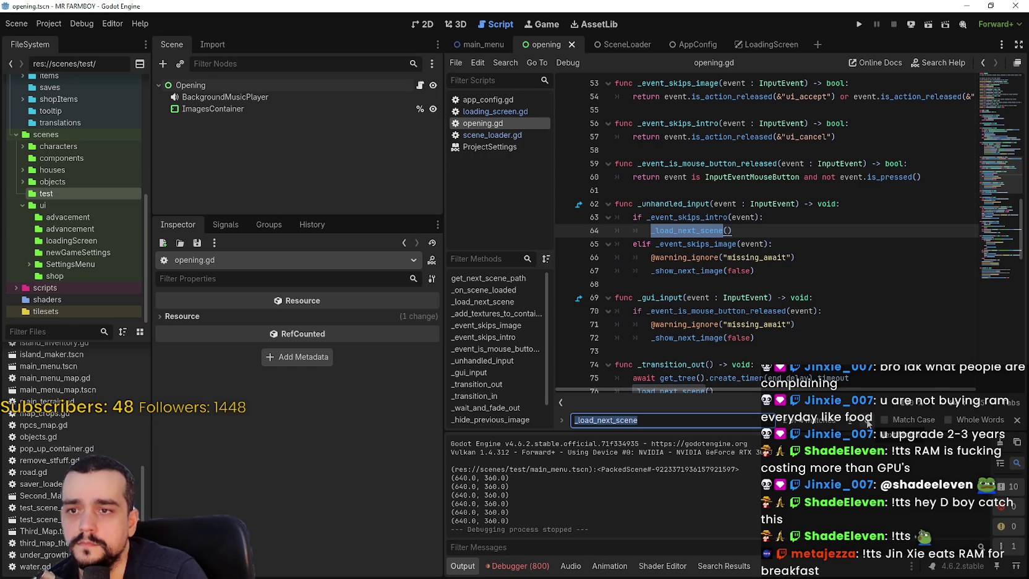
{"action": "left_click", "coordinate": [869, 424]}
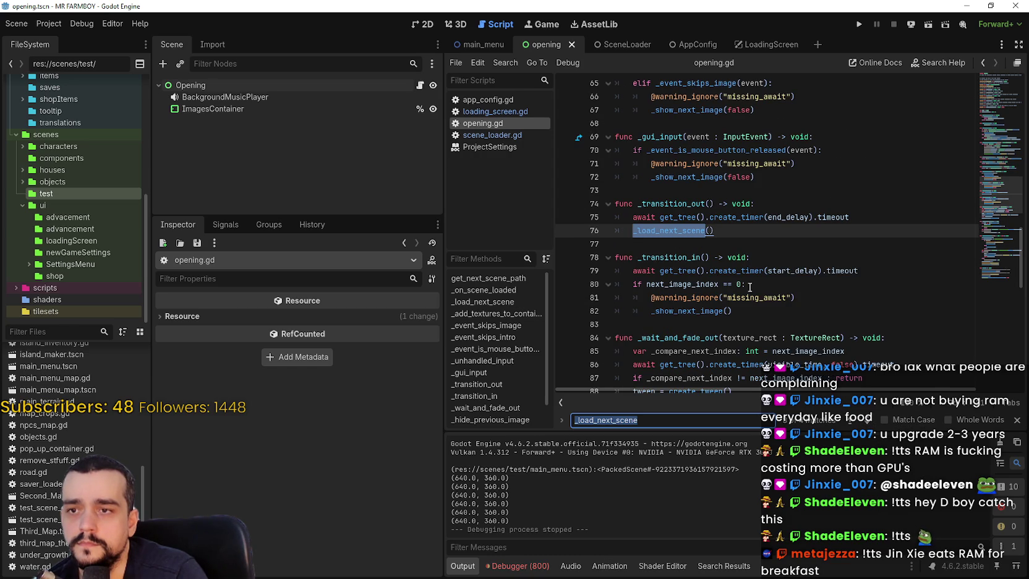
{"action": "mouse_move", "coordinate": [695, 230]}
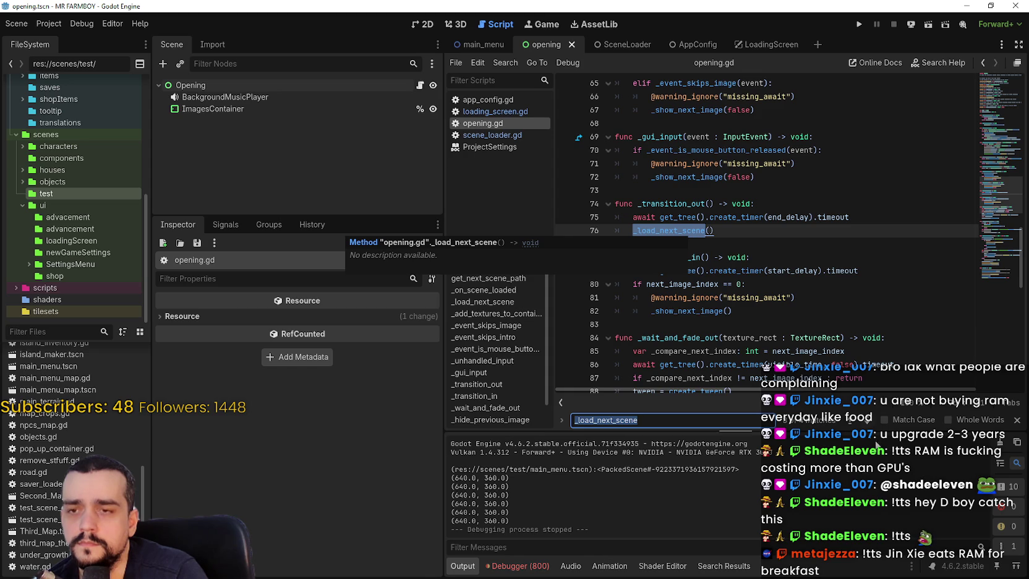
{"action": "left_click", "coordinate": [868, 425]}
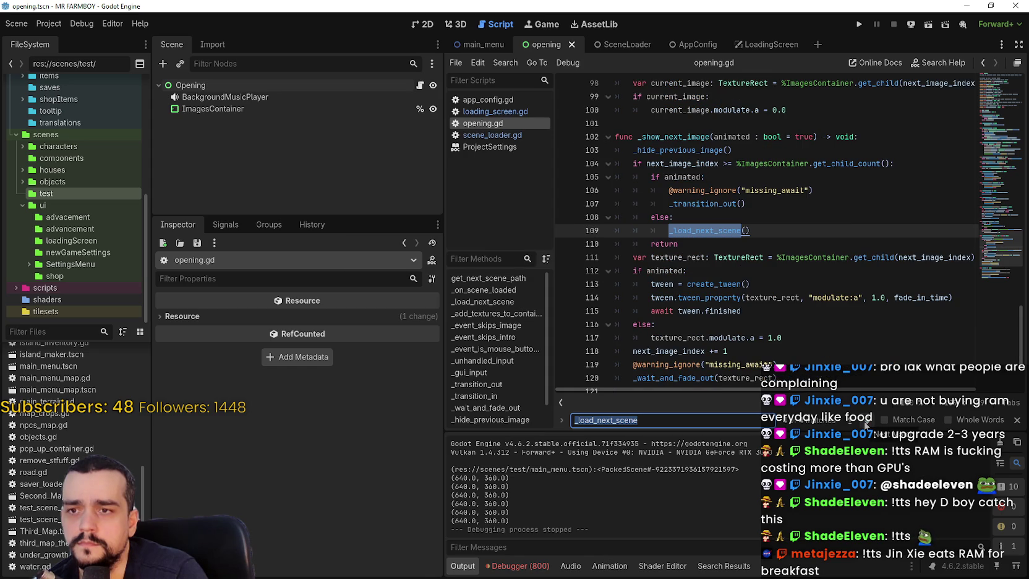
{"action": "left_click", "coordinate": [865, 426]}
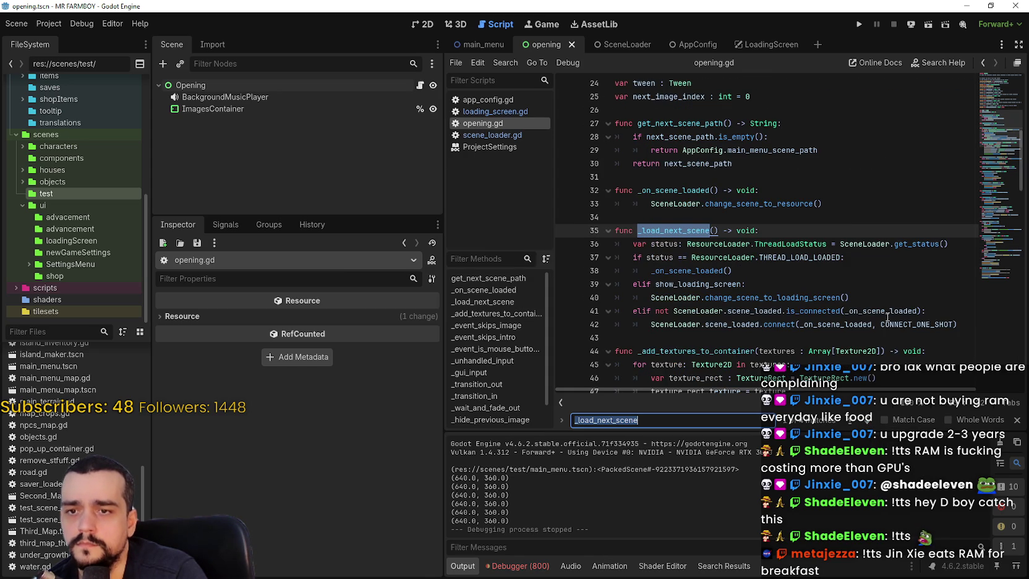
Enable show_loading_screen in the Opening node's Inspector.
{"action": "left_click", "coordinate": [227, 86]}
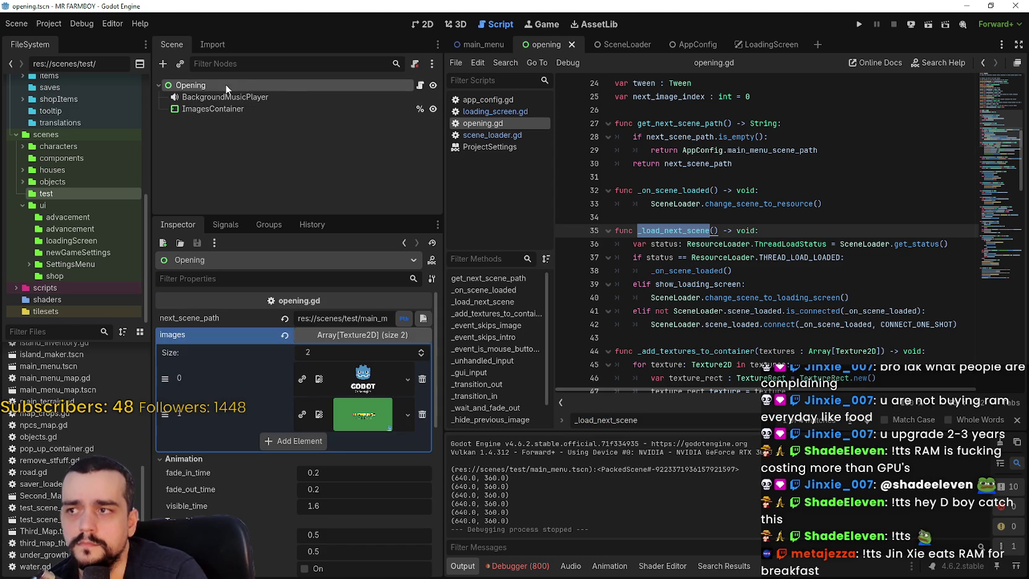
{"action": "left_click", "coordinate": [371, 334]}
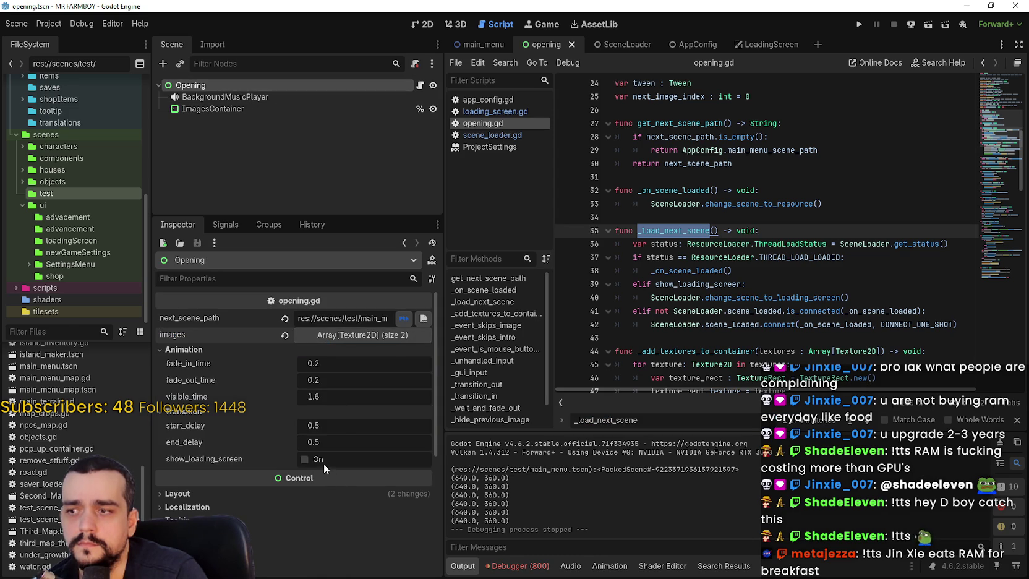
{"action": "left_click", "coordinate": [322, 461]}
Review _load_next_scene and get_next_scene_path, then scroll to _ready at the file end.
{"action": "left_click", "coordinate": [782, 244]}
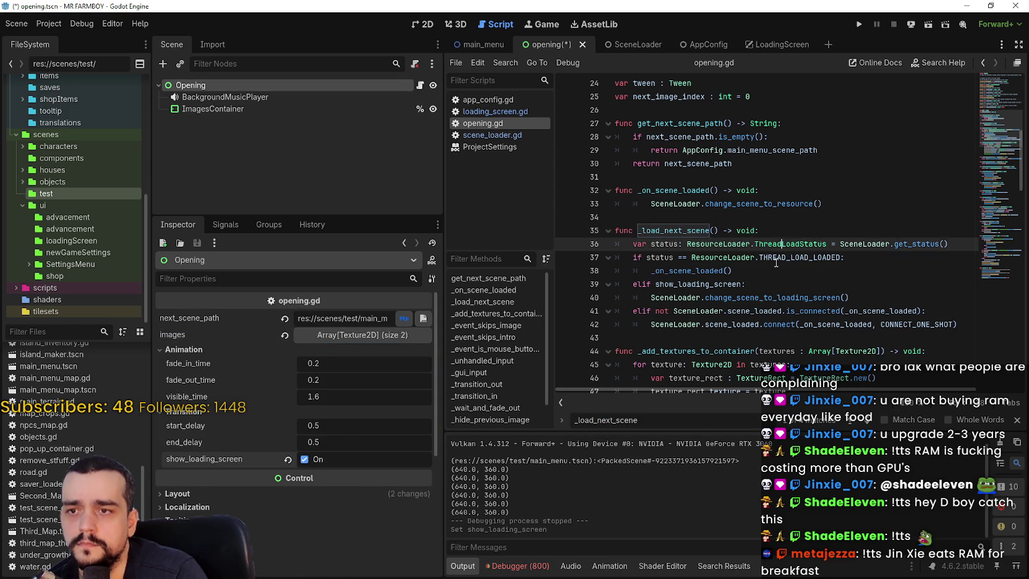
{"action": "scroll", "coordinate": [774, 253], "scroll_direction": "up", "scroll_amount": 5}
{"action": "scroll", "coordinate": [773, 253], "scroll_direction": "up", "scroll_amount": 3}
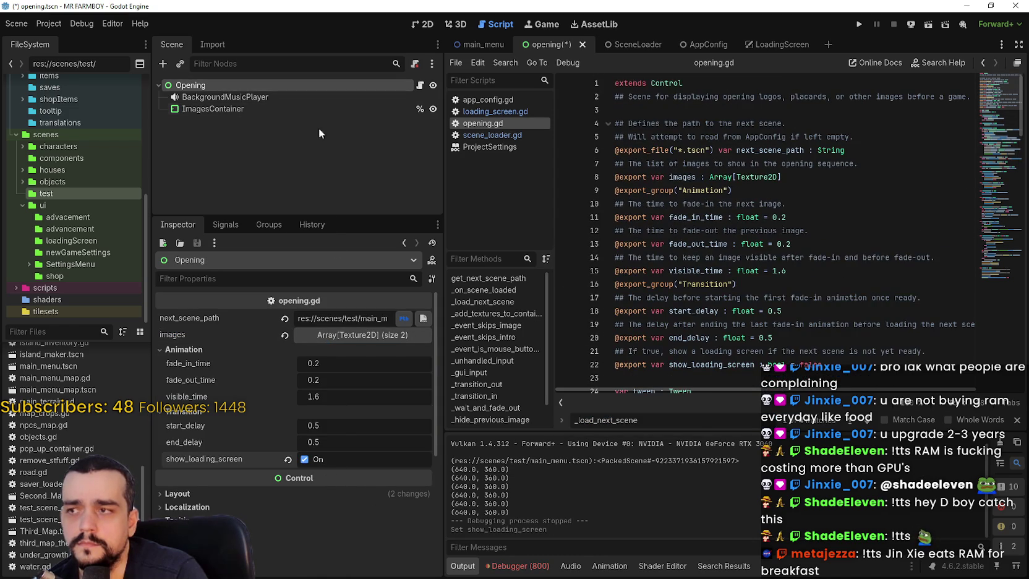
{"action": "scroll", "coordinate": [602, 308], "scroll_direction": "down", "scroll_amount": 2}
{"action": "scroll", "coordinate": [605, 293], "scroll_direction": "down", "scroll_amount": 10}
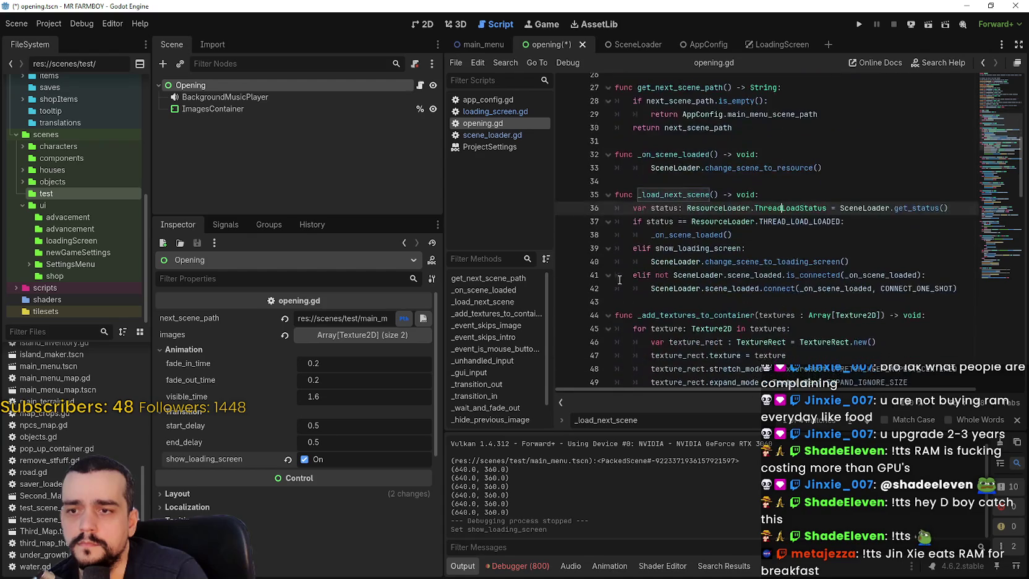
{"action": "scroll", "coordinate": [993, 142], "scroll_direction": "up", "scroll_amount": 3}
{"action": "scroll", "coordinate": [992, 139], "scroll_direction": "down", "scroll_amount": 3}
{"action": "scroll", "coordinate": [993, 159], "scroll_direction": "up", "scroll_amount": 2}
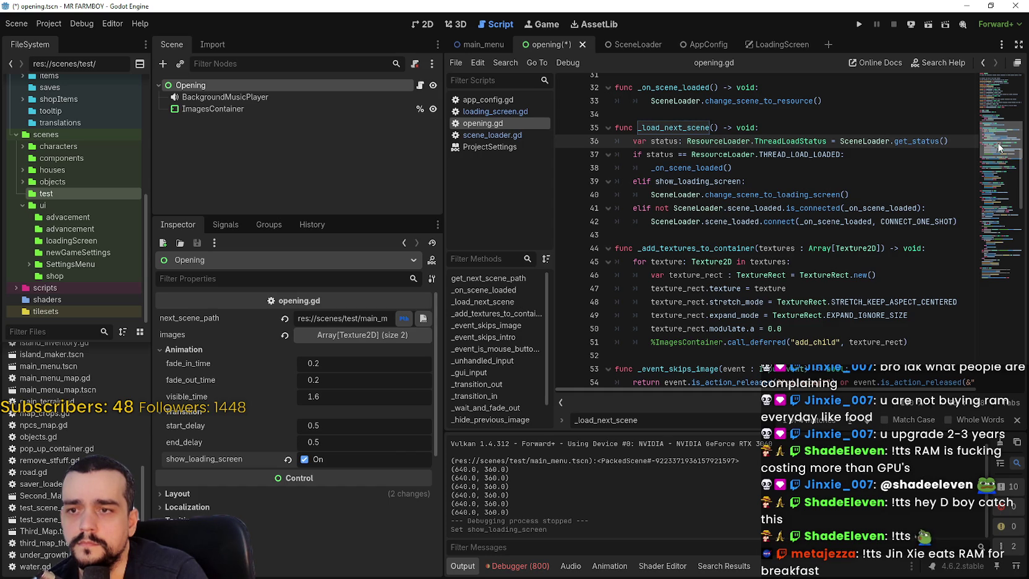
{"action": "left_click_drag", "start_coordinate": [999, 147], "coordinate": [995, 129]}
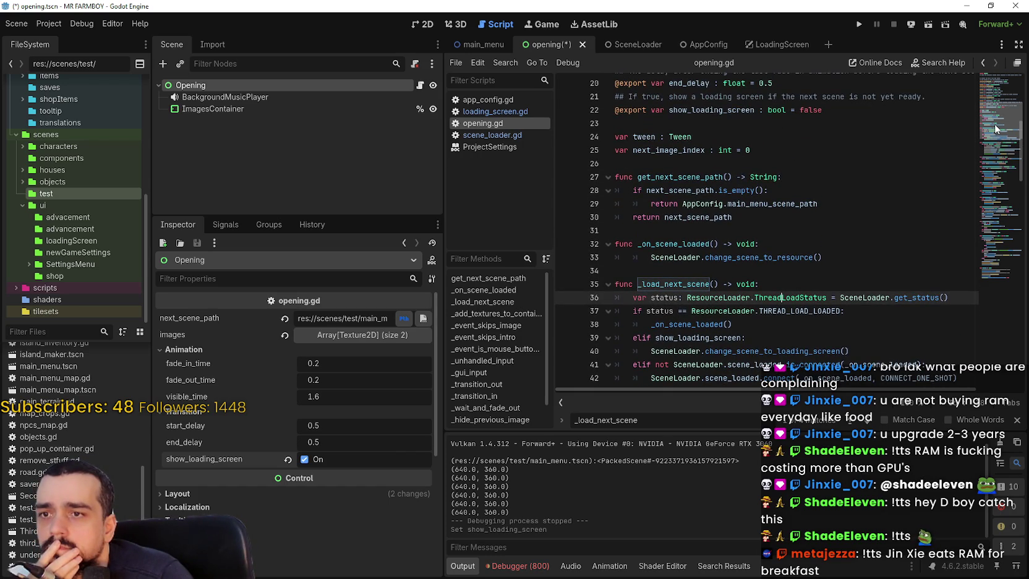
{"action": "left_click_drag", "start_coordinate": [996, 129], "coordinate": [997, 131]}
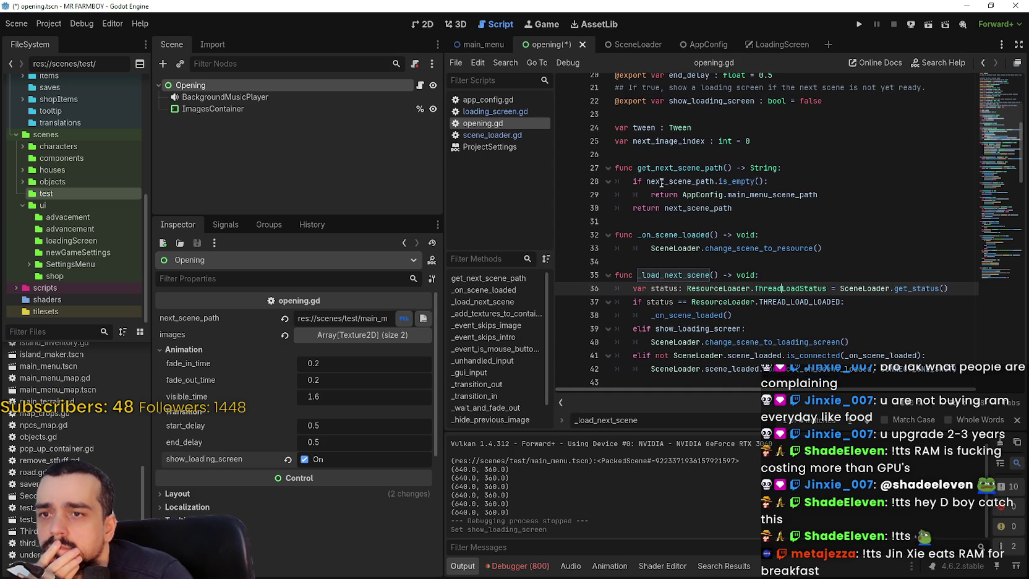
{"action": "double_click", "coordinate": [680, 167]}
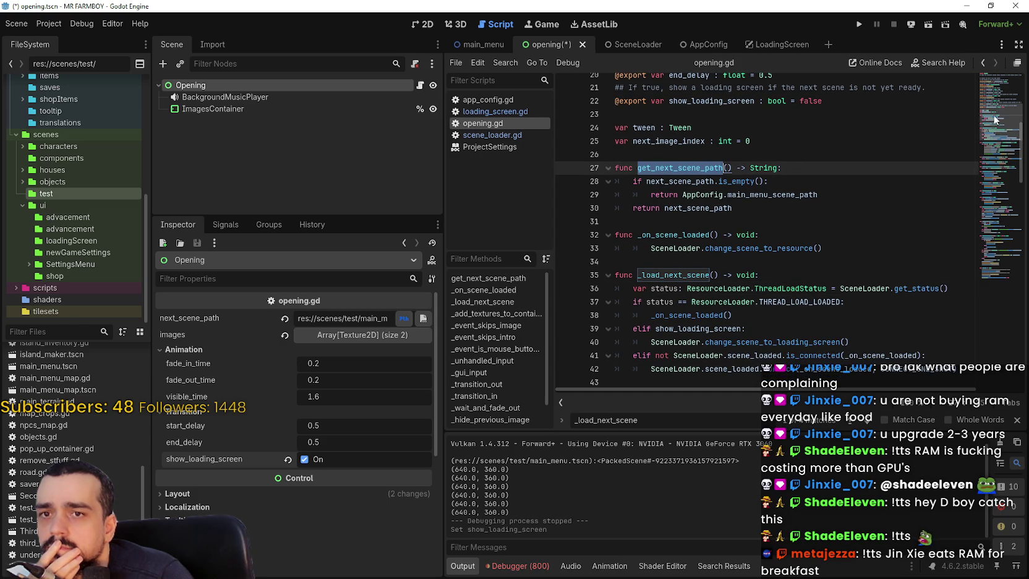
{"action": "mouse_move", "coordinate": [988, 128]}
{"action": "left_mouse_down"}
{"action": "mouse_move", "coordinate": [992, 214]}
{"action": "mouse_move", "coordinate": [993, 179]}
{"action": "mouse_move", "coordinate": [973, 329]}
{"action": "left_mouse_up"}
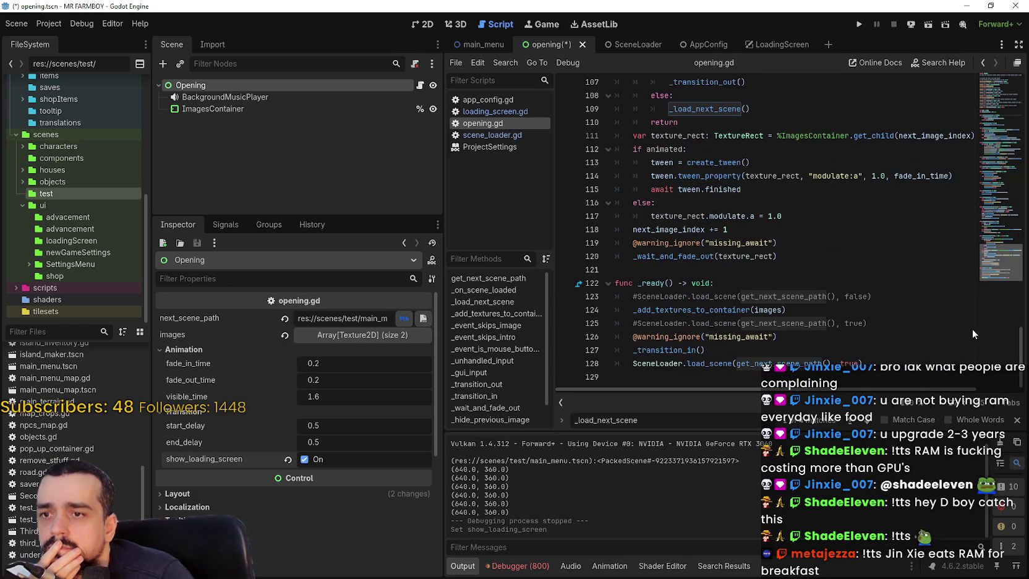
Comment out SceneLoader.load_scene on line 128, save, and run the project.
{"action": "left_click", "coordinate": [633, 363]}
{"action": "type", "text": "#"}
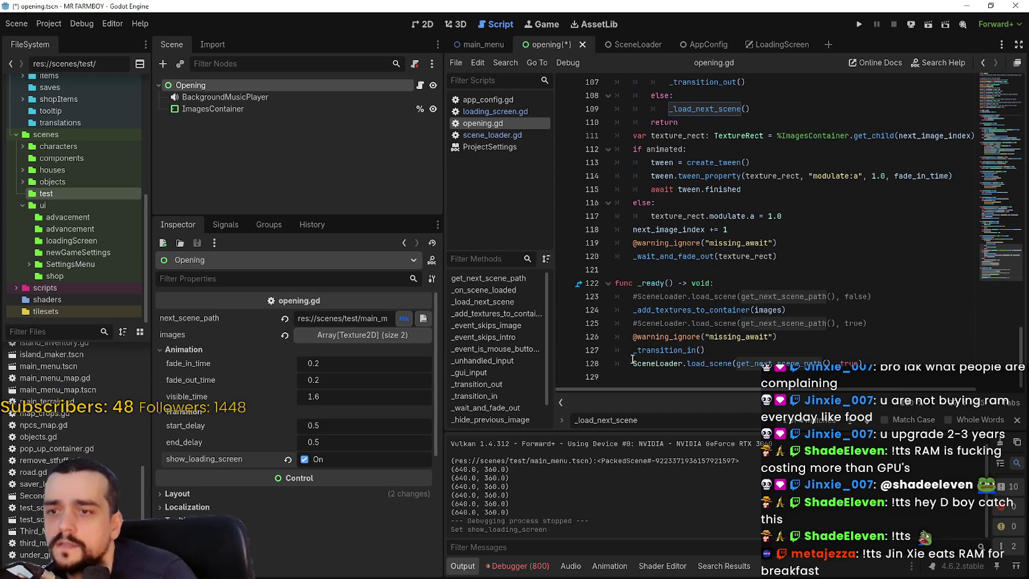
{"action": "left_click", "coordinate": [859, 24]}
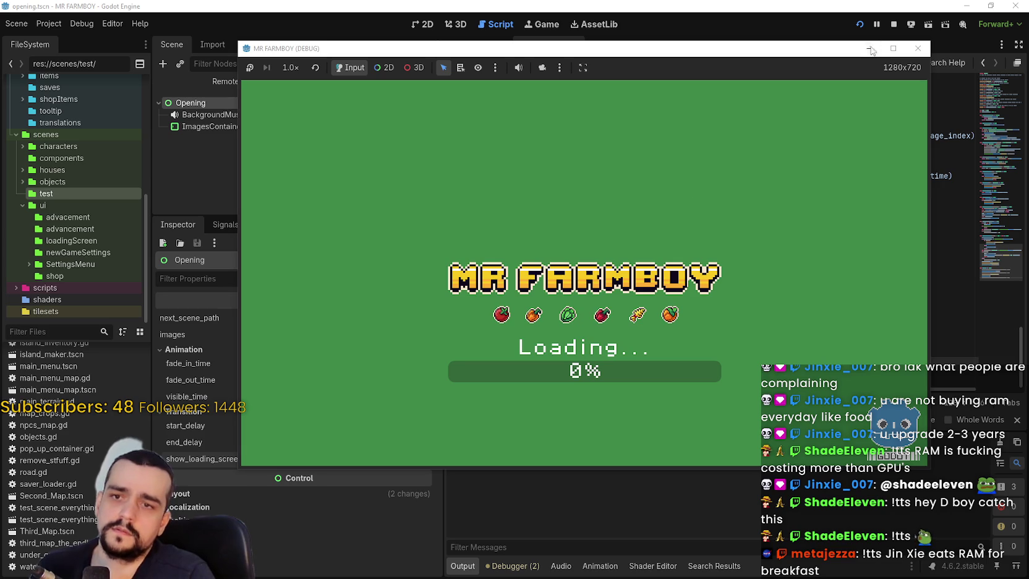
Stop the game at the 0% loading screen and run the project again.
{"action": "left_click", "coordinate": [894, 24]}
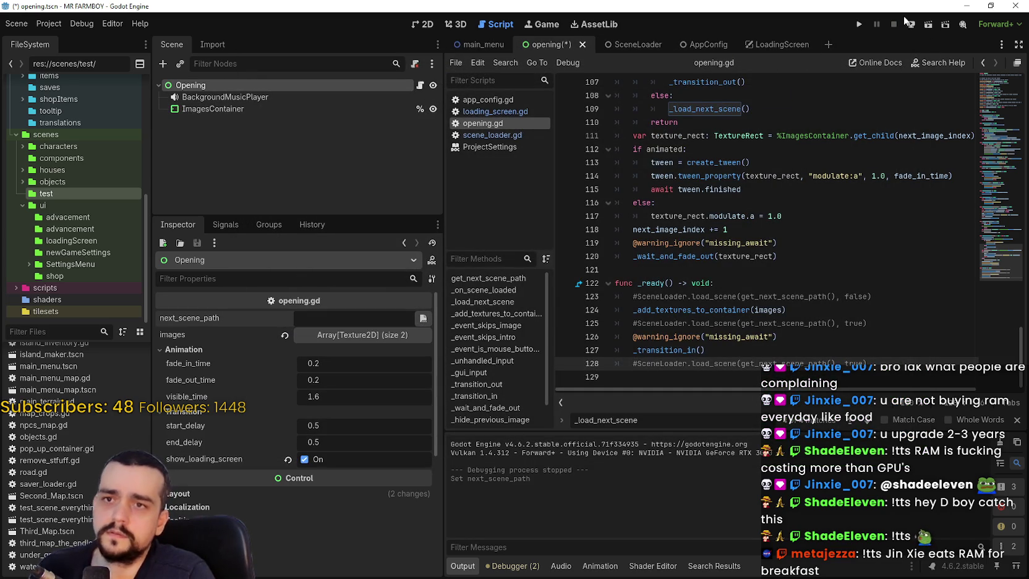
{"action": "left_click", "coordinate": [860, 23]}
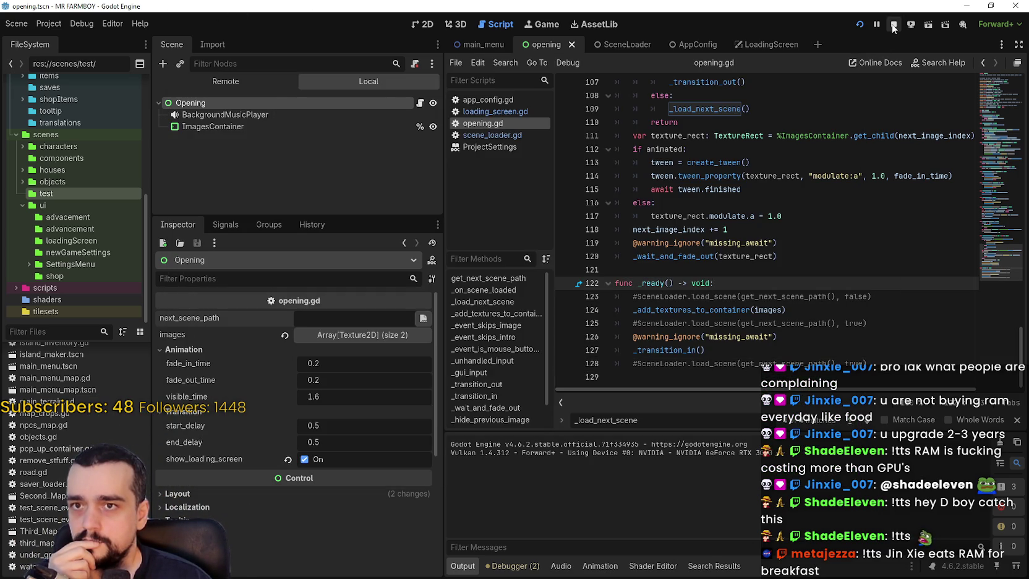
Stop the running game and copy the code on line 128 of opening.gd.
{"action": "left_click", "coordinate": [893, 25]}
{"action": "left_click", "coordinate": [815, 363]}
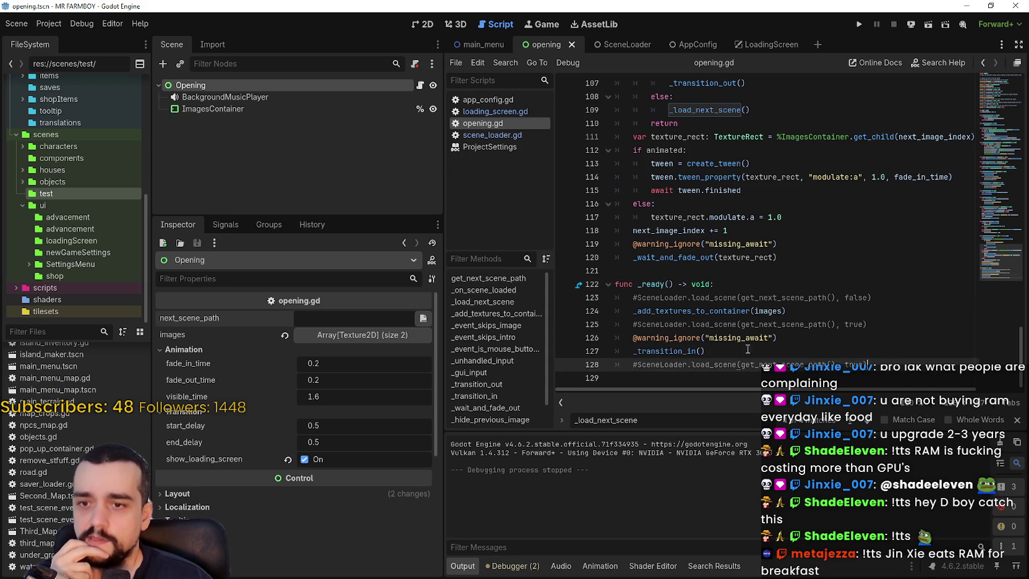
{"action": "key", "text": "shift+Home"}
{"action": "right_click", "coordinate": [646, 365]}
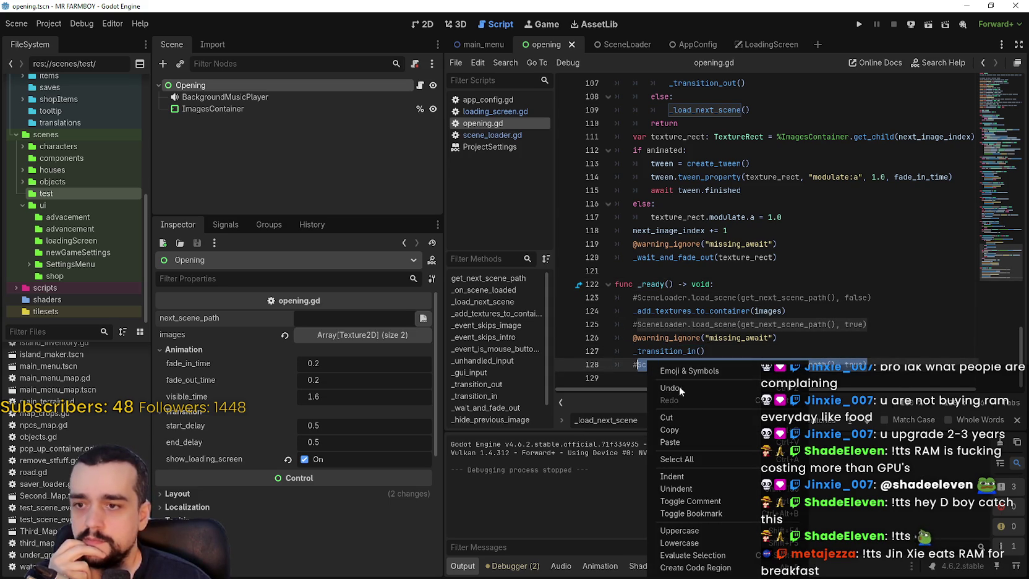
{"action": "left_click", "coordinate": [690, 429]}
Use Lookup Symbol on a _load_next_scene call to reach its definition on line 35.
{"action": "scroll", "coordinate": [718, 303], "scroll_direction": "up", "scroll_amount": 4}
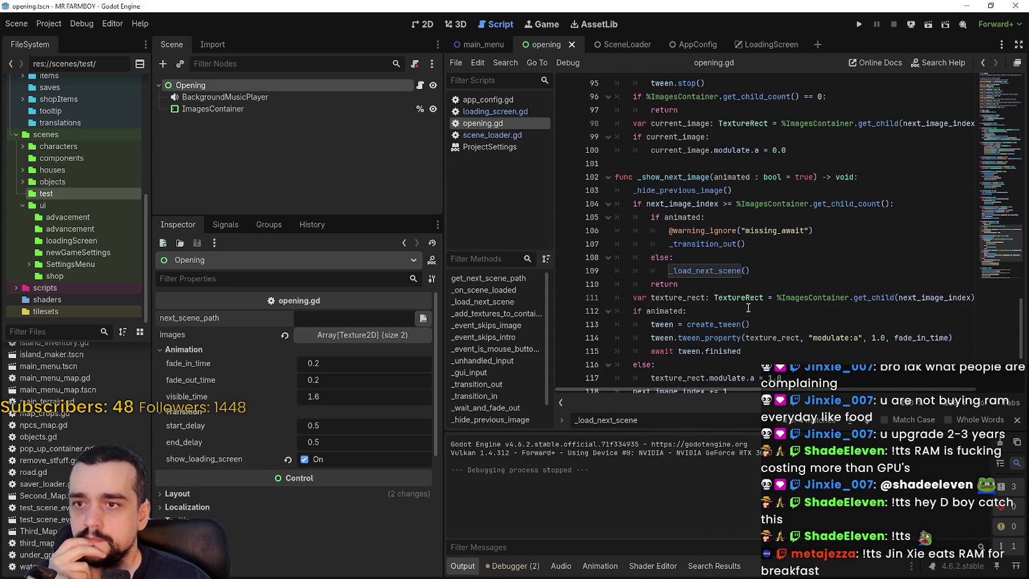
{"action": "right_click", "coordinate": [733, 271]}
{"action": "left_click", "coordinate": [815, 443]}
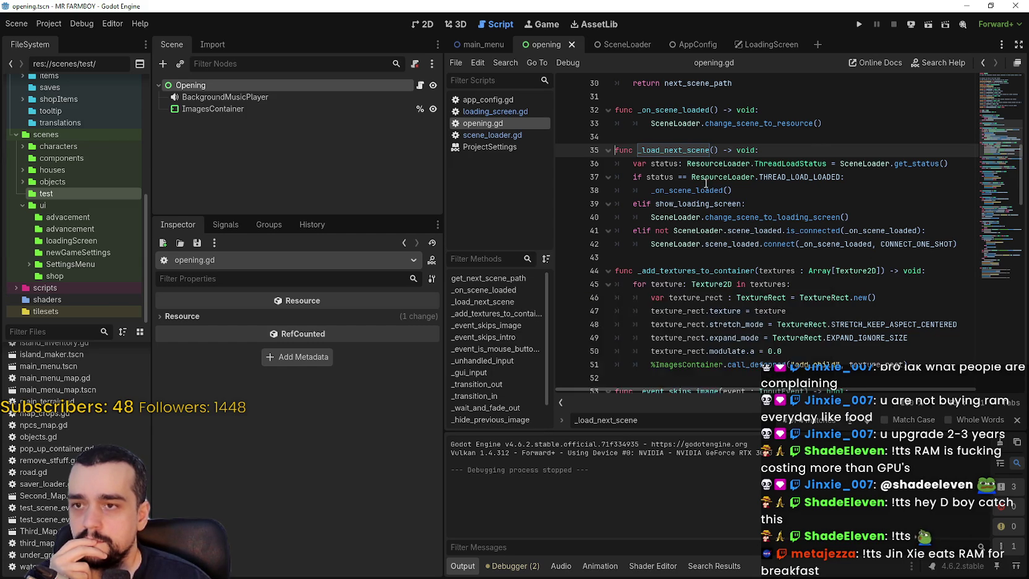
{"action": "scroll", "coordinate": [840, 262], "scroll_direction": "up", "scroll_amount": 1}
{"action": "scroll", "coordinate": [832, 245], "scroll_direction": "up", "scroll_amount": 2}
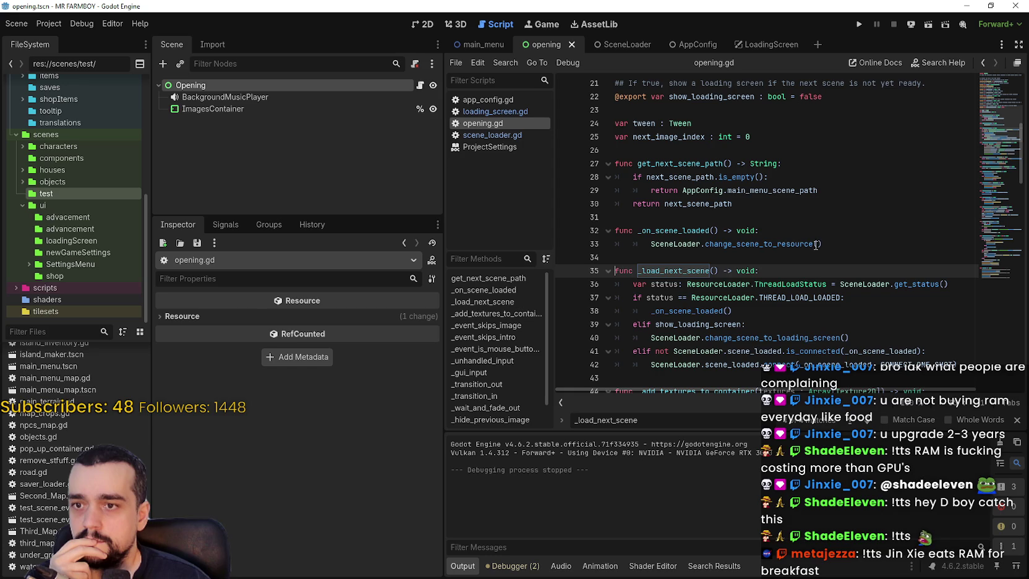
{"action": "right_click", "coordinate": [690, 270]}
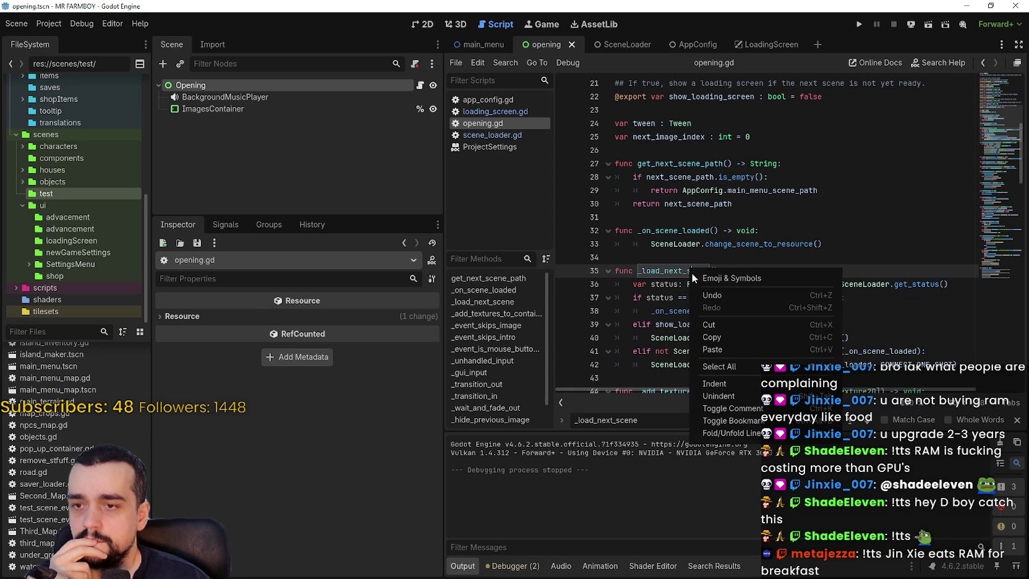
{"action": "left_click", "coordinate": [653, 271]}
{"action": "double_click", "coordinate": [654, 270]}
{"action": "scroll", "coordinate": [680, 278], "scroll_direction": "down", "scroll_amount": 8}
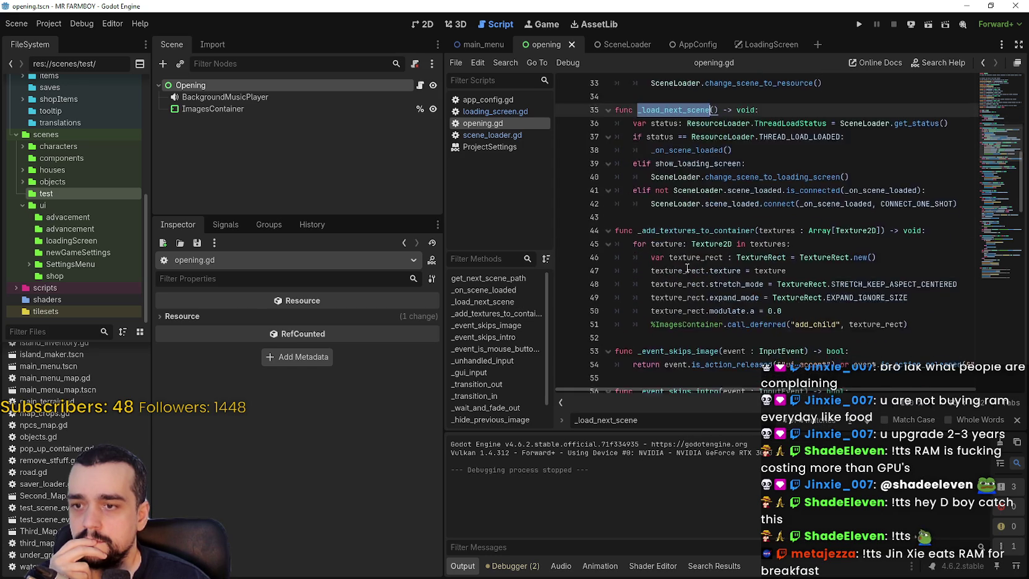
Trace the _load_next_scene calls on lines 64 and 109 to its definition, ending at line 76.
{"action": "left_click", "coordinate": [702, 337]}
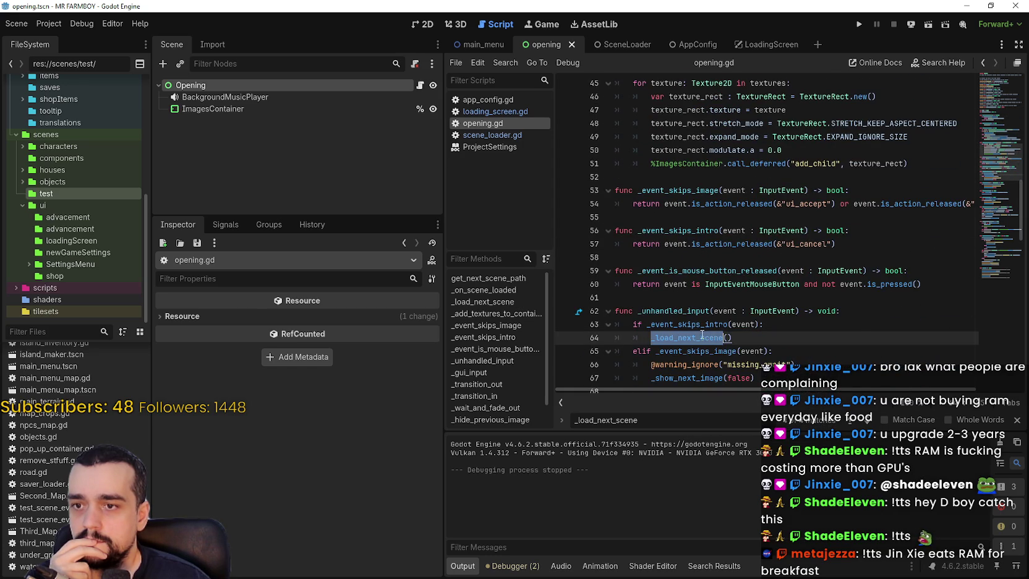
{"action": "right_click", "coordinate": [702, 337]}
{"action": "left_click", "coordinate": [794, 563]}
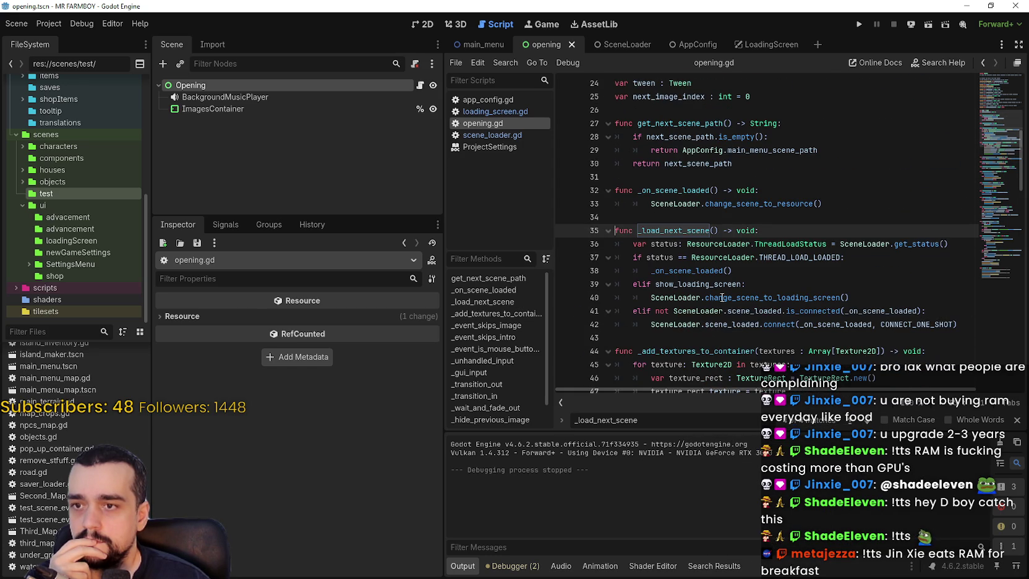
{"action": "scroll", "coordinate": [712, 306], "scroll_direction": "down", "scroll_amount": 14}
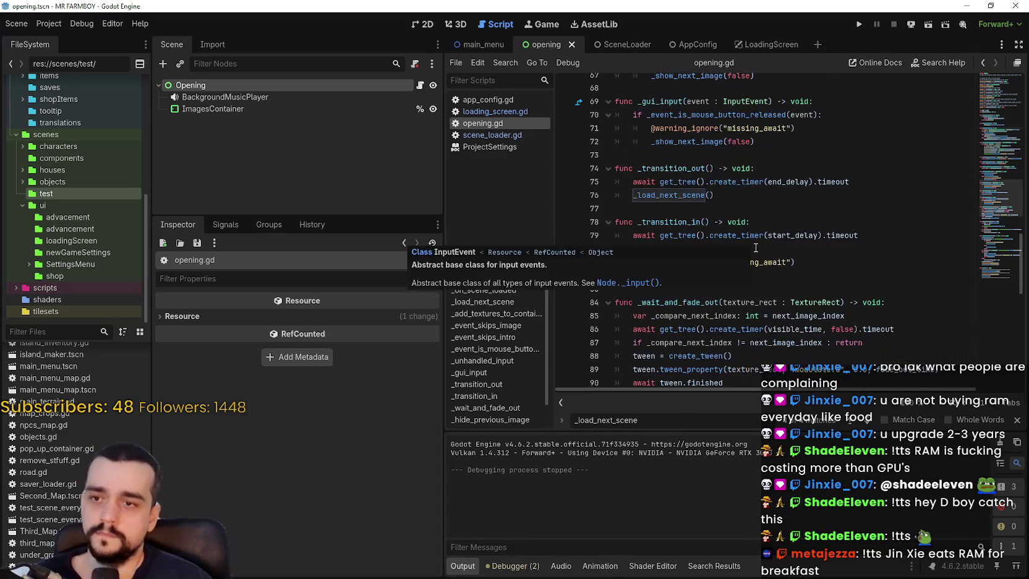
{"action": "scroll", "coordinate": [711, 207], "scroll_direction": "down", "scroll_amount": 5}
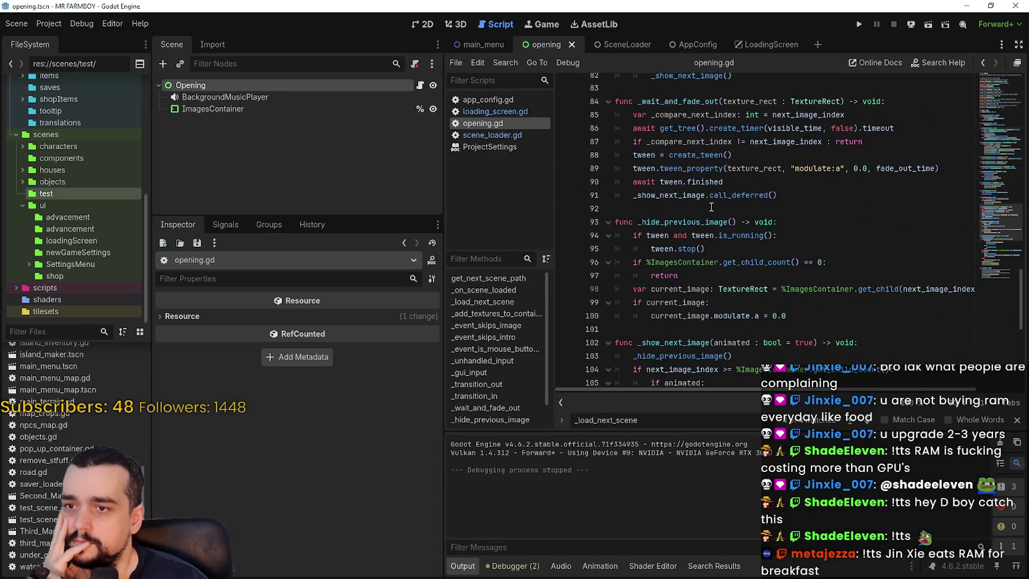
{"action": "scroll", "coordinate": [712, 206], "scroll_direction": "down", "scroll_amount": 5}
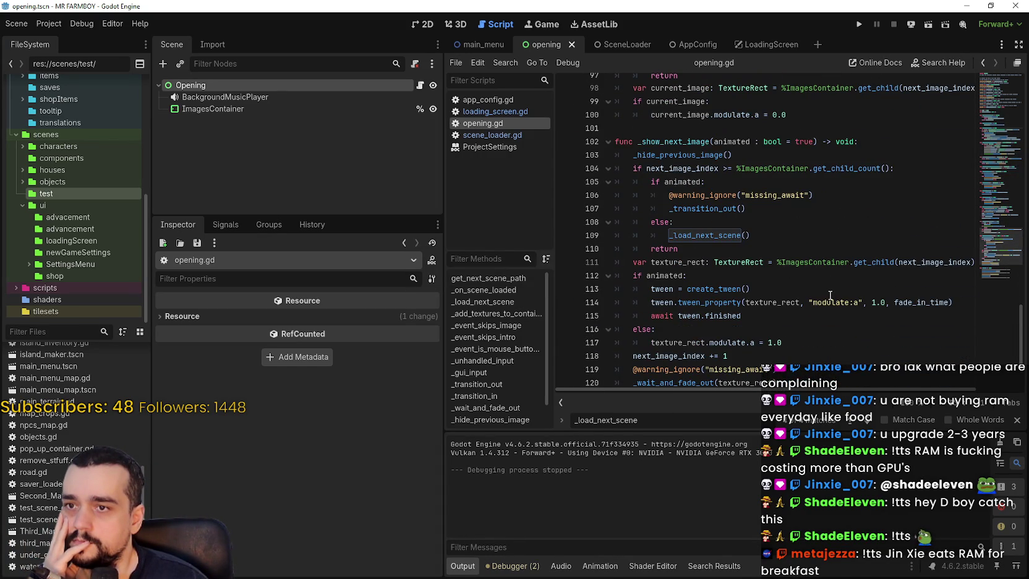
{"action": "mouse_move", "coordinate": [735, 236]}
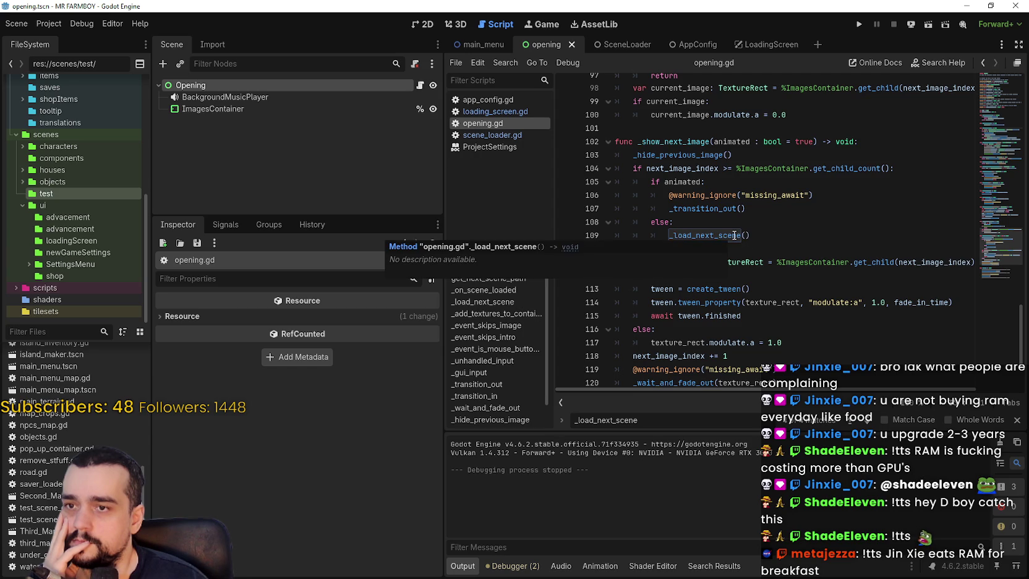
{"action": "double_click", "coordinate": [735, 236]}
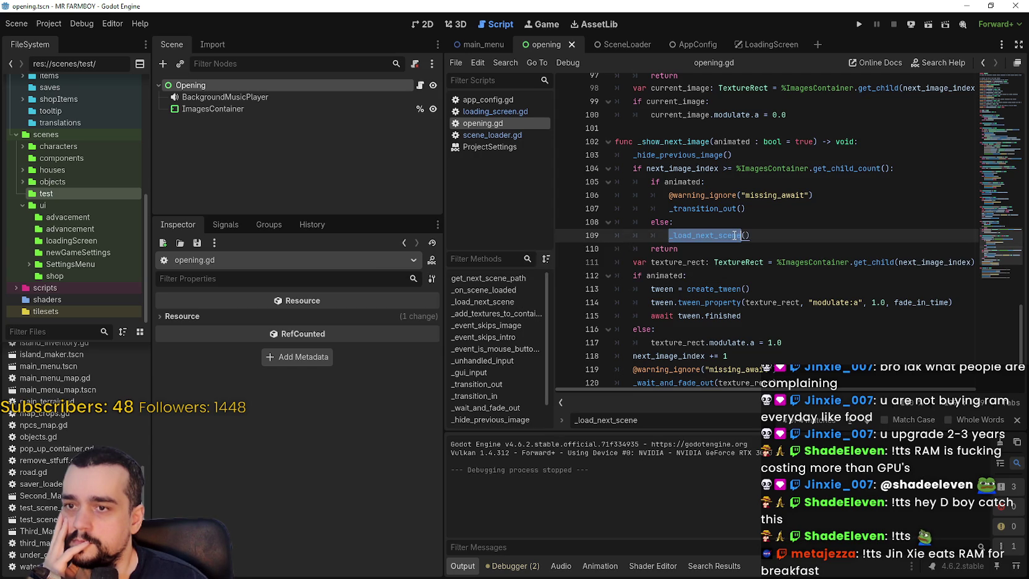
{"action": "right_click", "coordinate": [731, 236]}
{"action": "left_click", "coordinate": [739, 247]}
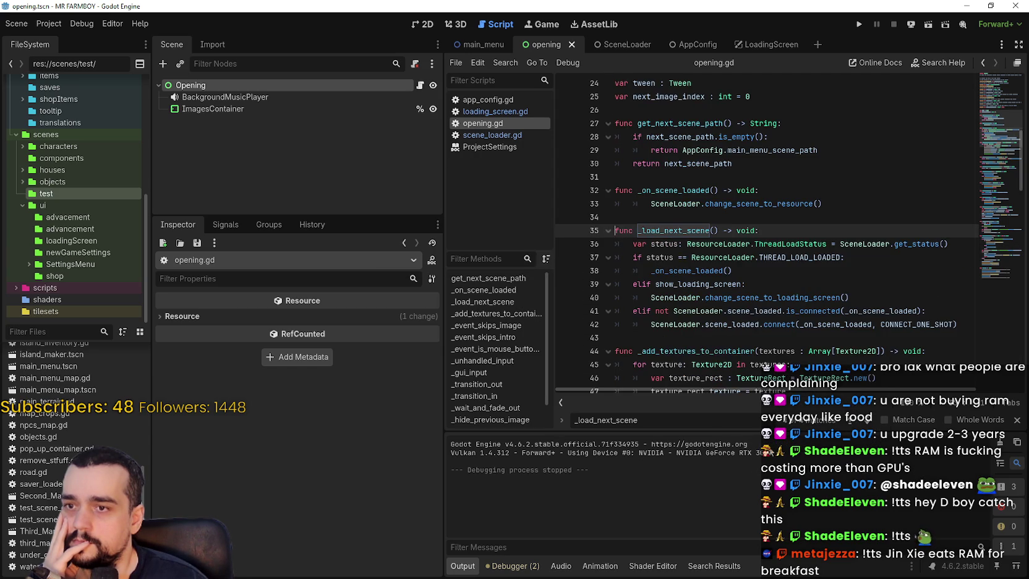
{"action": "scroll", "coordinate": [708, 302], "scroll_direction": "down", "scroll_amount": 14}
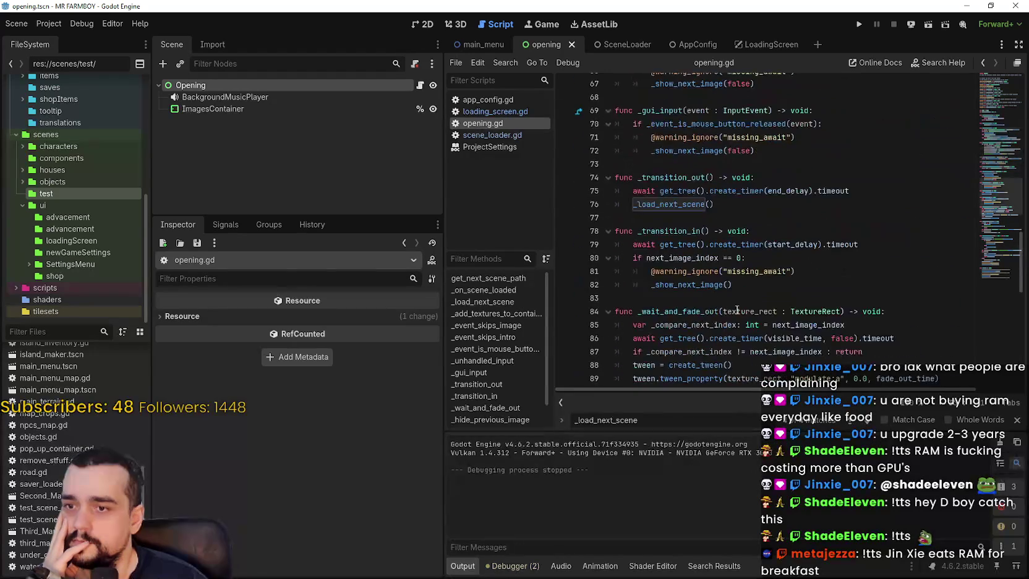
{"action": "left_click", "coordinate": [807, 205]}
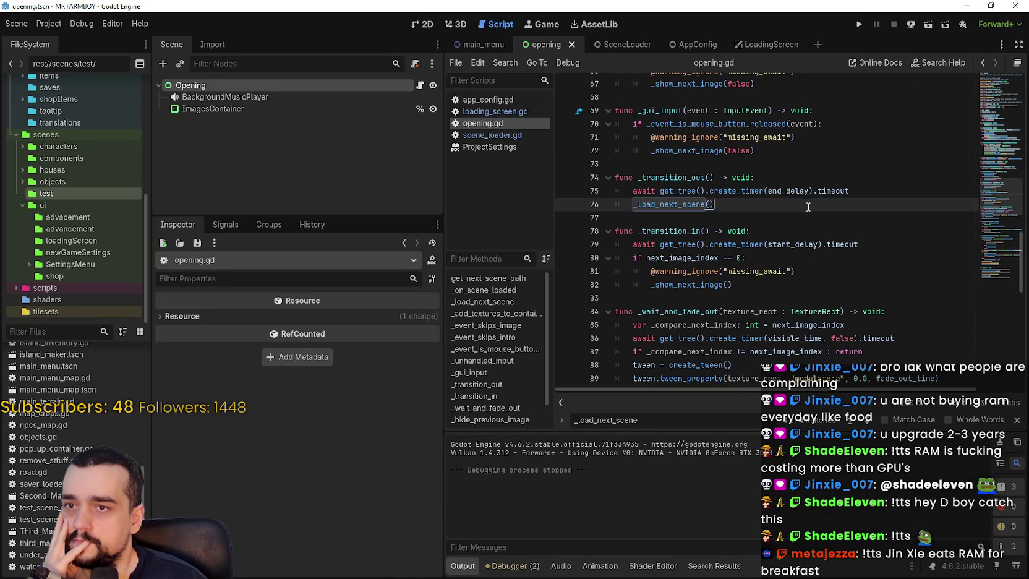
{"action": "scroll", "coordinate": [845, 248], "scroll_direction": "up", "scroll_amount": 1}
{"action": "scroll", "coordinate": [694, 278], "scroll_direction": "down", "scroll_amount": 3}
Insert SceneLoader.load_scene(get_next_scene_path(), true) after the end-delay await and save opening.gd.
{"action": "double_click", "coordinate": [668, 178]}
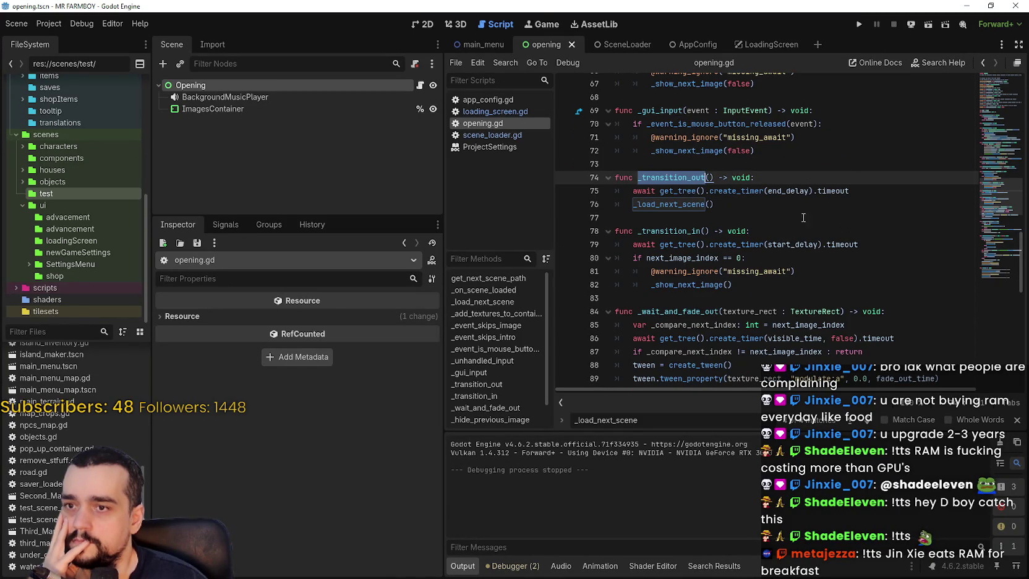
{"action": "left_click", "coordinate": [872, 193]}
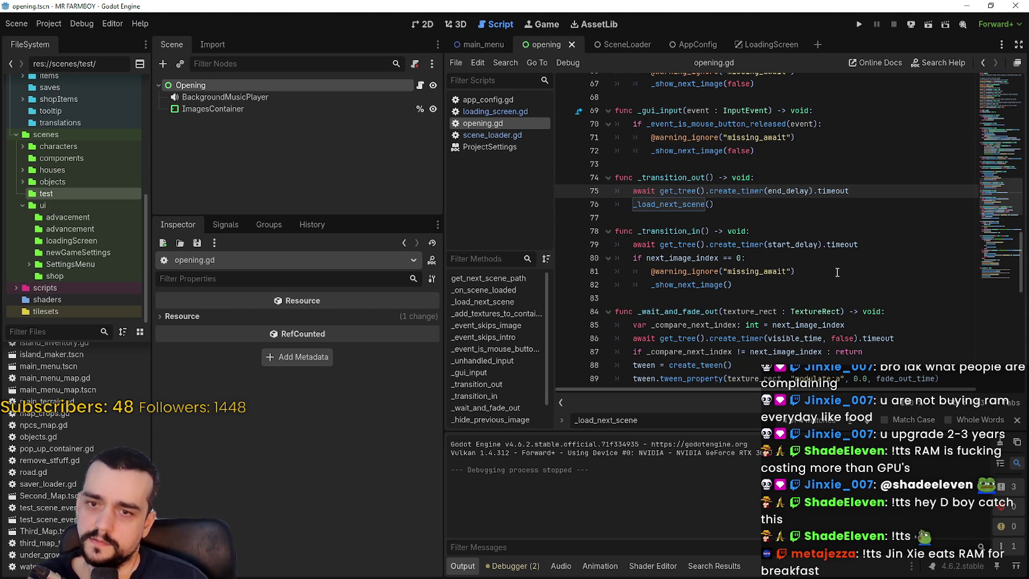
{"action": "key", "text": "Return"}
{"action": "key", "text": "ctrl+v"}
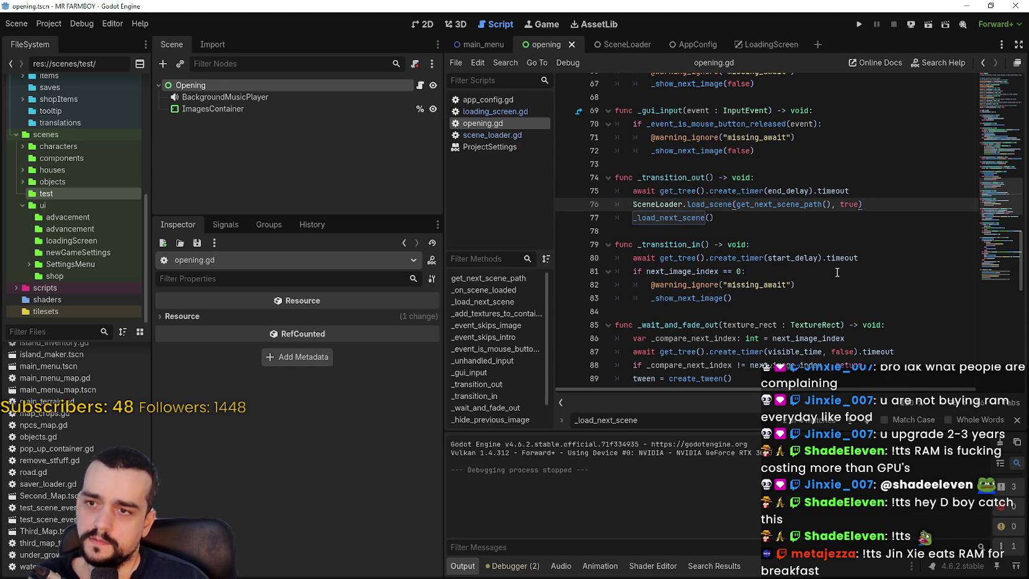
{"action": "key", "text": "ctrl+s"}
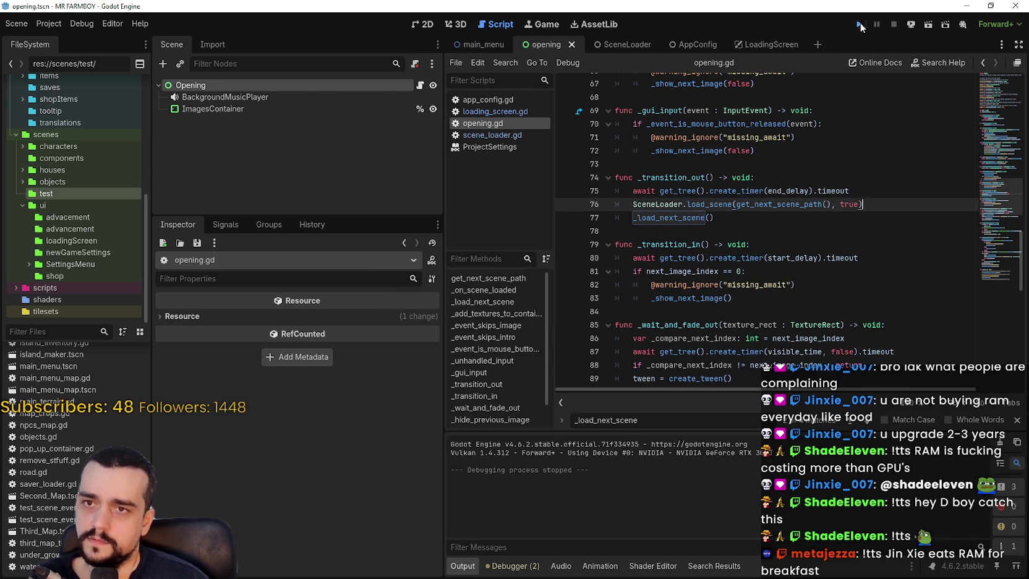
Test-run the game, reposition its window, then stop it.
{"action": "left_click", "coordinate": [860, 25]}
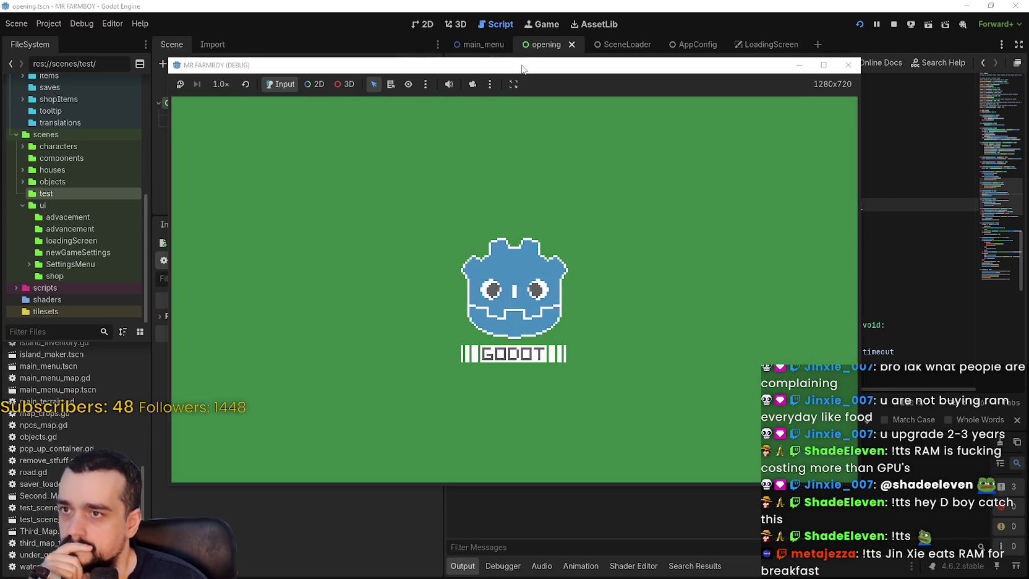
{"action": "left_click_drag", "start_coordinate": [523, 68], "coordinate": [613, 51]}
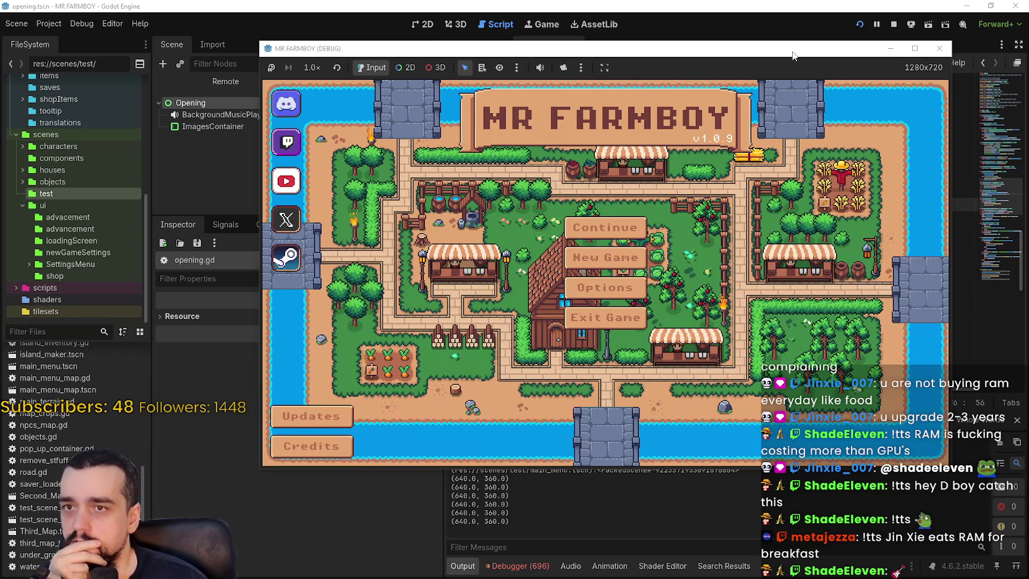
{"action": "mouse_move", "coordinate": [793, 55]}
{"action": "left_mouse_down"}
{"action": "mouse_move", "coordinate": [741, 64]}
{"action": "mouse_move", "coordinate": [755, 68]}
{"action": "left_mouse_up"}
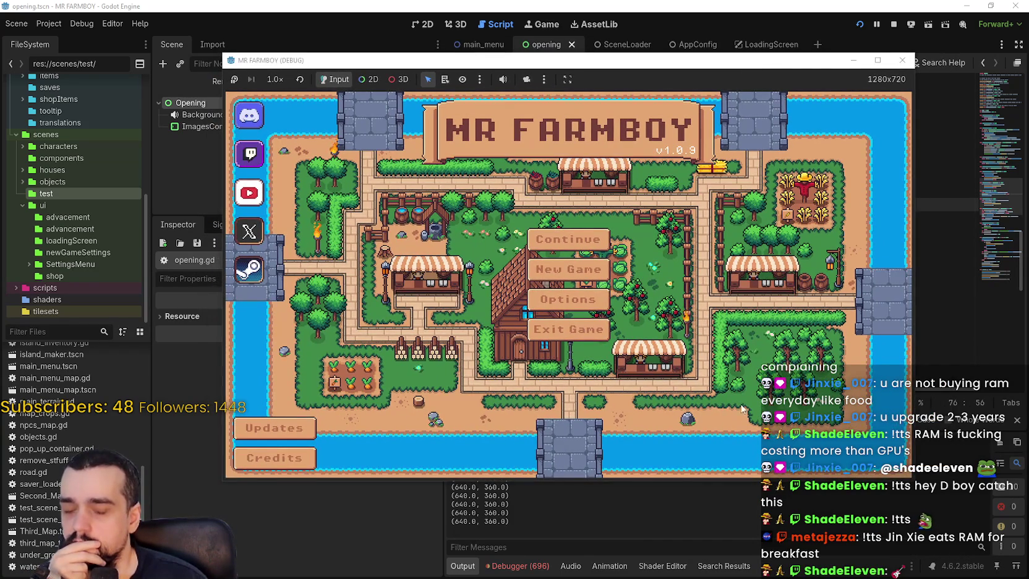
{"action": "left_click", "coordinate": [893, 28]}
{"action": "double_click", "coordinate": [849, 205]}
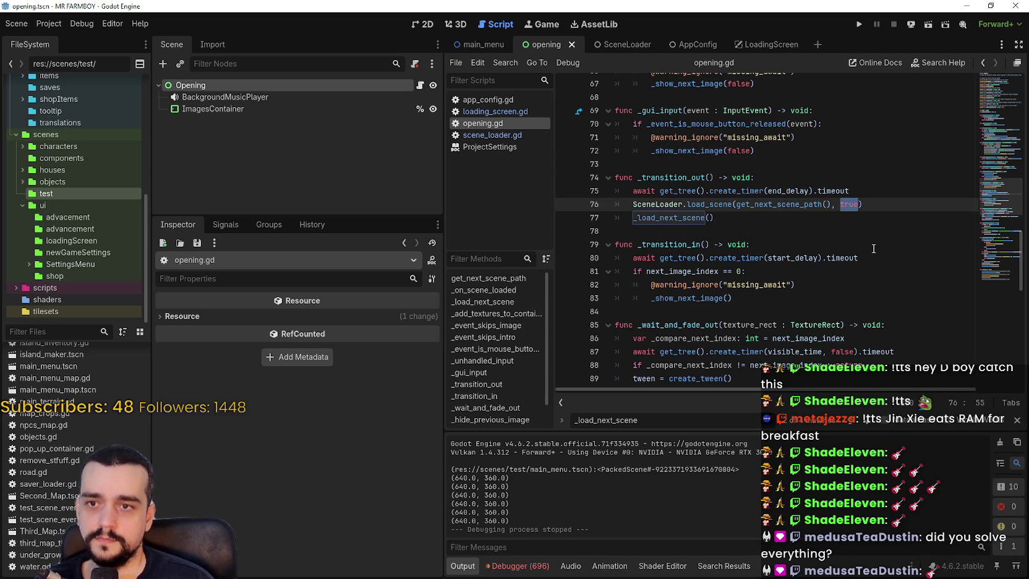
Change the argument to false and move the load_scene line above the end-delay await.
{"action": "type", "text": "false"}
{"action": "left_click", "coordinate": [740, 177]}
{"action": "left_click_drag", "start_coordinate": [867, 204], "coordinate": [632, 205]}
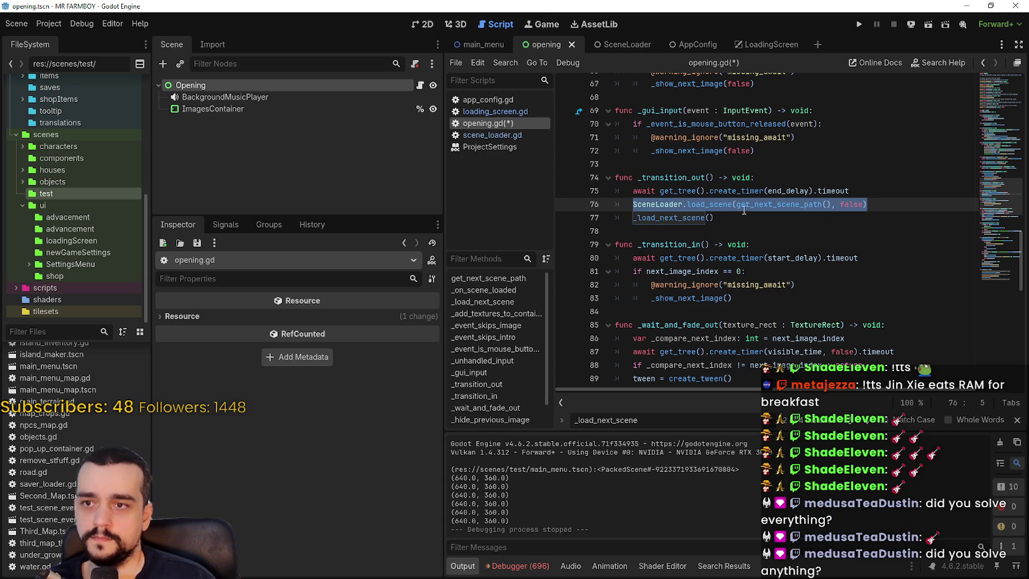
{"action": "key", "text": "BackSpace"}
{"action": "key", "text": "BackSpace"}
{"action": "key", "text": "alt+Up"}
{"action": "key", "text": "ctrl+v"}
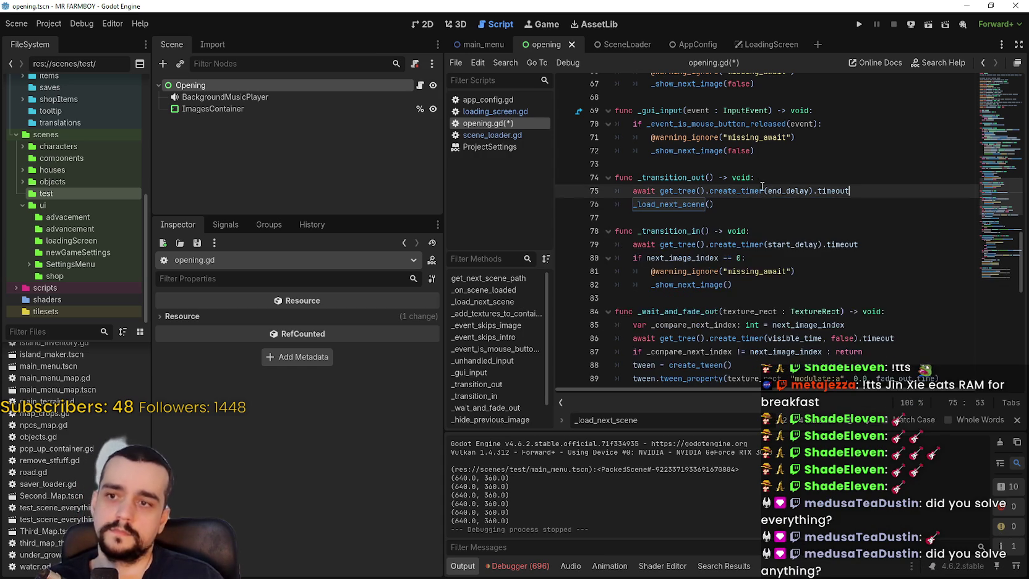
Test-run the game with the reordered code, then stop it.
{"action": "left_click", "coordinate": [860, 24]}
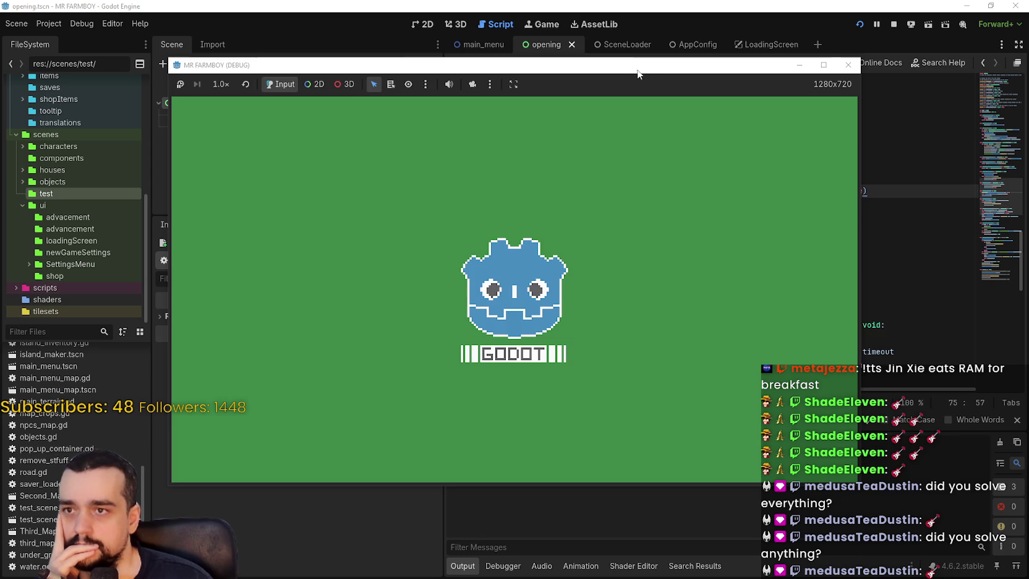
{"action": "left_click_drag", "start_coordinate": [637, 70], "coordinate": [728, 63]}
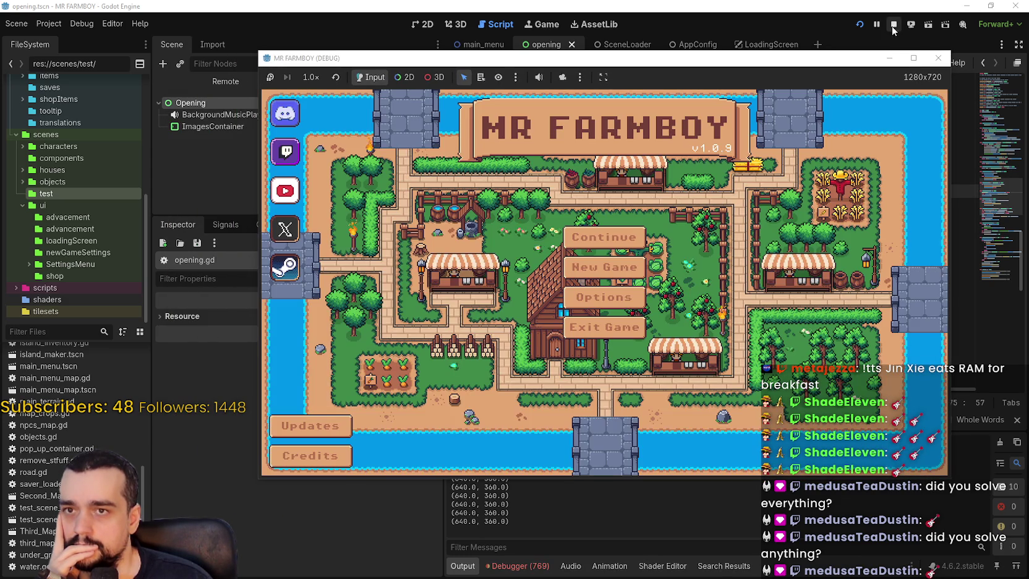
{"action": "left_click", "coordinate": [893, 25]}
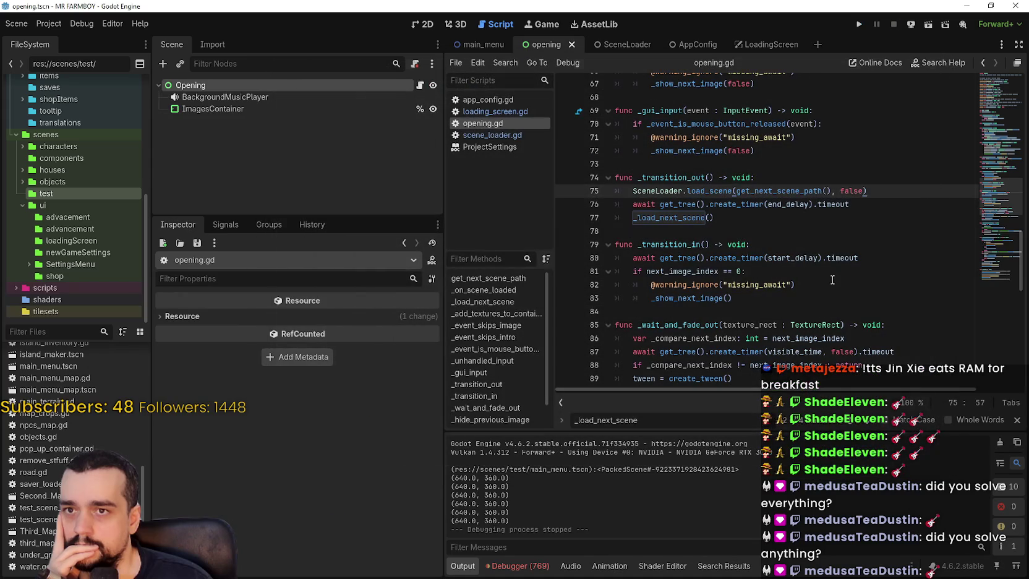
{"action": "left_click", "coordinate": [826, 229]}
Switch the load_scene argument back to true and test-run the game again.
{"action": "left_click", "coordinate": [865, 191]}
{"action": "double_click", "coordinate": [851, 191]}
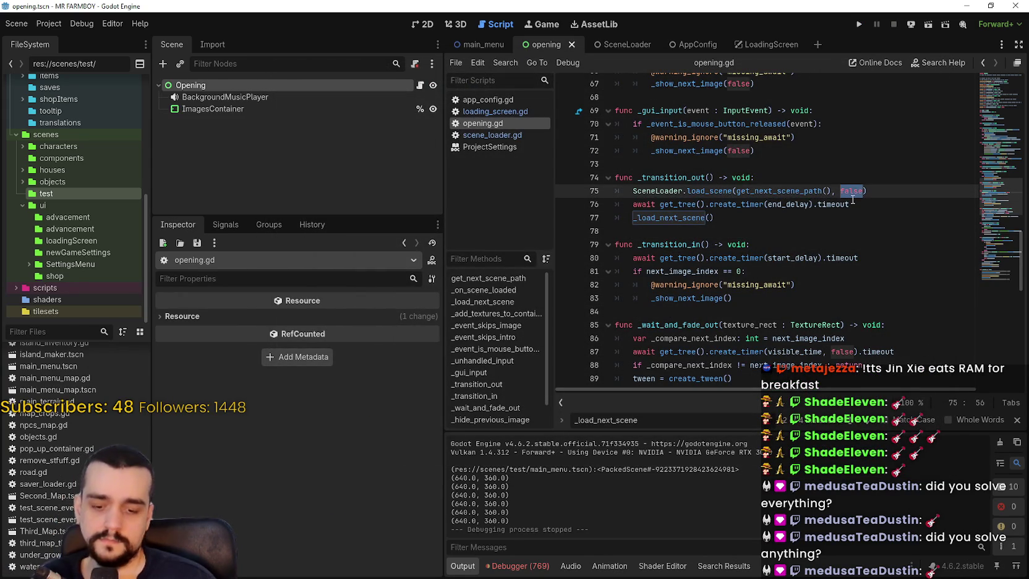
{"action": "type", "text": "true"}
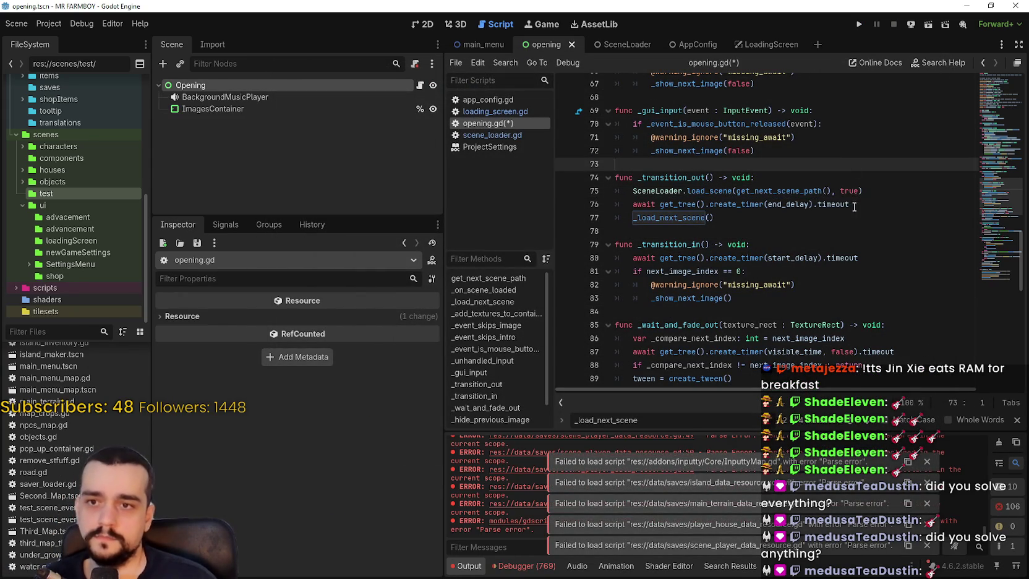
{"action": "left_click_drag", "start_coordinate": [866, 204], "coordinate": [886, 225]}
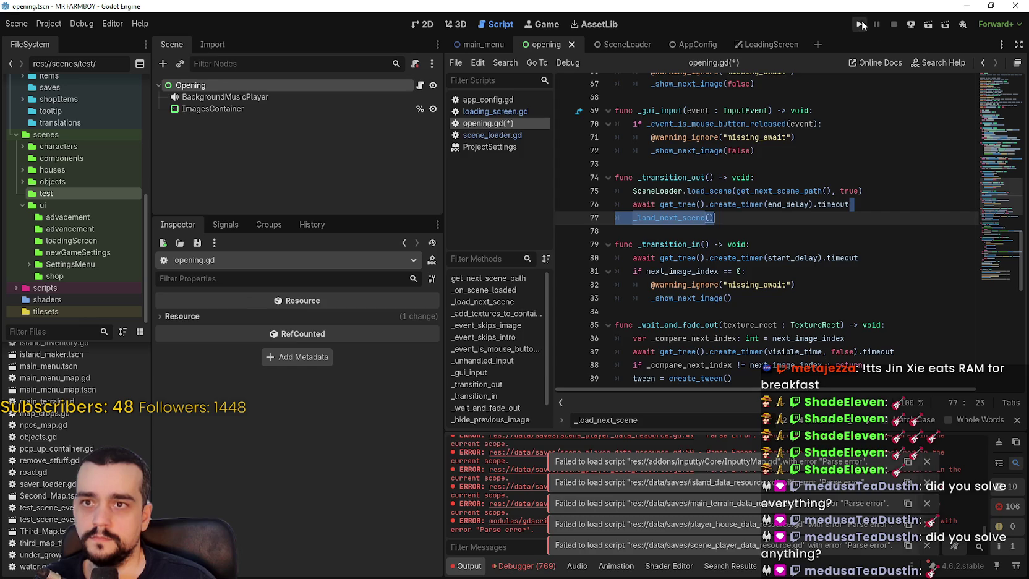
{"action": "left_click", "coordinate": [859, 24]}
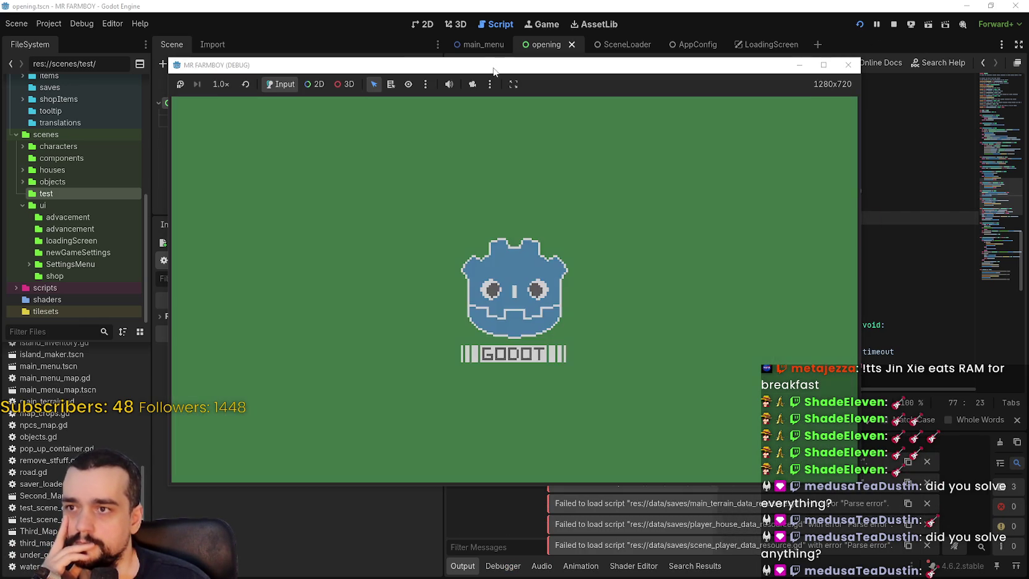
{"action": "left_click_drag", "start_coordinate": [494, 70], "coordinate": [605, 60]}
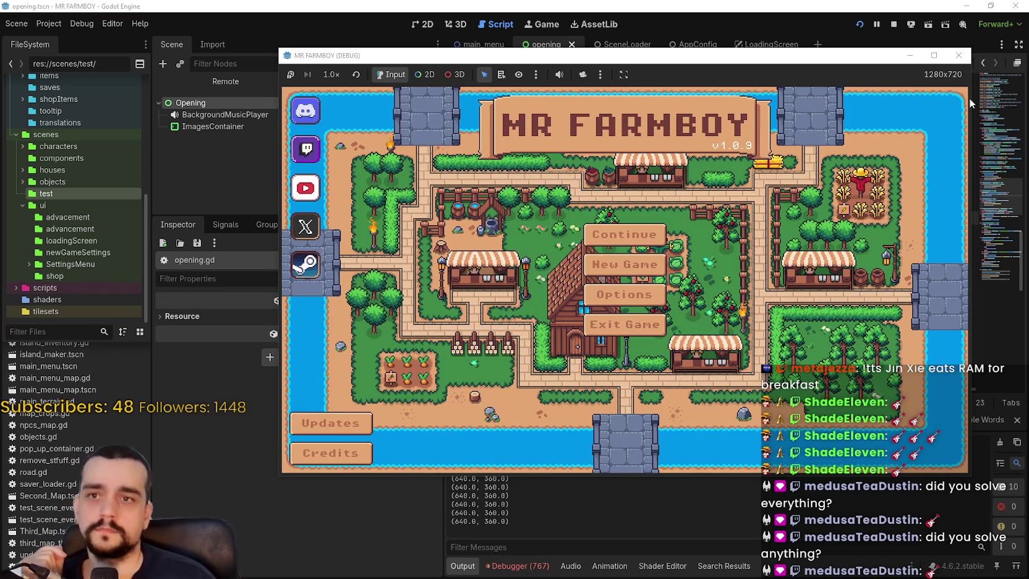
{"action": "left_click", "coordinate": [895, 26]}
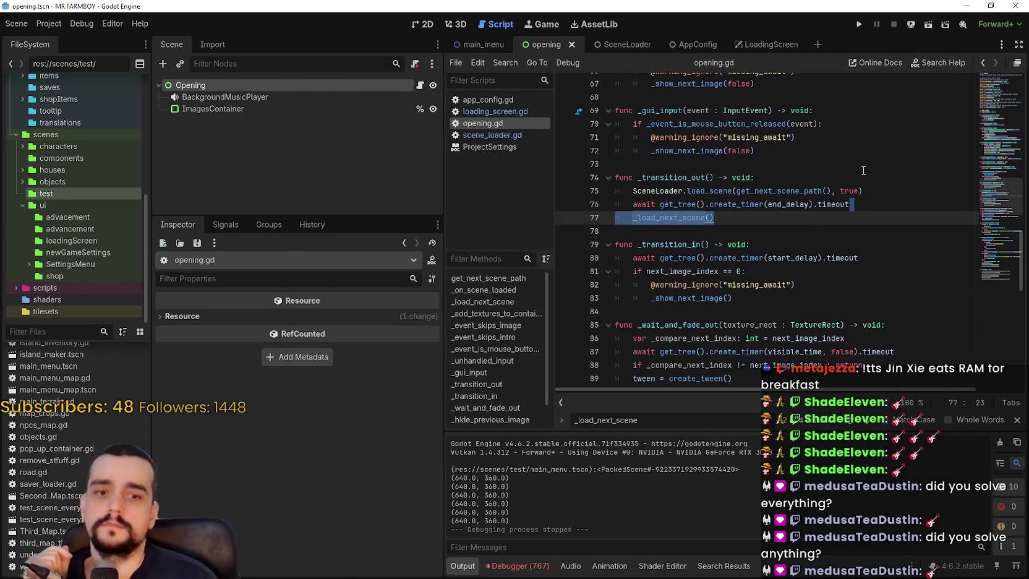
Comment out the load_scene line on line 75 in _transition_out with #.
{"action": "left_click", "coordinate": [830, 245]}
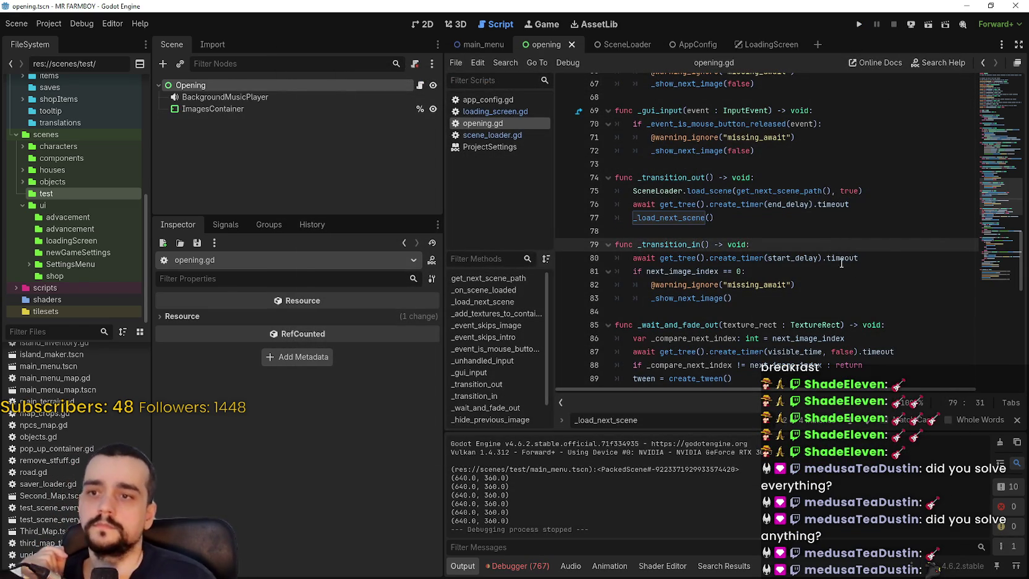
{"action": "left_click_drag", "start_coordinate": [859, 258], "coordinate": [633, 259]}
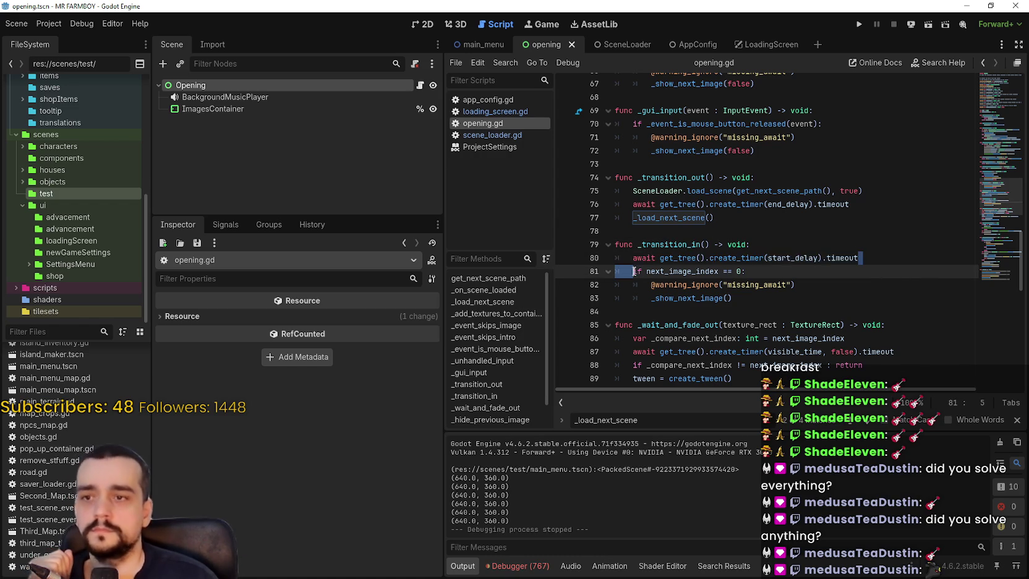
{"action": "left_click", "coordinate": [716, 284]}
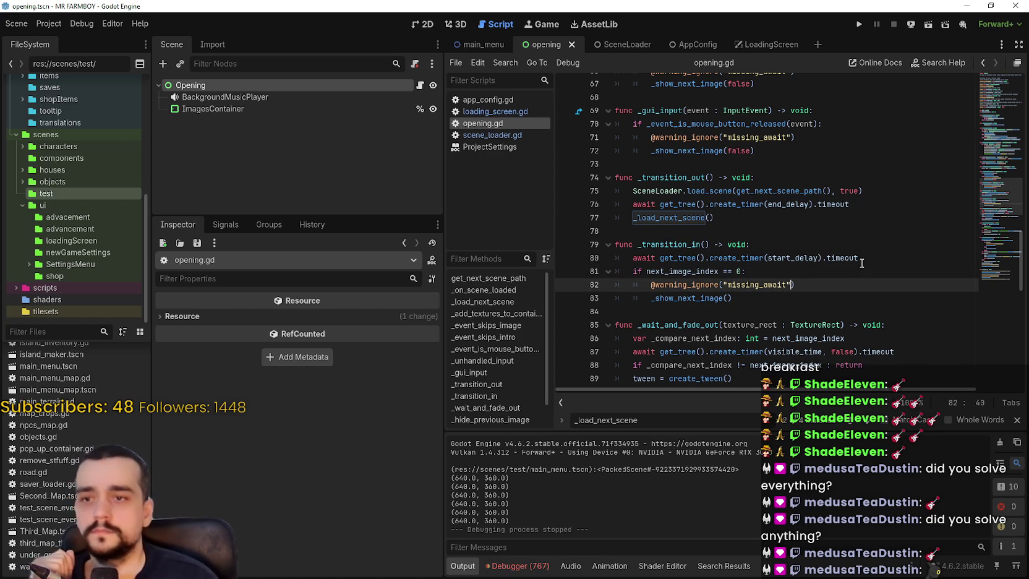
{"action": "mouse_move", "coordinate": [863, 191]}
{"action": "left_mouse_down"}
{"action": "mouse_move", "coordinate": [624, 180]}
{"action": "mouse_move", "coordinate": [632, 188]}
{"action": "left_mouse_up"}
{"action": "key", "text": "ctrl+c"}
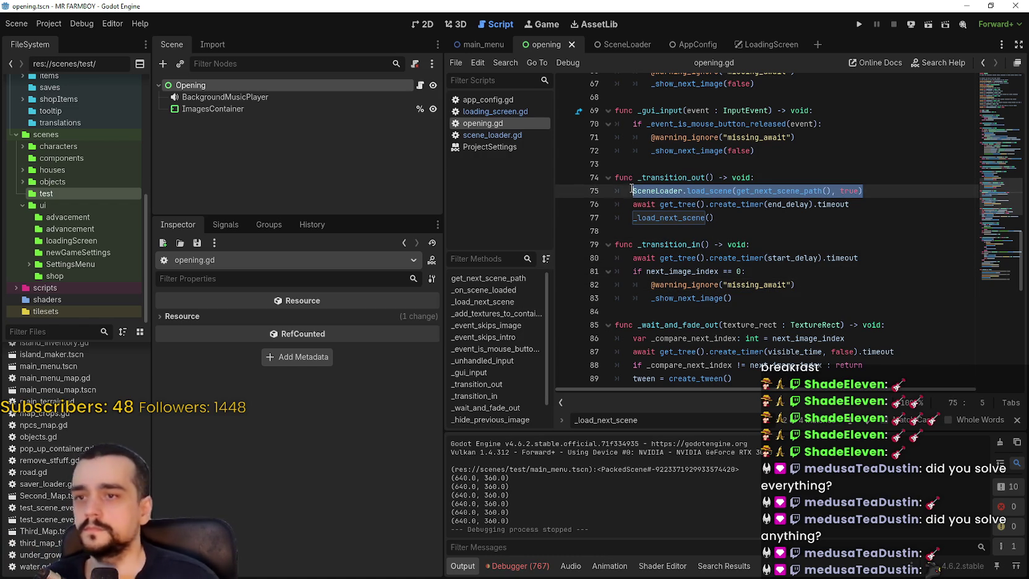
{"action": "left_click", "coordinate": [632, 189]}
{"action": "type", "text": "#"}
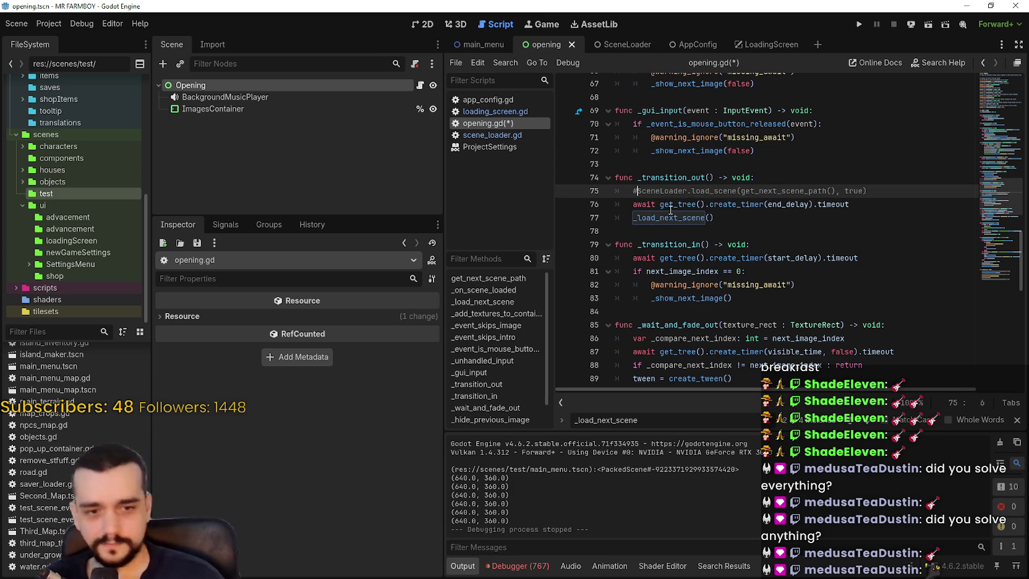
Paste the load_scene call after _transition_in's start-delay await and run the game.
{"action": "scroll", "coordinate": [722, 311], "scroll_direction": "down", "scroll_amount": 3}
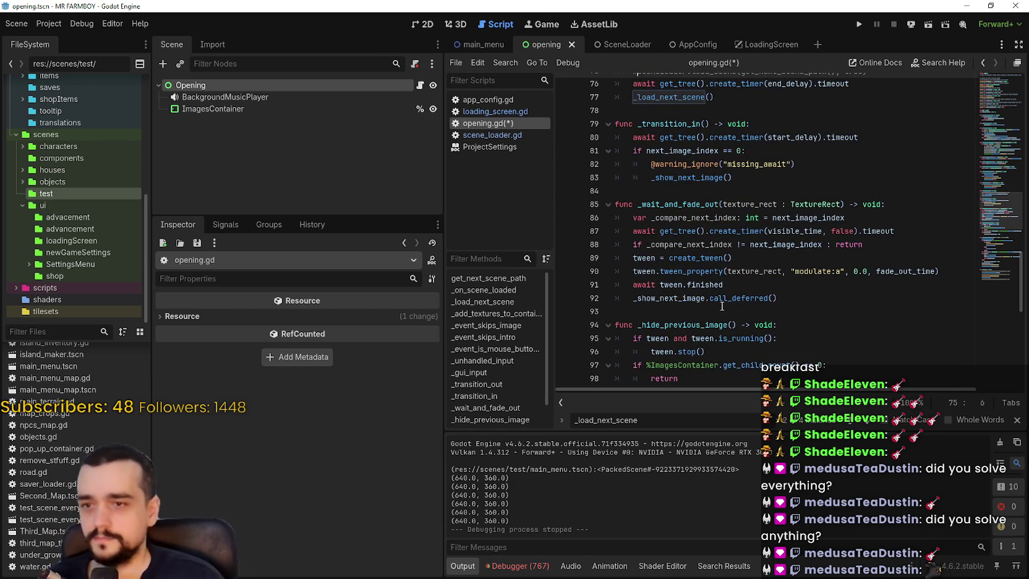
{"action": "double_click", "coordinate": [693, 300]}
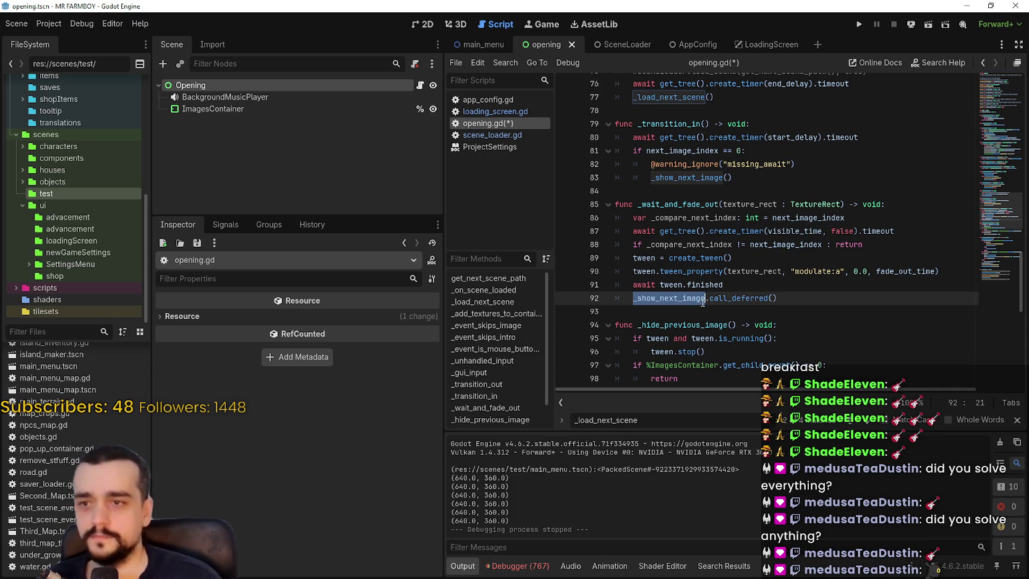
{"action": "scroll", "coordinate": [704, 307], "scroll_direction": "up", "scroll_amount": 2}
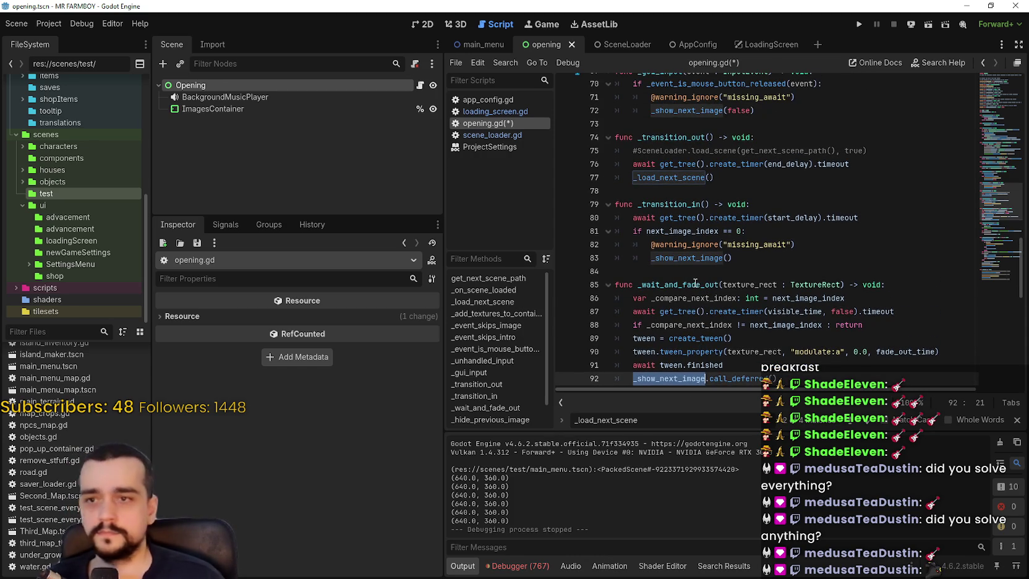
{"action": "left_click", "coordinate": [755, 272]}
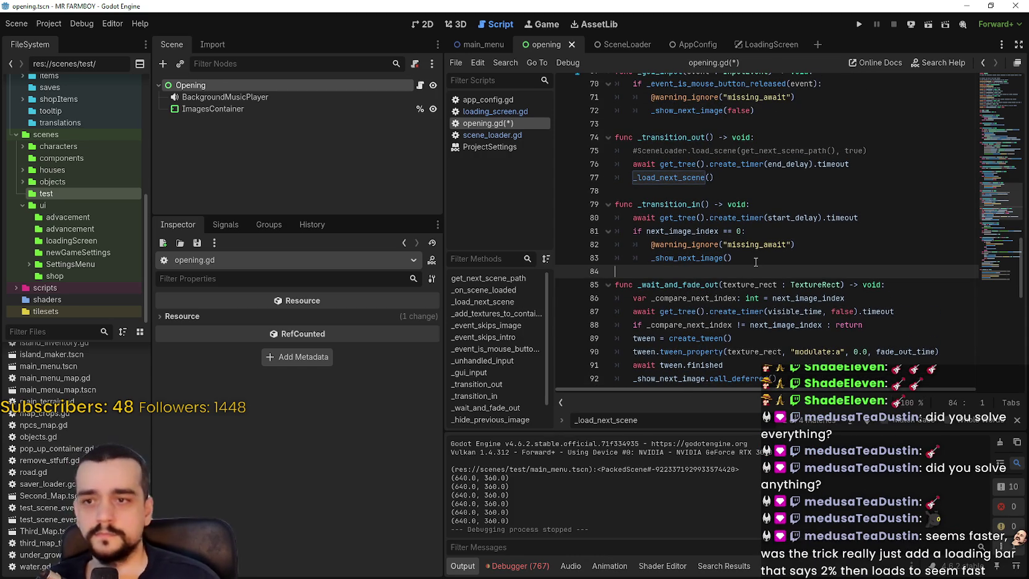
{"action": "left_click", "coordinate": [874, 216]}
{"action": "key", "text": "Return"}
{"action": "key", "text": "ctrl+v"}
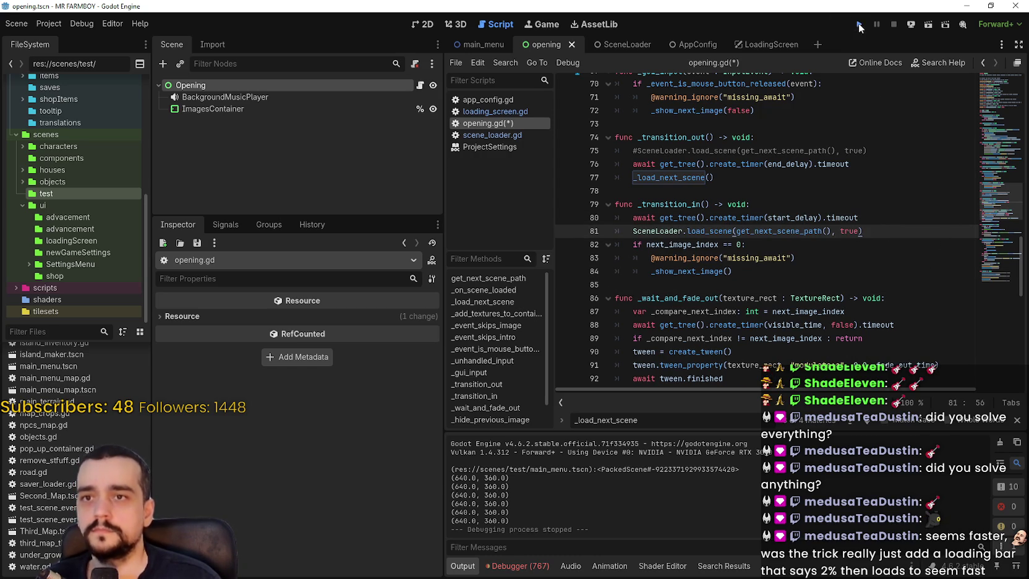
{"action": "left_click", "coordinate": [859, 23]}
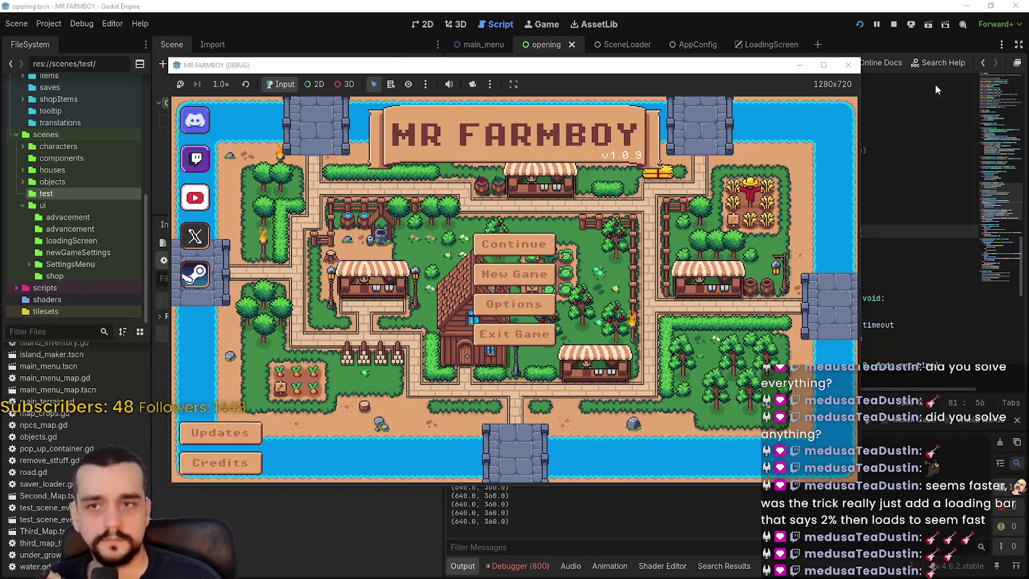
Stop the game and remove the load_scene call and its empty line from _transition_in.
{"action": "left_click", "coordinate": [892, 25]}
{"action": "left_click", "coordinate": [775, 269]}
{"action": "key", "text": "ctrl+z"}
{"action": "key", "text": "BackSpace"}
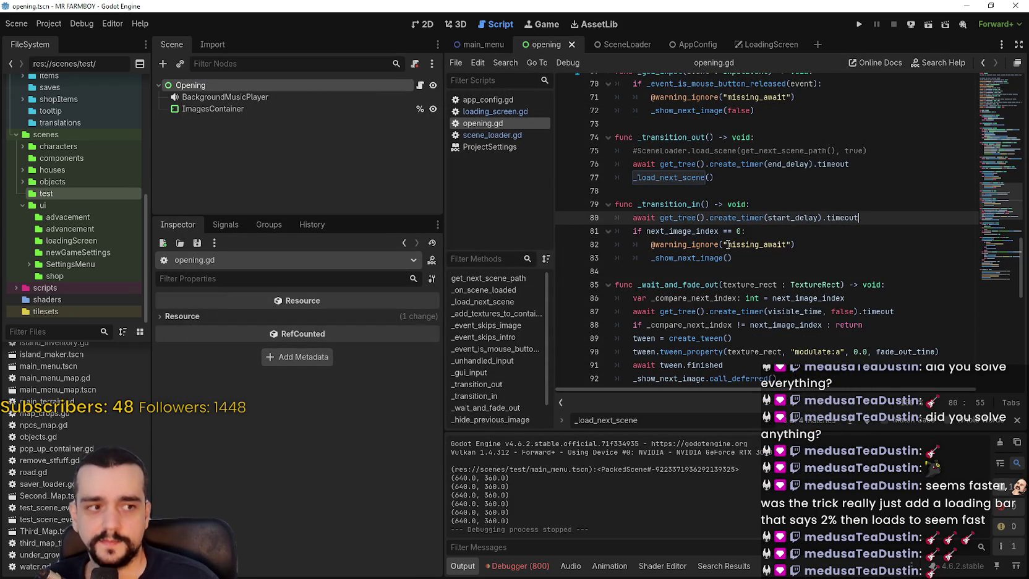
Add SceneLoader.load_scene(get_next_scene_path(), true) after _transition_out's end-delay timer and save.
{"action": "left_click", "coordinate": [781, 244]}
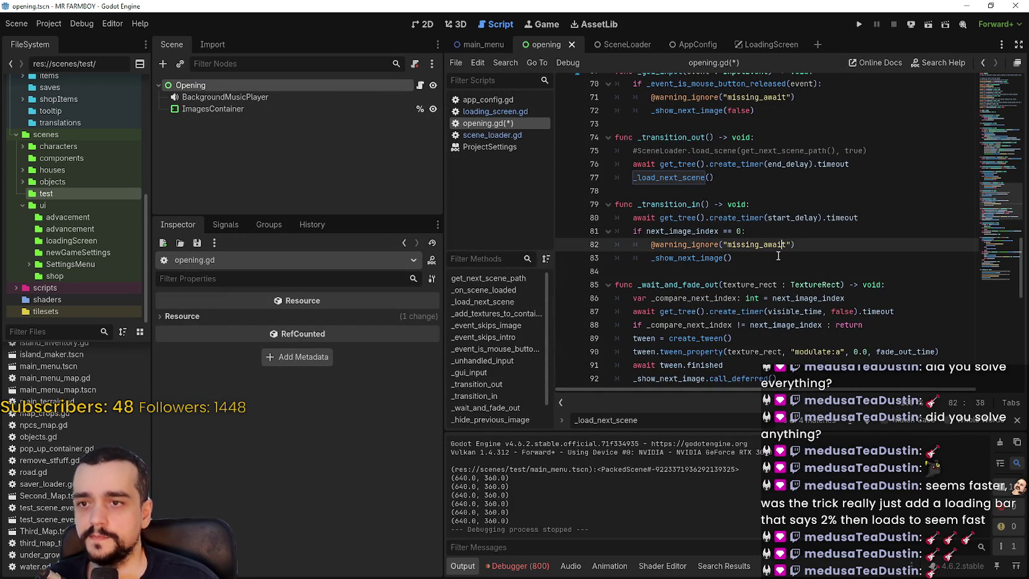
{"action": "scroll", "coordinate": [583, 318], "scroll_direction": "up", "scroll_amount": 4}
{"action": "left_click", "coordinate": [887, 319]}
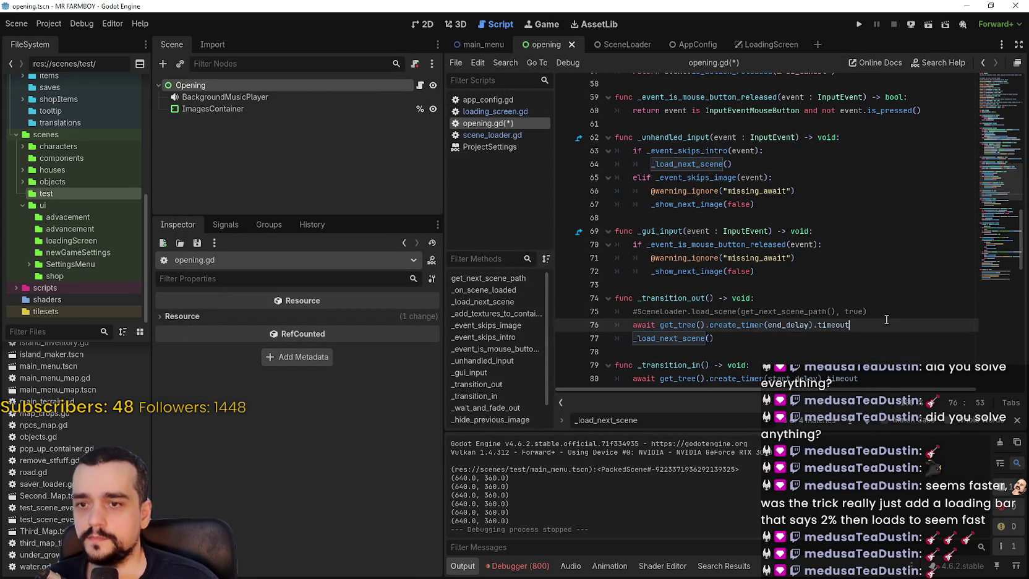
{"action": "key", "text": "Return"}
{"action": "key", "text": "ctrl+v"}
{"action": "key", "text": "ctrl+s"}
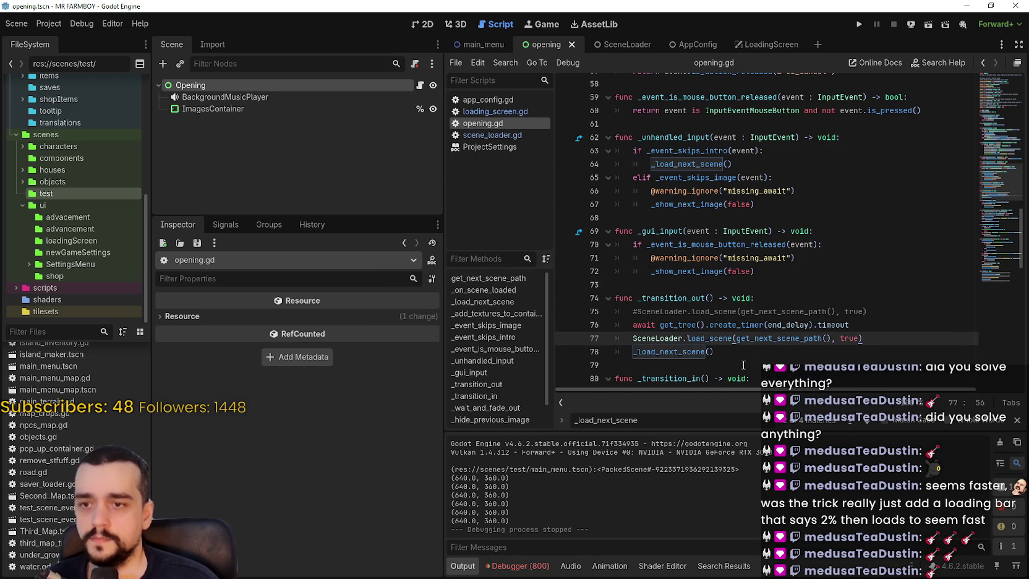
Select the _load_next_scene call, then test-run the game and stop it.
{"action": "scroll", "coordinate": [747, 361], "scroll_direction": "up", "scroll_amount": 1}
{"action": "key", "text": "Down"}
{"action": "key", "text": "Home"}
{"action": "key", "text": "ctrl+shift+Right"}
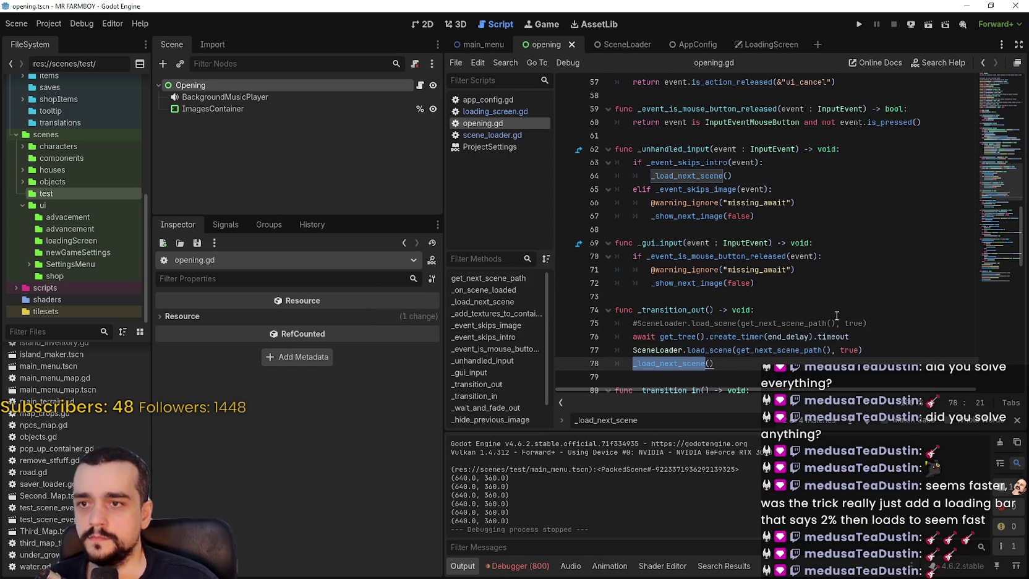
{"action": "scroll", "coordinate": [838, 316], "scroll_direction": "down", "scroll_amount": 3}
{"action": "left_click", "coordinate": [860, 23]}
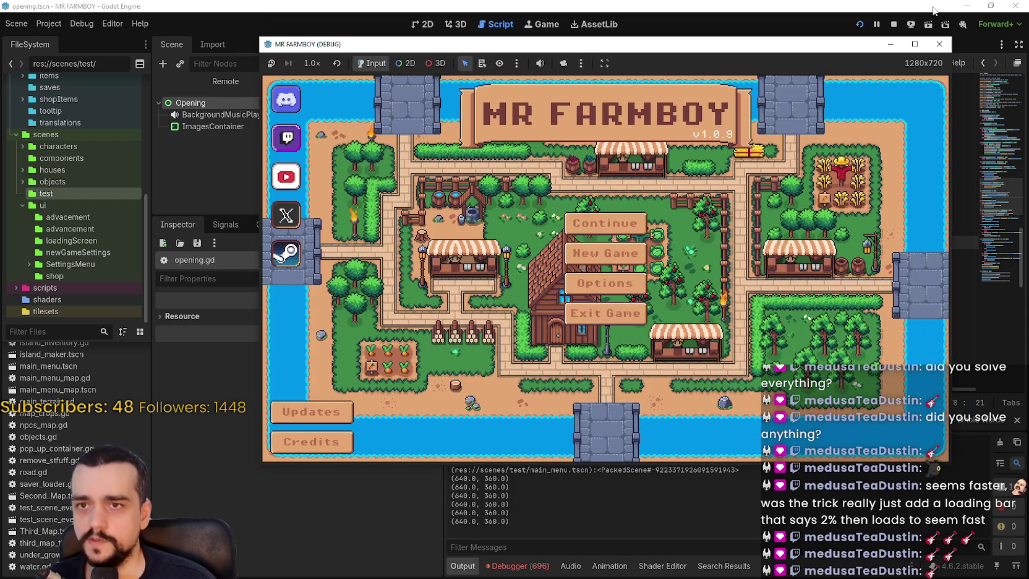
{"action": "left_click", "coordinate": [893, 25]}
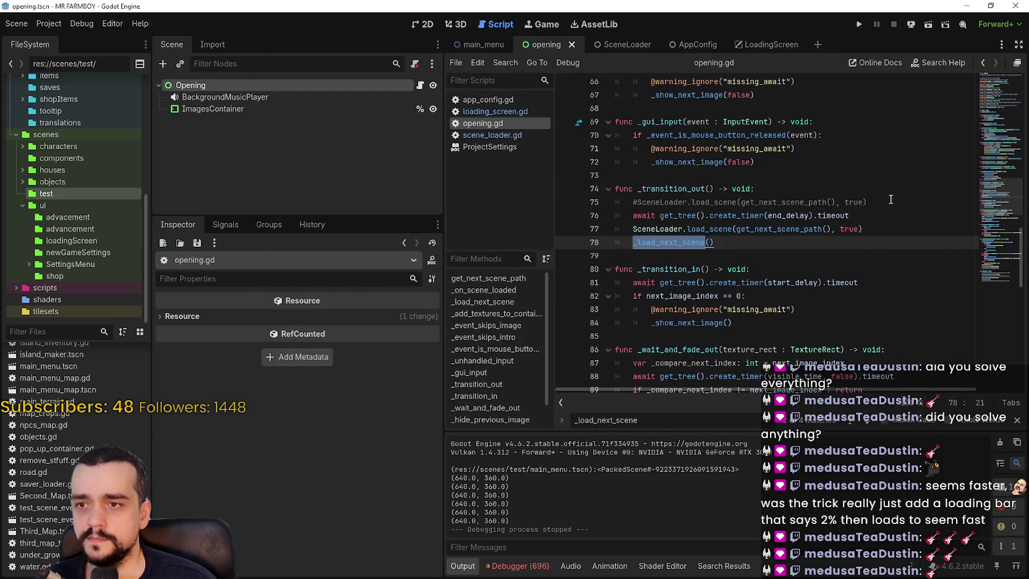
Put the load_scene call at the start of _transition_out, comment out the later one, and test-run.
{"action": "left_click", "coordinate": [869, 191]}
{"action": "key", "text": "Return"}
{"action": "key", "text": "ctrl+v"}
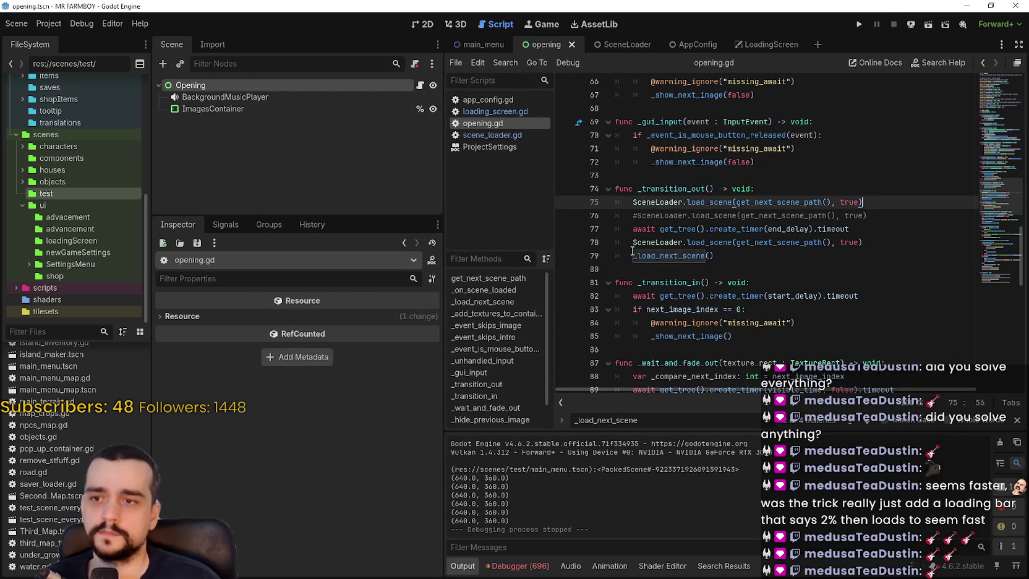
{"action": "left_click", "coordinate": [633, 242]}
{"action": "key", "text": "ctrl+k"}
{"action": "left_click", "coordinate": [859, 24]}
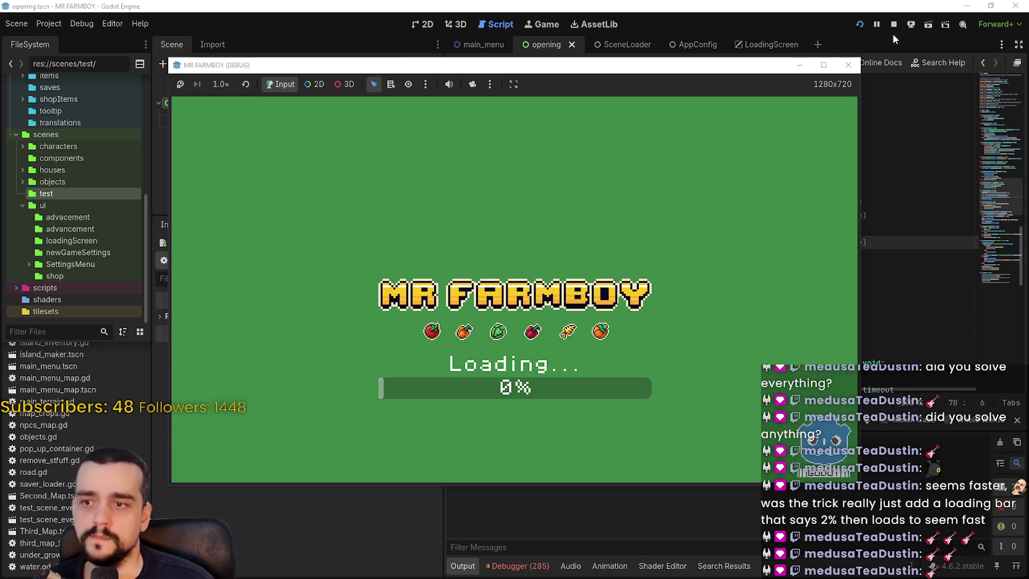
{"action": "left_click", "coordinate": [894, 24]}
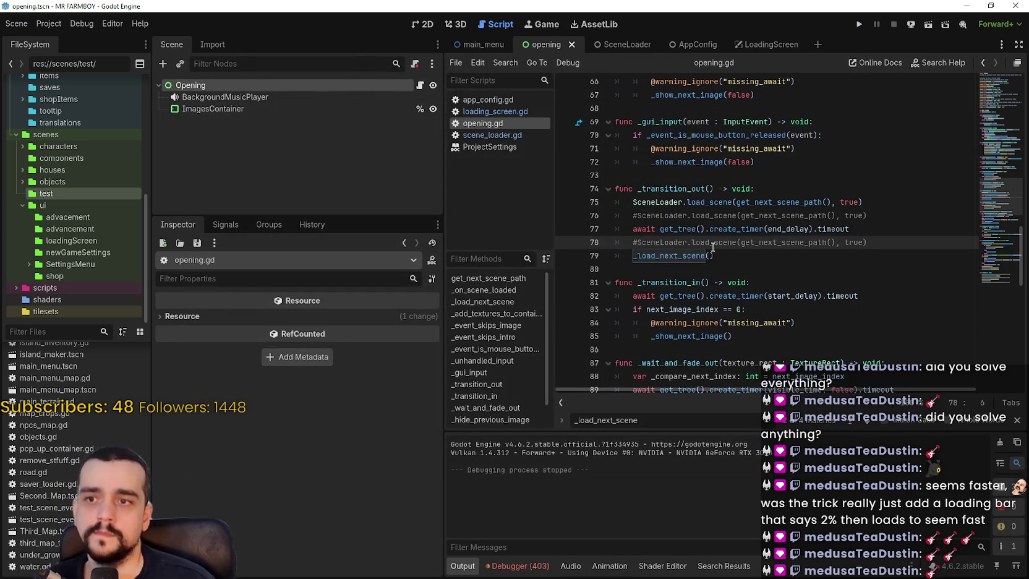
Comment out the early call, uncomment line 78, comment out _load_next_scene(), and rerun the game.
{"action": "left_click", "coordinate": [629, 205]}
{"action": "type", "text": "#"}
{"action": "left_click", "coordinate": [853, 227]}
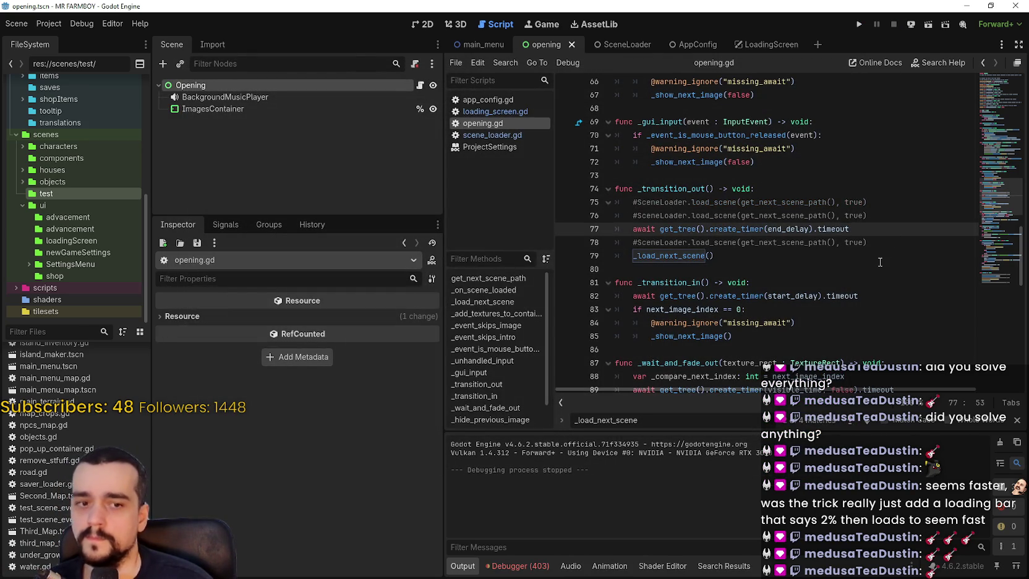
{"action": "left_click", "coordinate": [634, 242]}
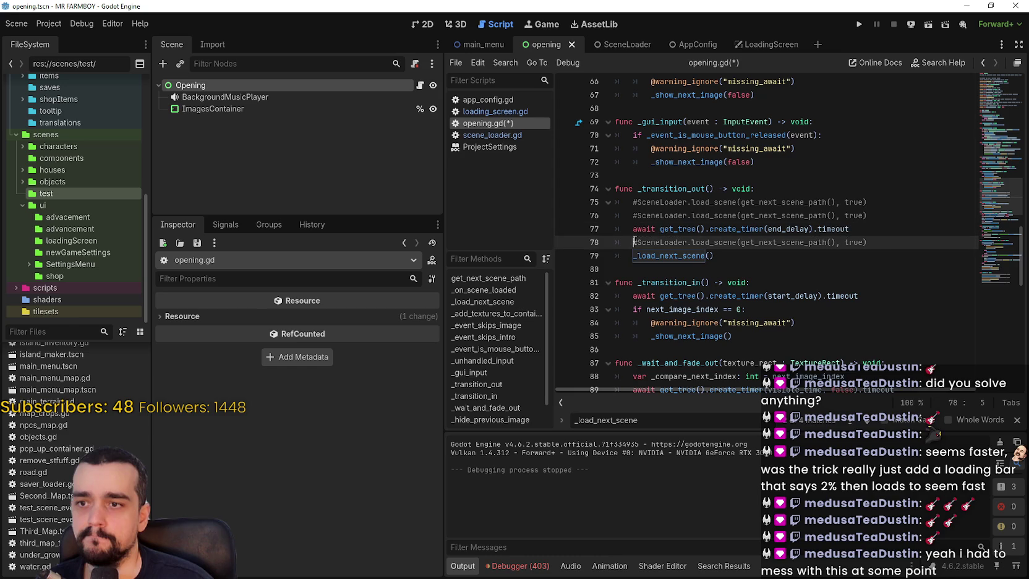
{"action": "left_click", "coordinate": [631, 255]}
{"action": "type", "text": "#"}
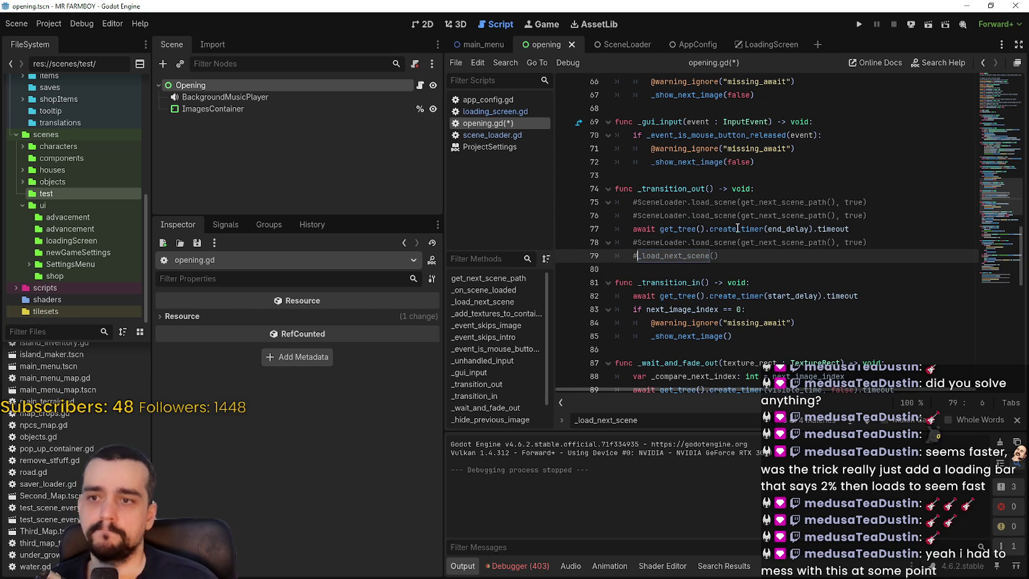
{"action": "left_click", "coordinate": [637, 242]}
{"action": "key", "text": "BackSpace"}
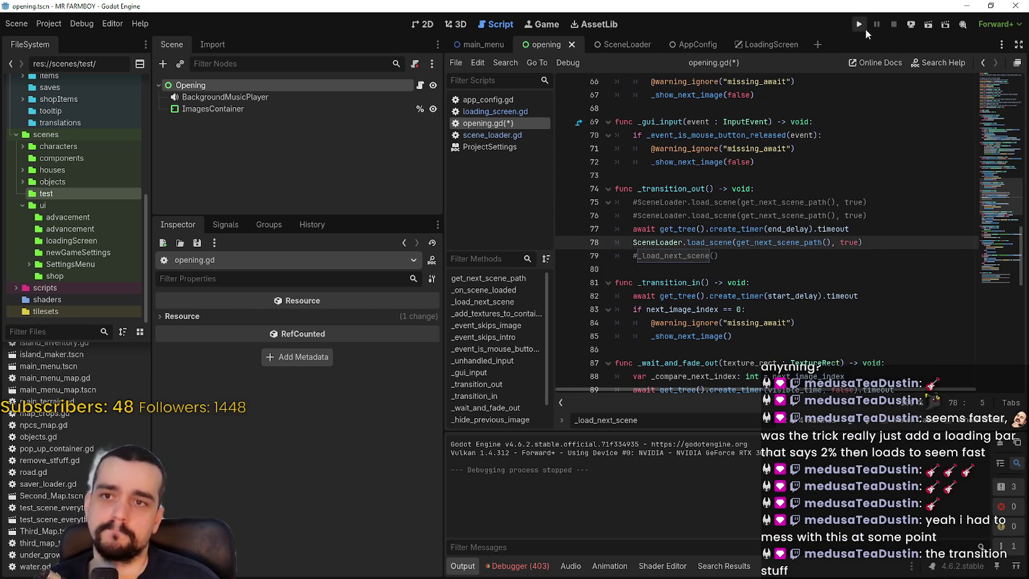
{"action": "left_click", "coordinate": [859, 24]}
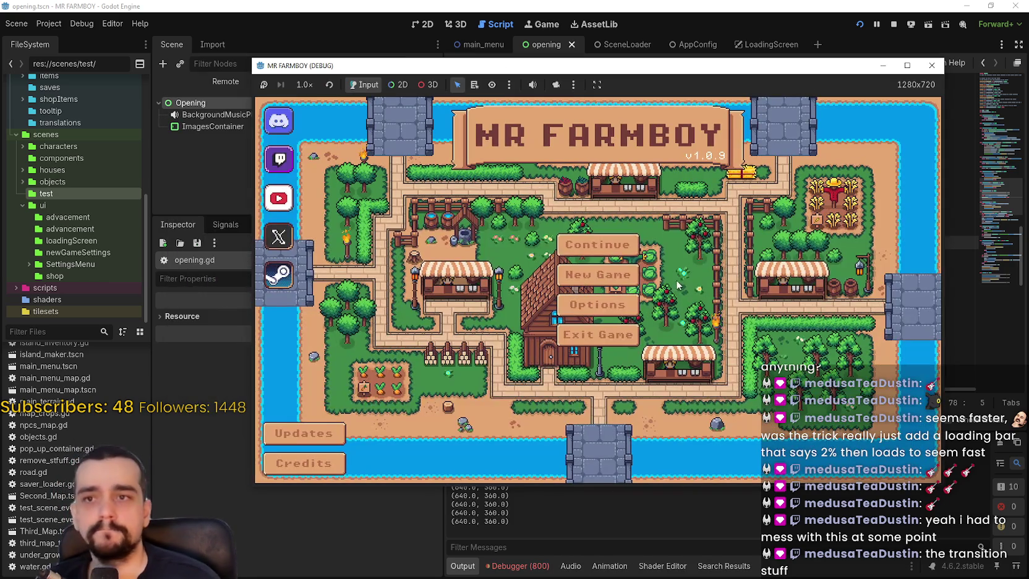
{"action": "left_click", "coordinate": [892, 24]}
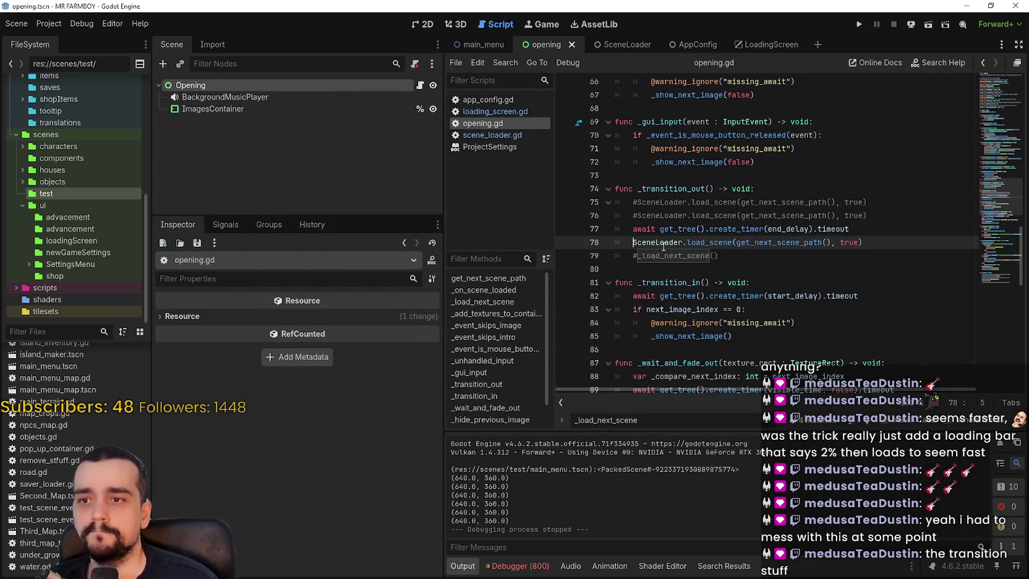
{"action": "left_click", "coordinate": [634, 255]}
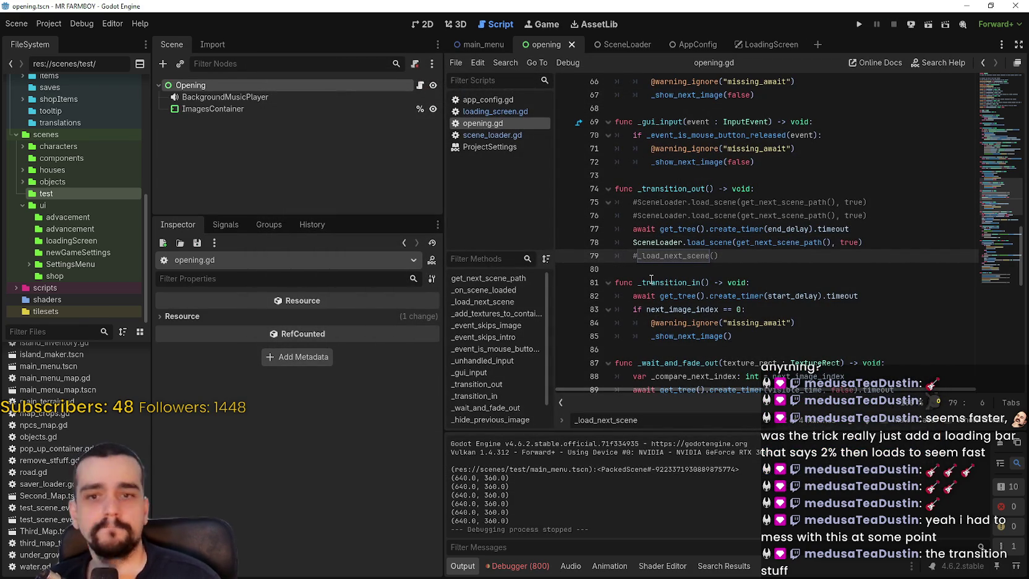
Change line 78's second load_scene argument to false and test-run the game.
{"action": "left_click", "coordinate": [845, 241]}
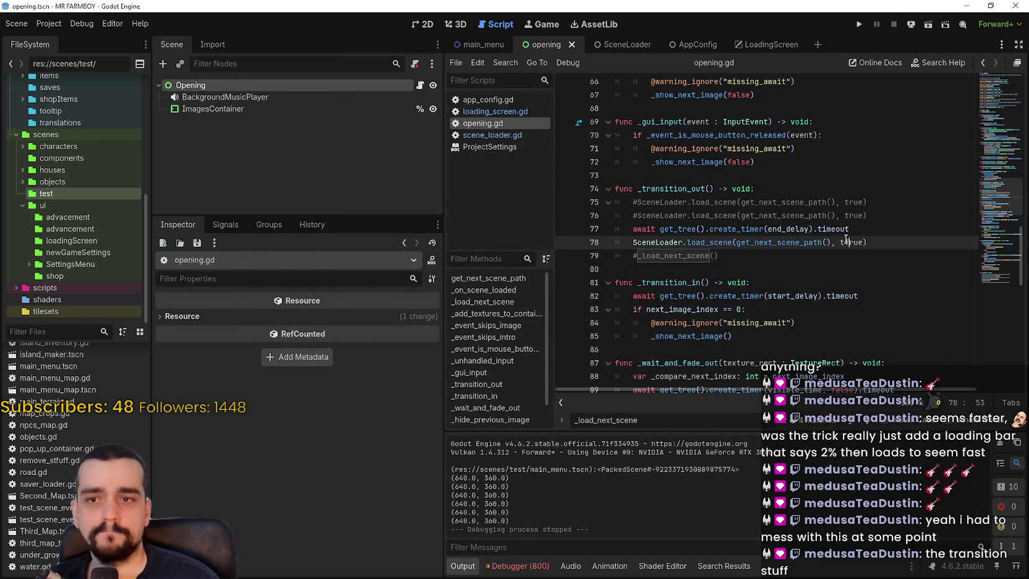
{"action": "type", "text": "flse"}
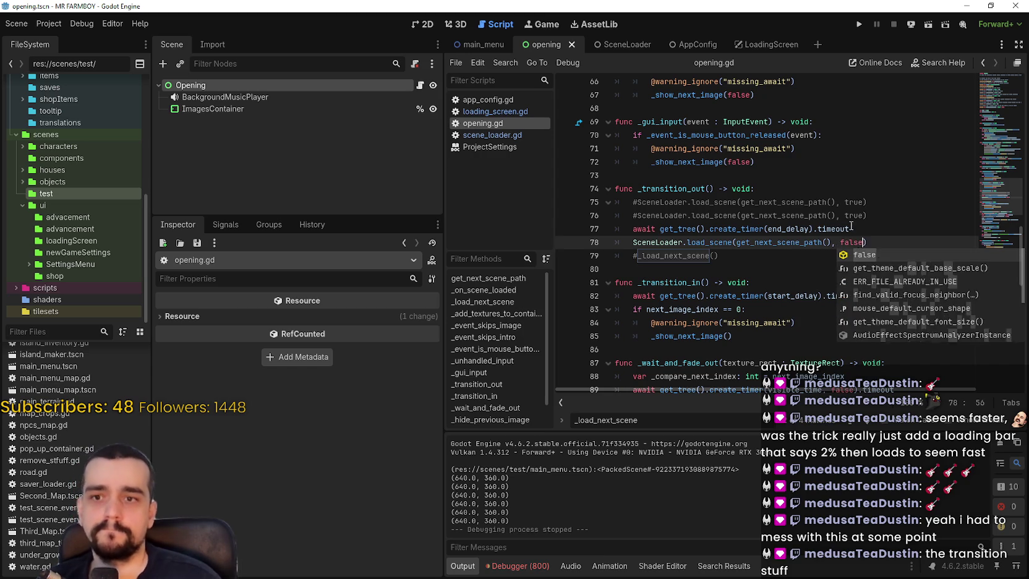
{"action": "left_click", "coordinate": [879, 229]}
{"action": "left_click", "coordinate": [859, 24]}
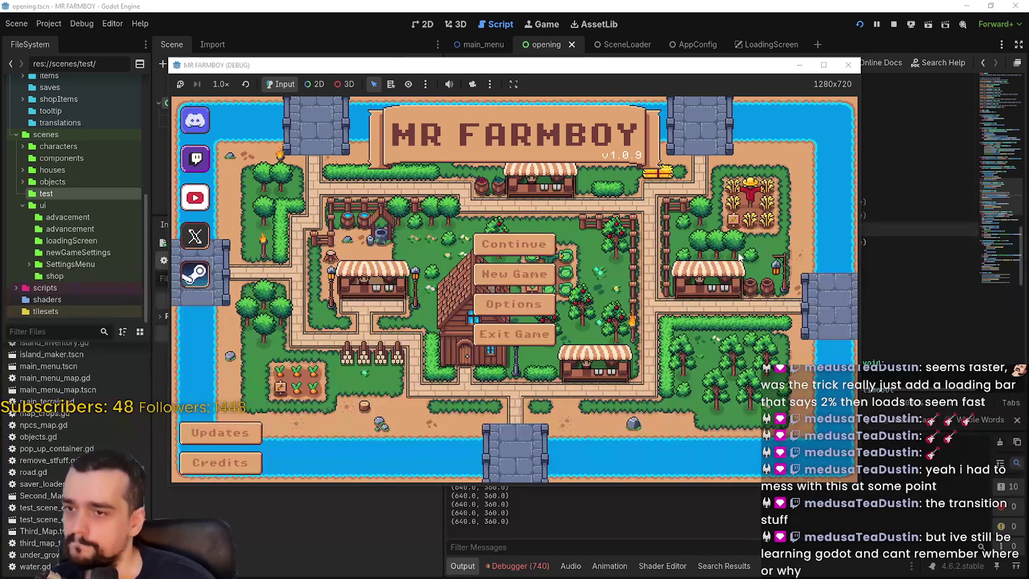
{"action": "left_click", "coordinate": [894, 24]}
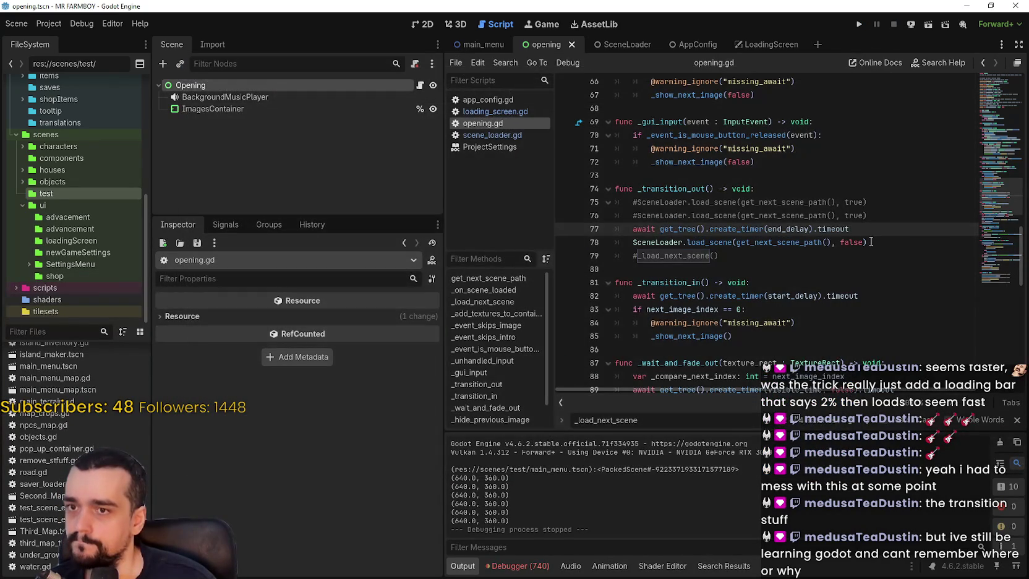
Uncomment the _load_next_scene() call and test-run the game again.
{"action": "left_click", "coordinate": [875, 240]}
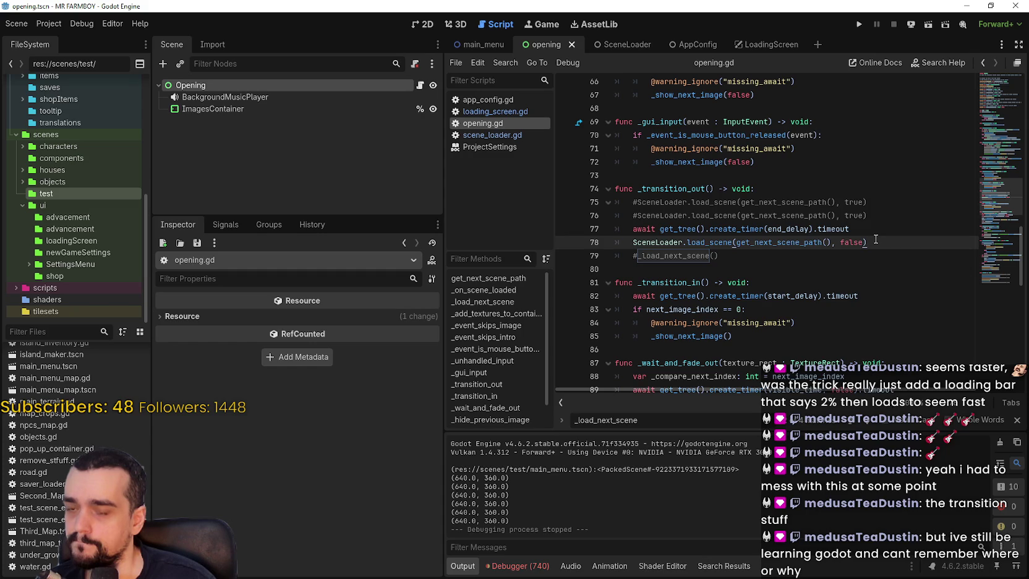
{"action": "left_click_drag", "start_coordinate": [876, 240], "coordinate": [632, 241]}
{"action": "left_click", "coordinate": [635, 253]}
{"action": "key", "text": "Delete"}
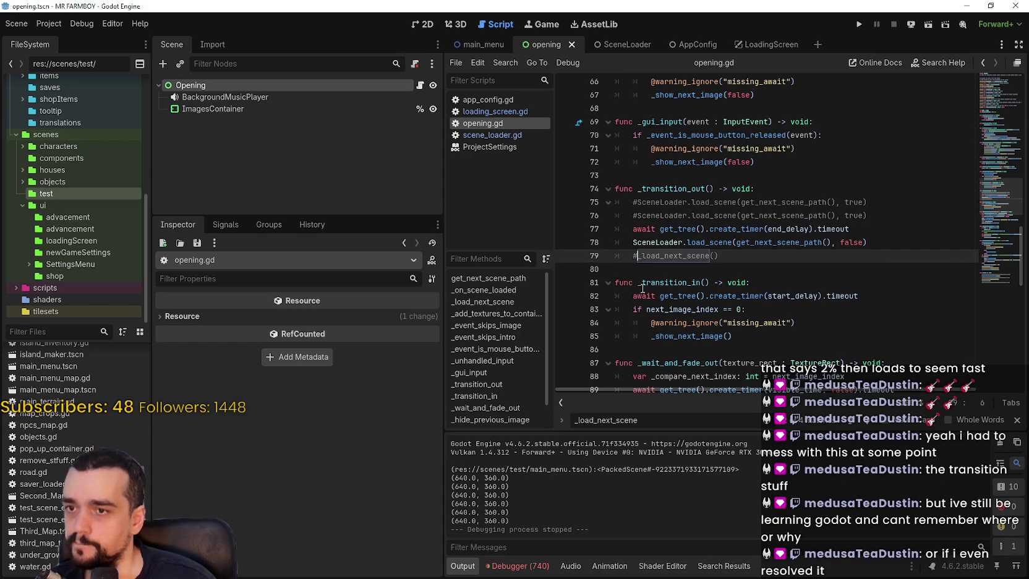
{"action": "left_click", "coordinate": [859, 24]}
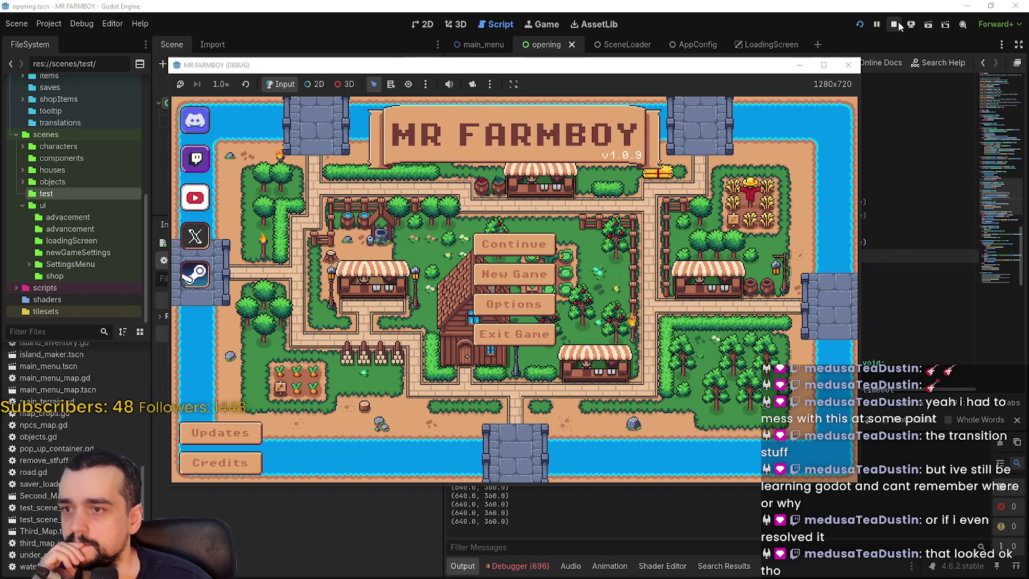
{"action": "left_click", "coordinate": [898, 22]}
{"action": "left_click", "coordinate": [875, 242]}
{"action": "left_click_drag", "start_coordinate": [891, 239], "coordinate": [631, 242]}
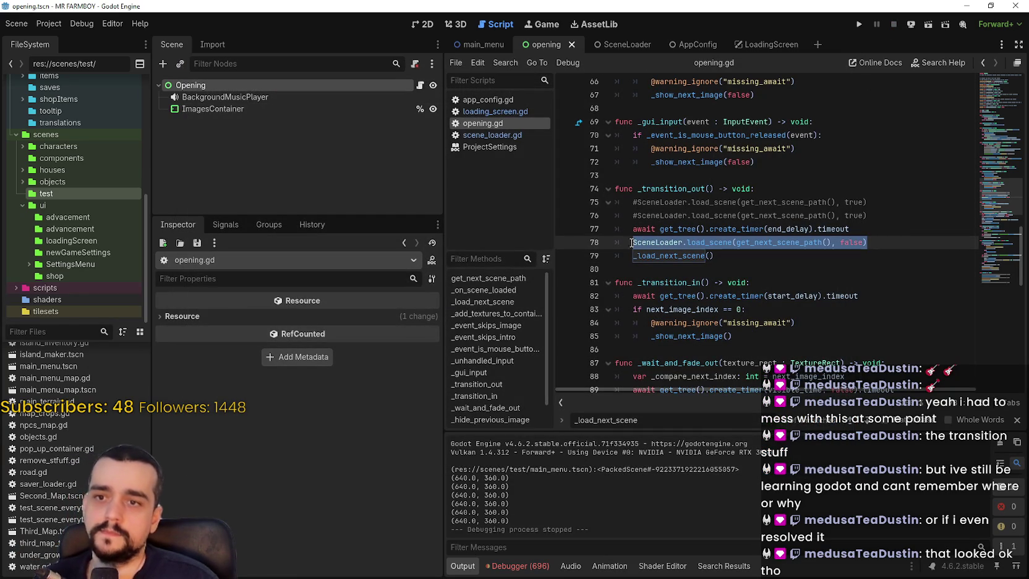
Comment out line 78's load_scene and re-enable line 75's call with false as the argument.
{"action": "left_click", "coordinate": [634, 243]}
{"action": "key", "text": "ctrl+k"}
{"action": "left_click", "coordinate": [646, 203]}
{"action": "key", "text": "ctrl+k"}
{"action": "double_click", "coordinate": [845, 199]}
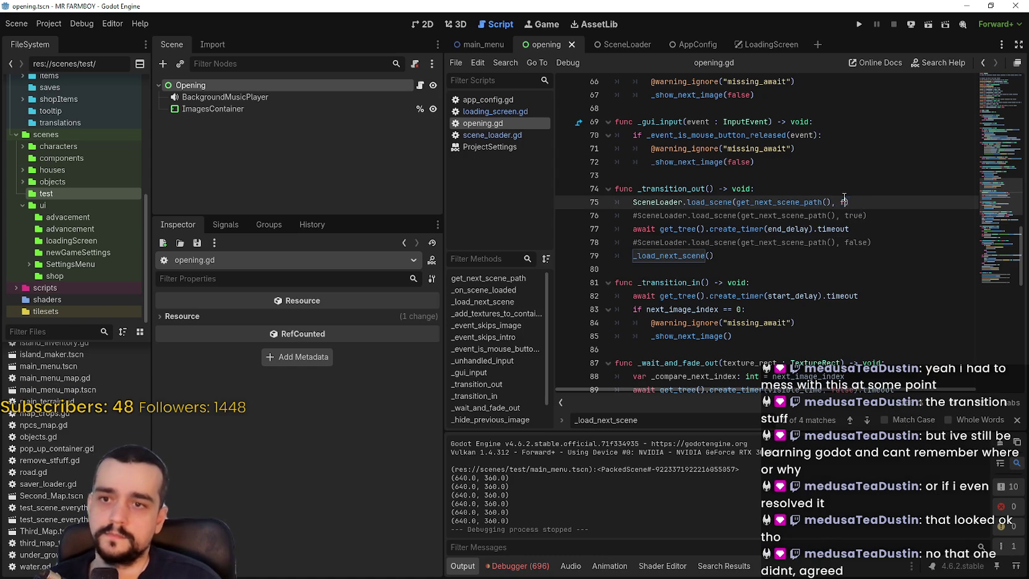
{"action": "type", "text": "false"}
{"action": "left_click", "coordinate": [754, 214]}
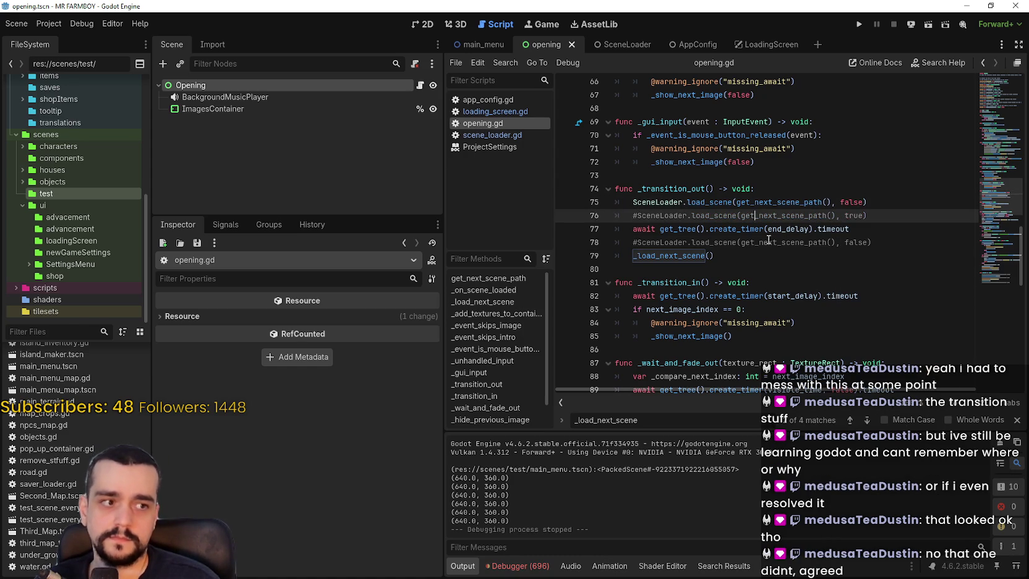
{"action": "left_click", "coordinate": [769, 241]}
Test-run the game through the loading screen to the main menu, then stop it.
{"action": "left_click", "coordinate": [859, 24]}
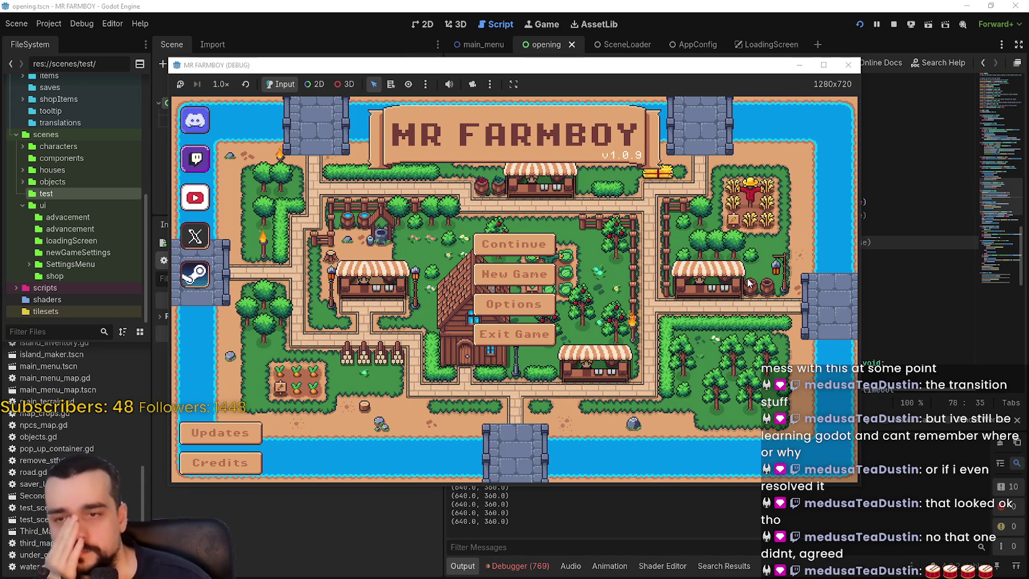
{"action": "left_click_drag", "start_coordinate": [733, 65], "coordinate": [800, 65]}
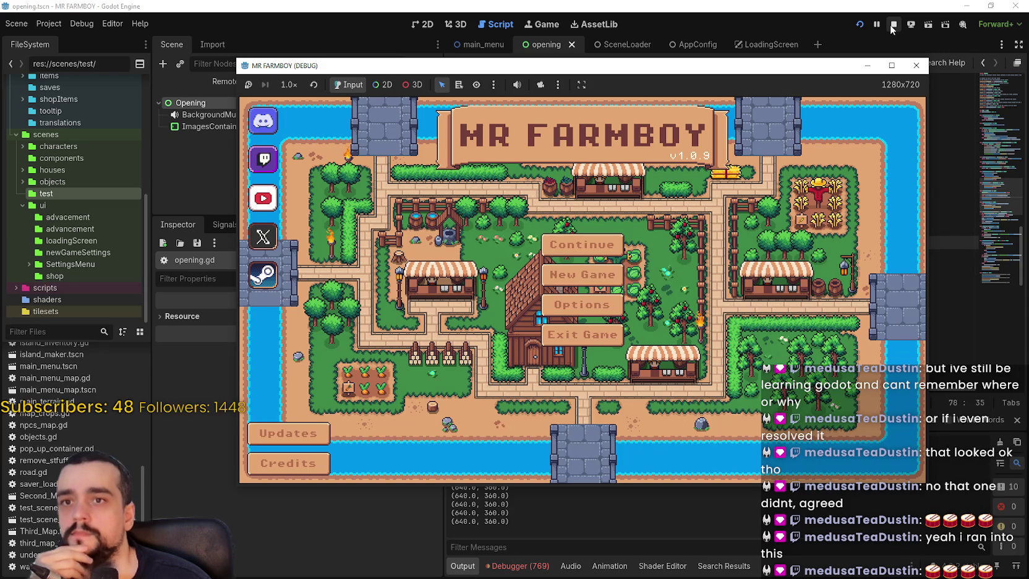
{"action": "left_click", "coordinate": [893, 28]}
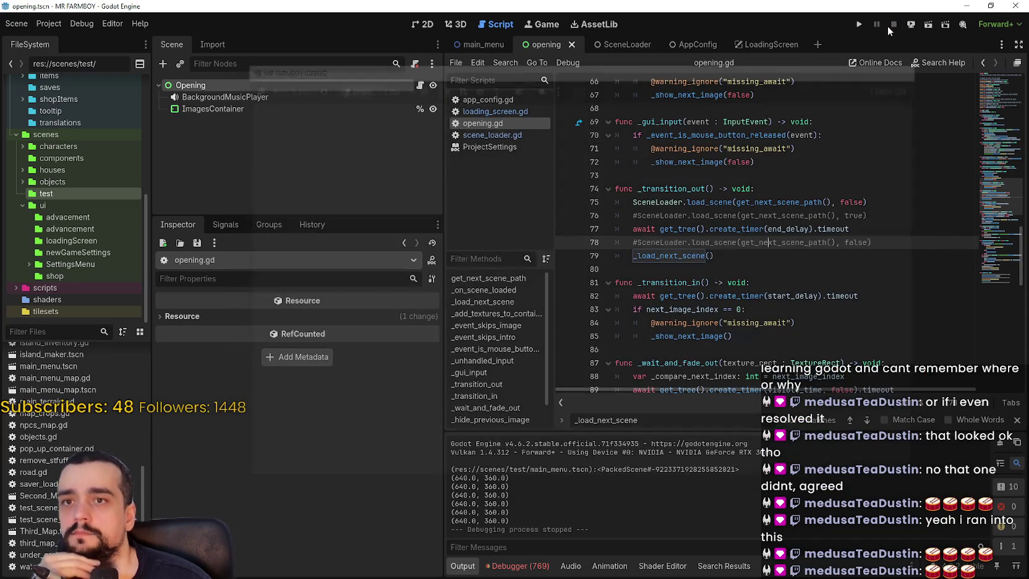
Set the Boot Splash background colour in Project Settings to green.
{"action": "left_click", "coordinate": [49, 23]}
{"action": "left_click", "coordinate": [58, 46]}
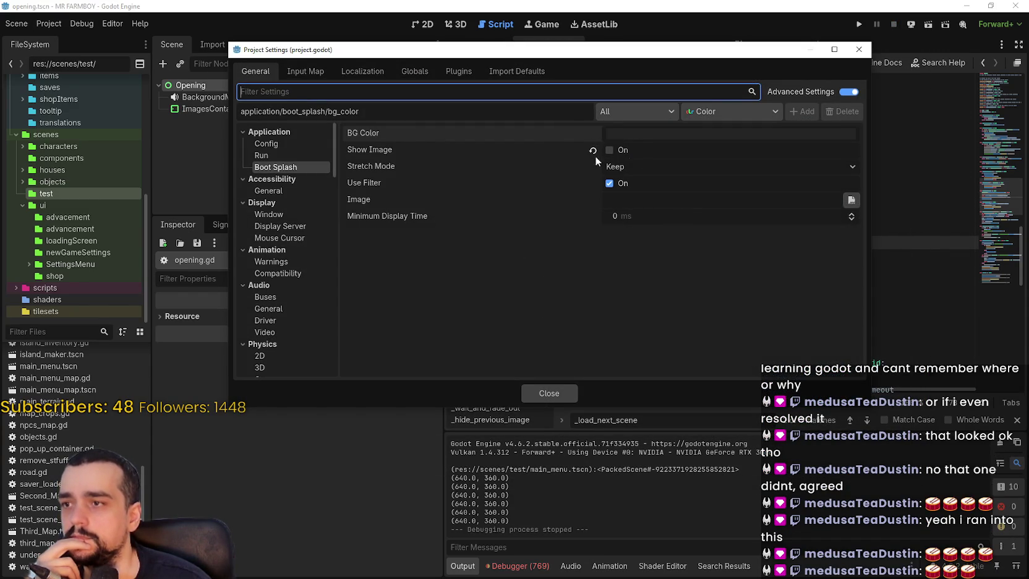
{"action": "left_click", "coordinate": [639, 139]}
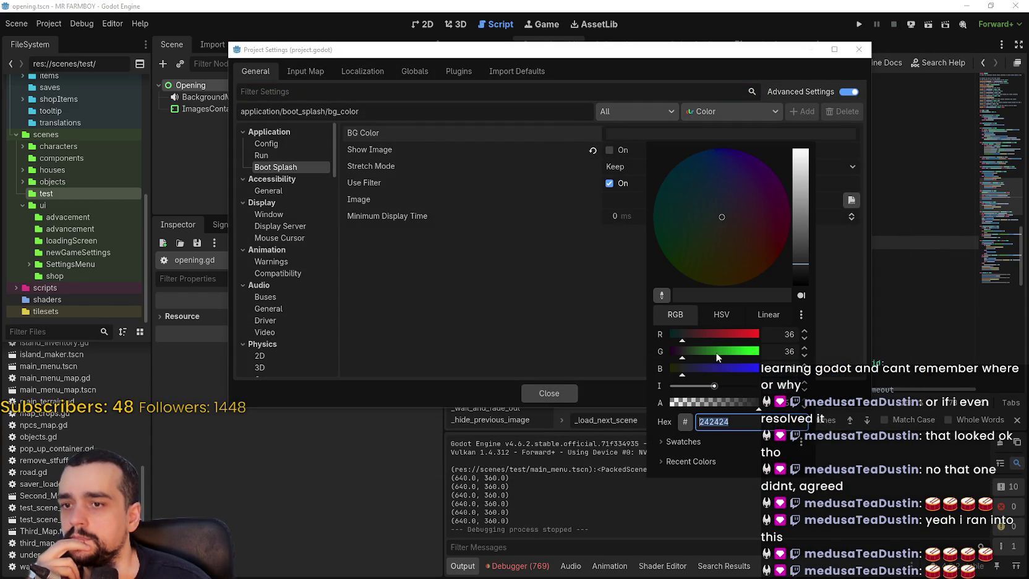
{"action": "left_click_drag", "start_coordinate": [716, 351], "coordinate": [722, 352]}
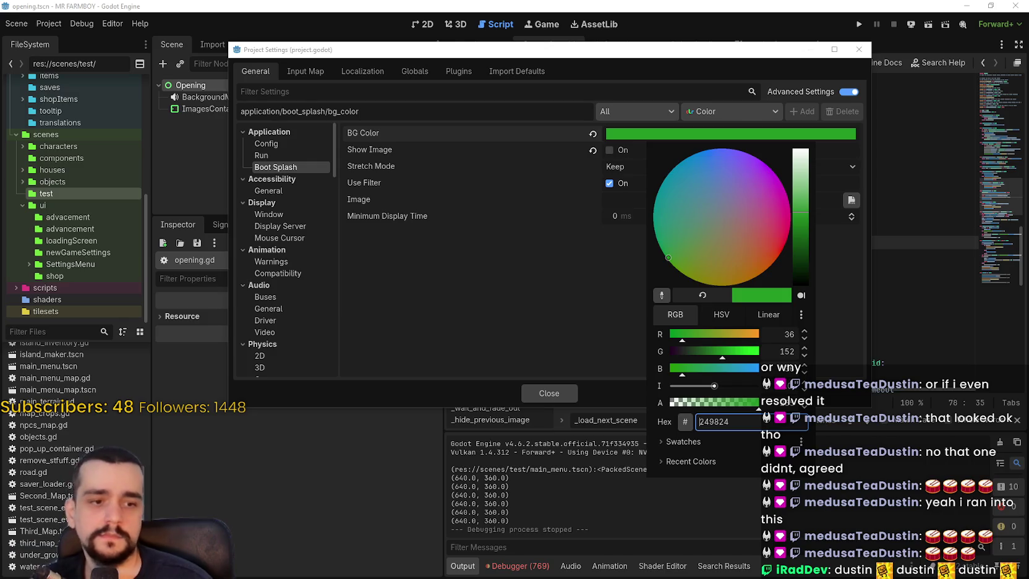
Sample the logo's green background 3e8948 in Aseprite and return to Godot.
{"action": "key", "text": "alt+Tab"}
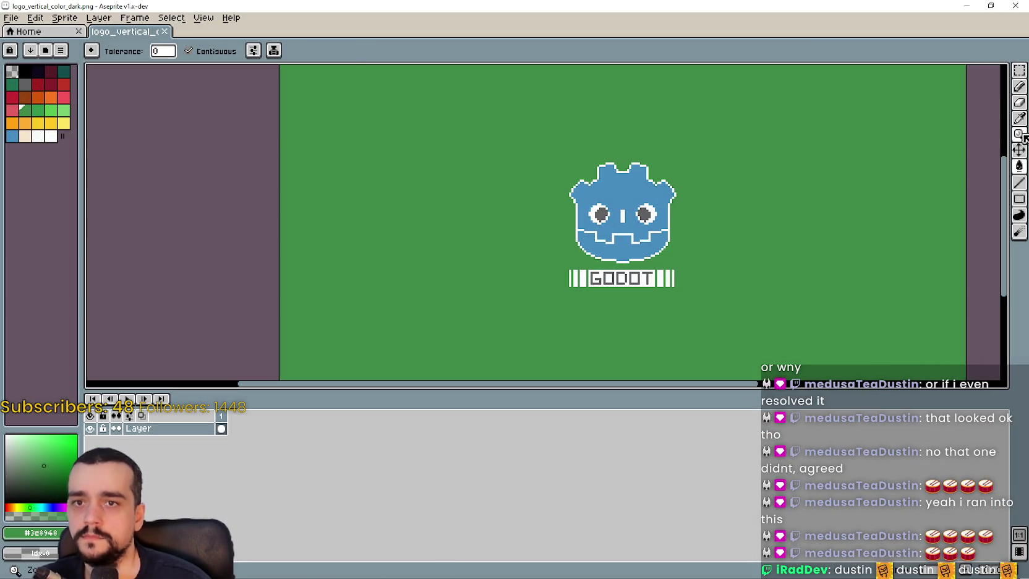
{"action": "left_click", "coordinate": [1019, 118]}
{"action": "left_click", "coordinate": [37, 533]}
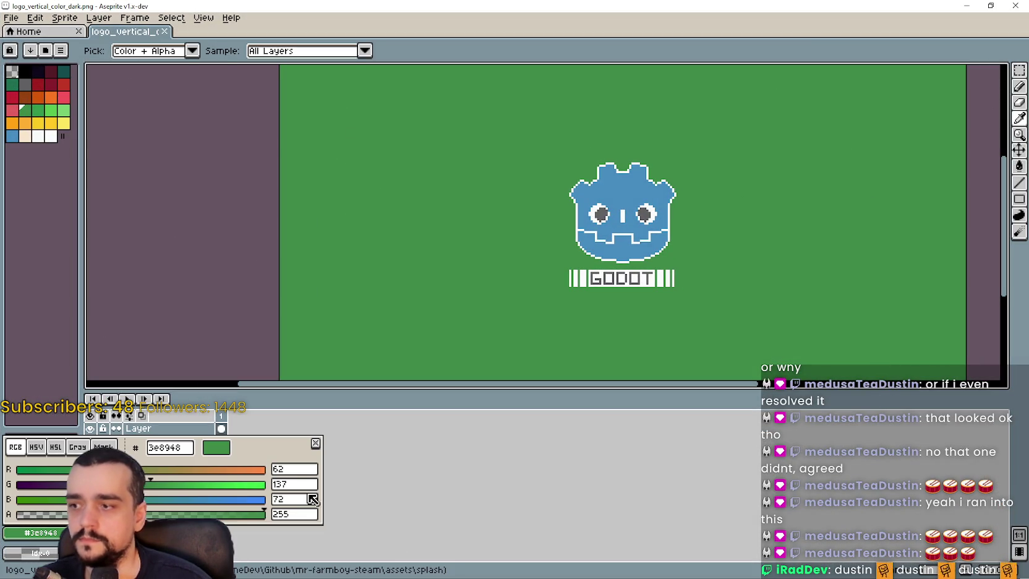
{"action": "key", "text": "Escape"}
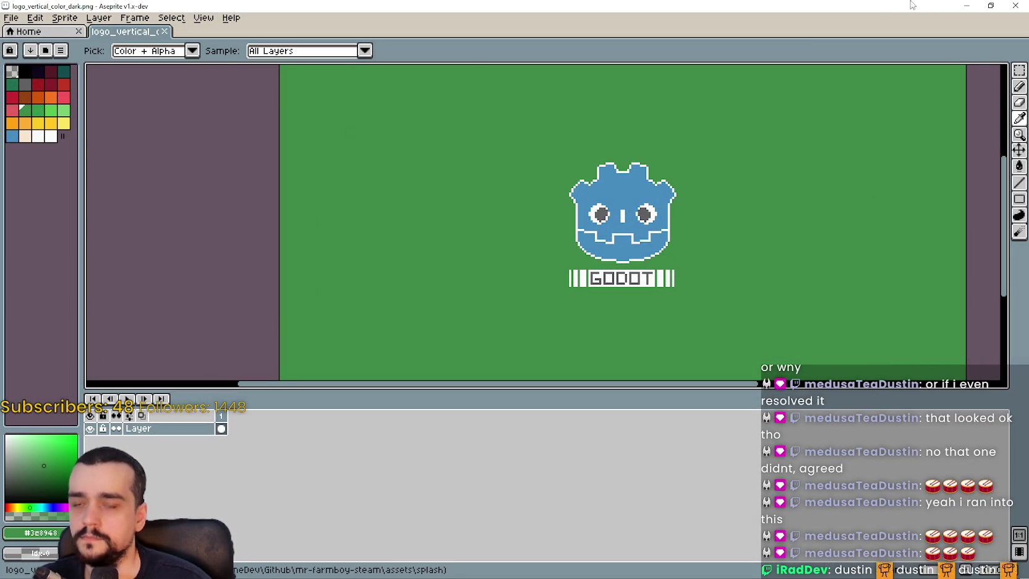
{"action": "key", "text": "alt+Tab"}
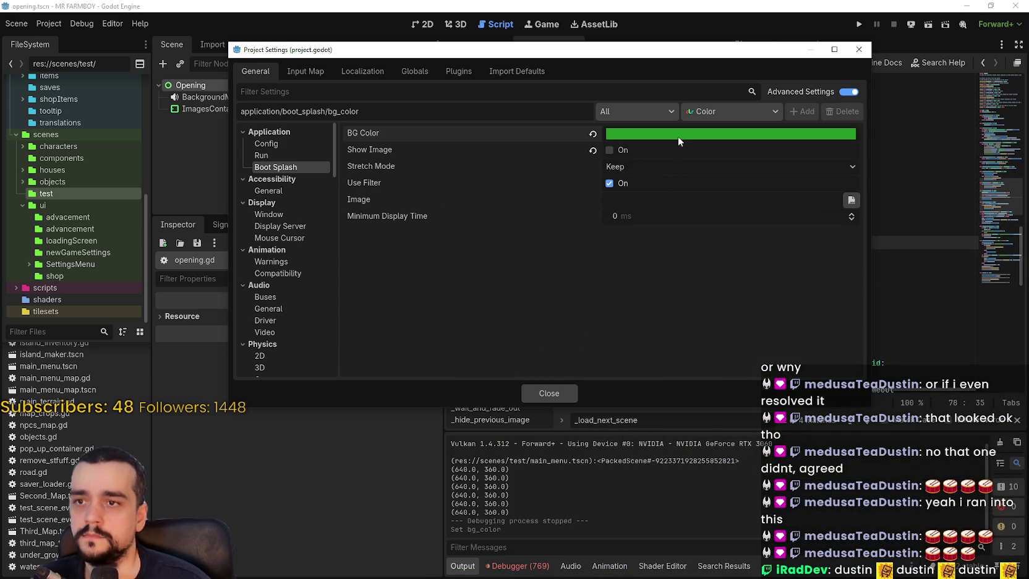
Paste the logo's muted green hex as the boot splash BG colour, then test-run the game.
{"action": "left_click", "coordinate": [678, 141]}
{"action": "left_click", "coordinate": [719, 416]}
{"action": "type", "text": "3e8948"}
{"action": "key", "text": "Return"}
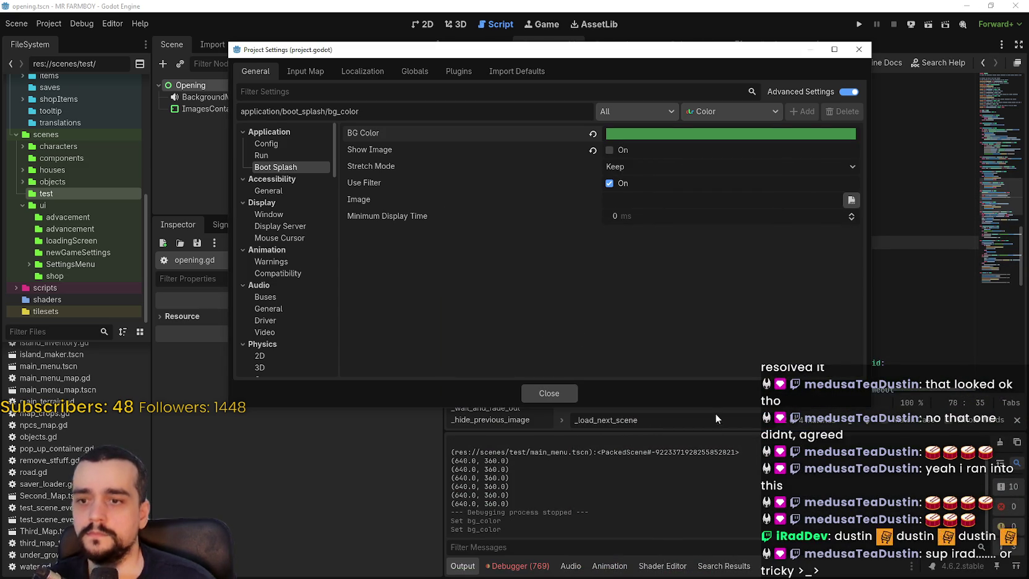
{"action": "left_click", "coordinate": [549, 393]}
{"action": "left_click", "coordinate": [857, 23]}
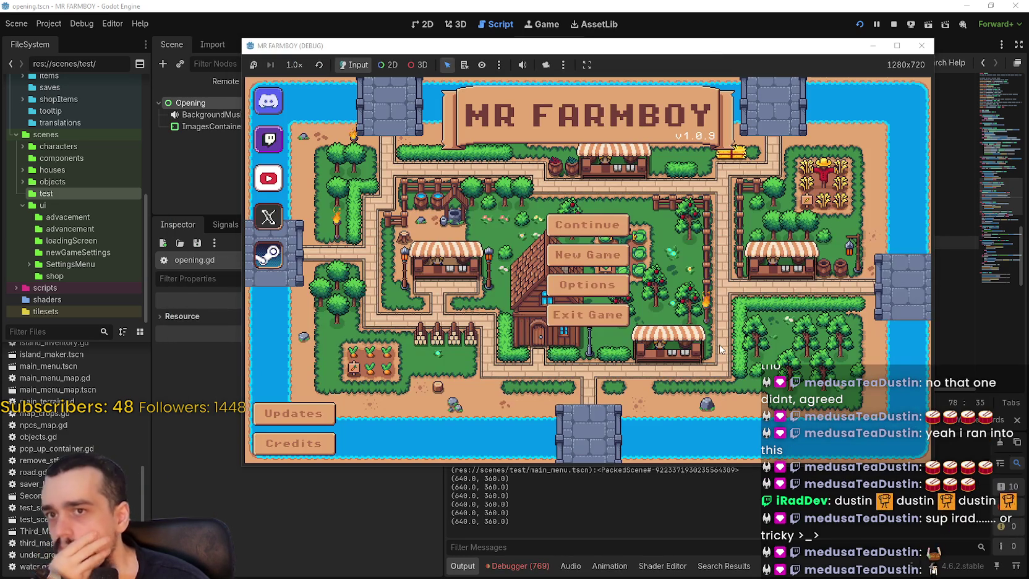
{"action": "left_click", "coordinate": [897, 24]}
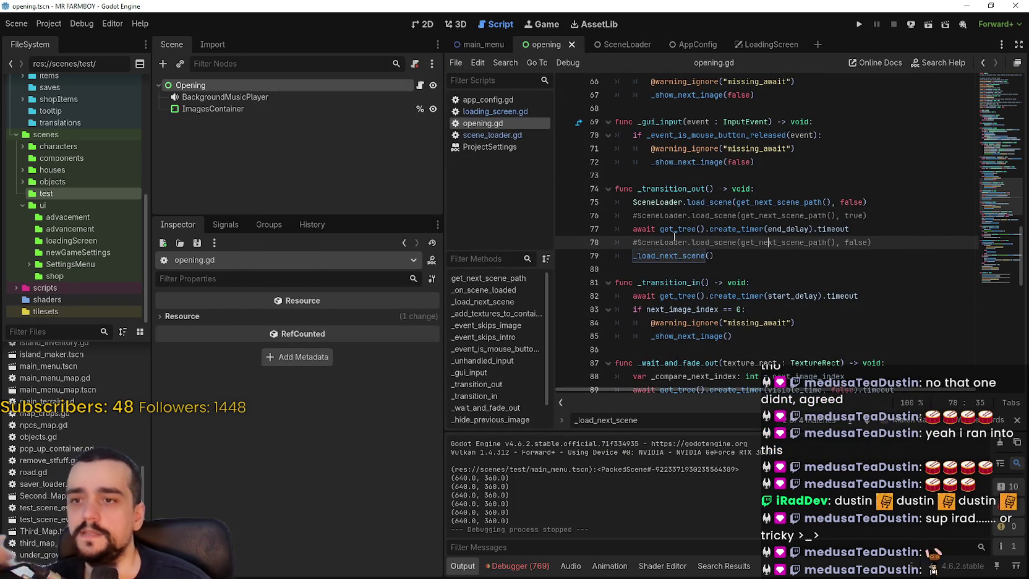
Uncomment SceneLoader.load_scene on line 126 of opening.gd, change its false argument to true, and save.
{"action": "left_click", "coordinate": [627, 202]}
{"action": "scroll", "coordinate": [664, 369], "scroll_direction": "down", "scroll_amount": 9}
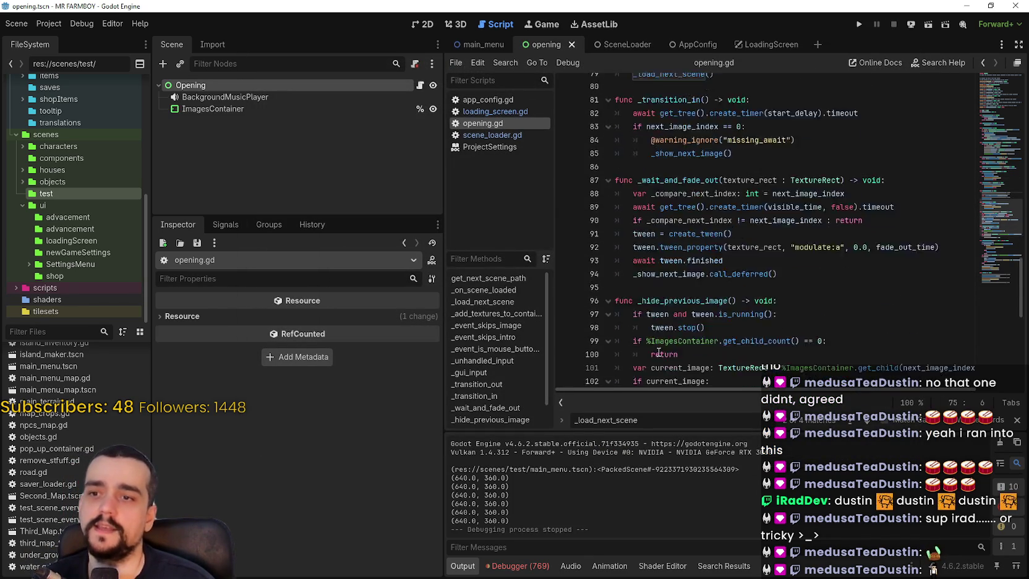
{"action": "scroll", "coordinate": [664, 369], "scroll_direction": "down", "scroll_amount": 6}
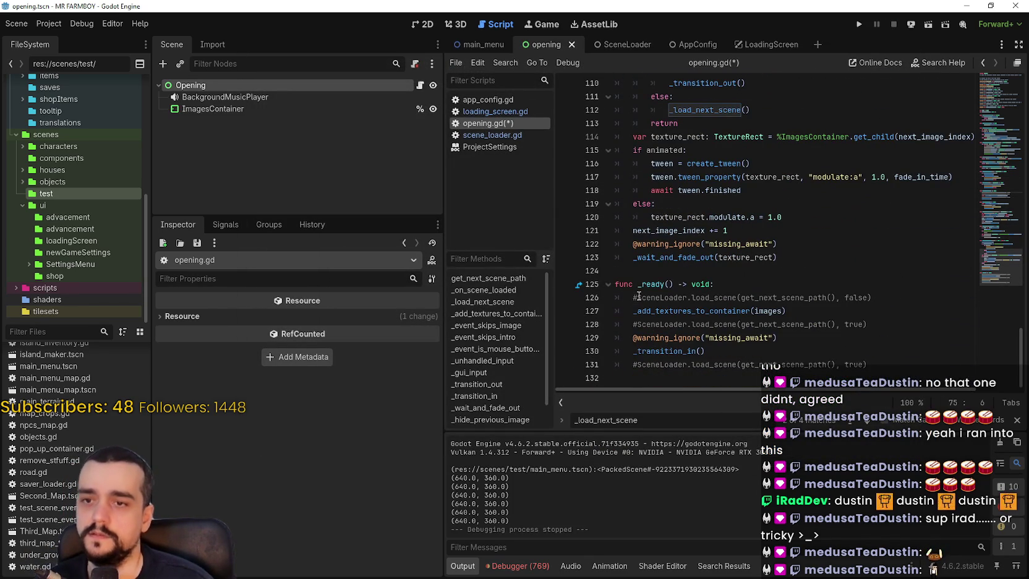
{"action": "left_click", "coordinate": [638, 296]}
{"action": "key", "text": "BackSpace"}
{"action": "double_click", "coordinate": [851, 297]}
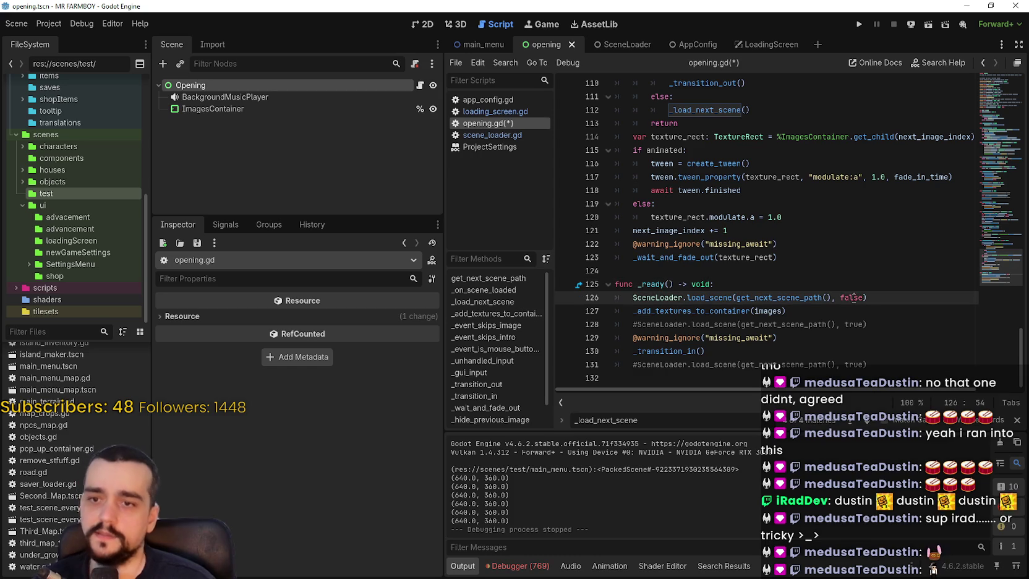
{"action": "type", "text": "true"}
{"action": "left_click", "coordinate": [843, 272]}
{"action": "key", "text": "ctrl+s"}
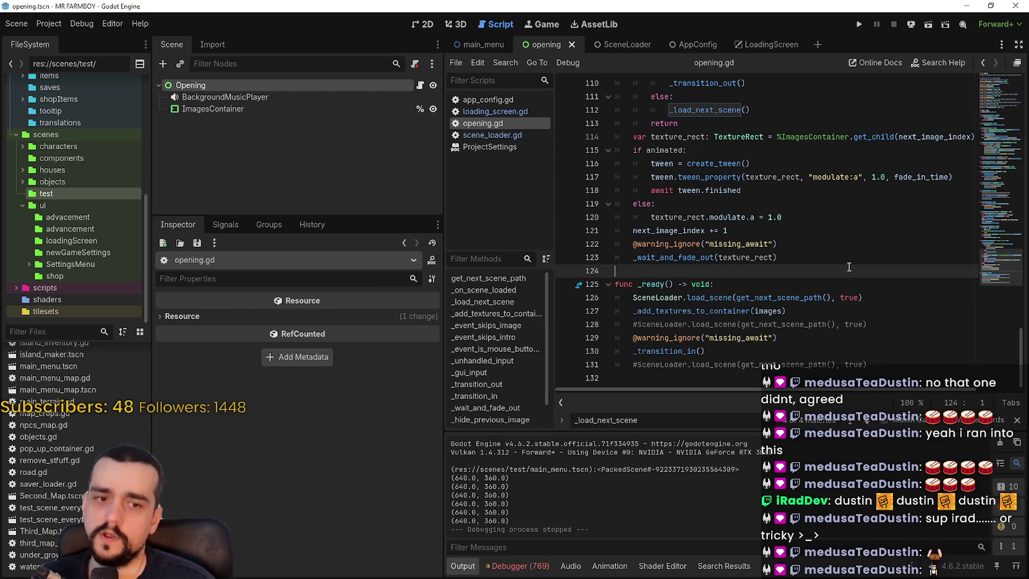
Test-run the game to check the splash loading into the main menu, then stop it.
{"action": "left_click", "coordinate": [860, 23]}
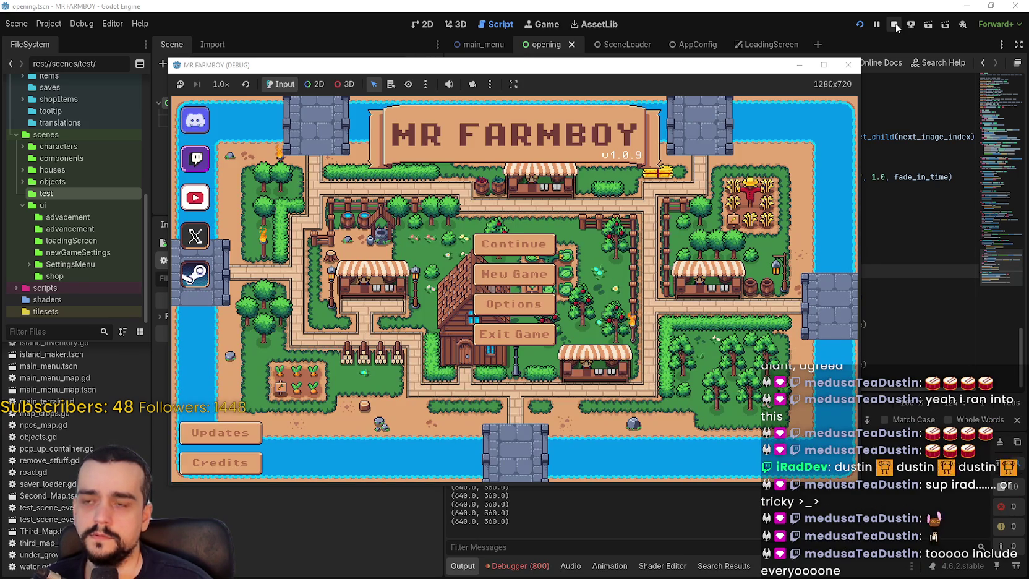
{"action": "left_click", "coordinate": [514, 334]}
{"action": "left_click", "coordinate": [49, 331]}
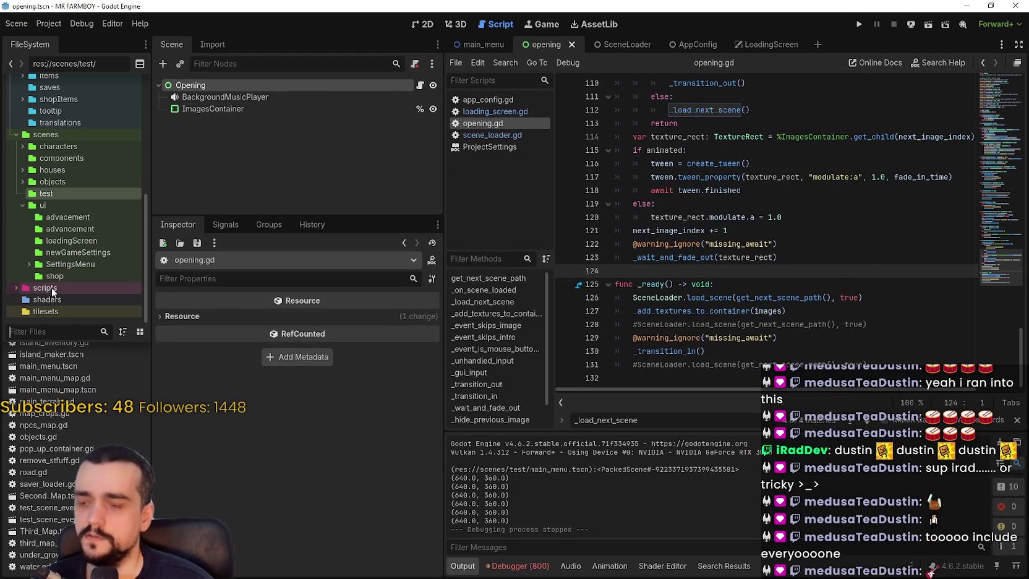
Open main_menu.tscn from the FileSystem filtered by 'main' and view it in 2D.
{"action": "type", "text": "main"}
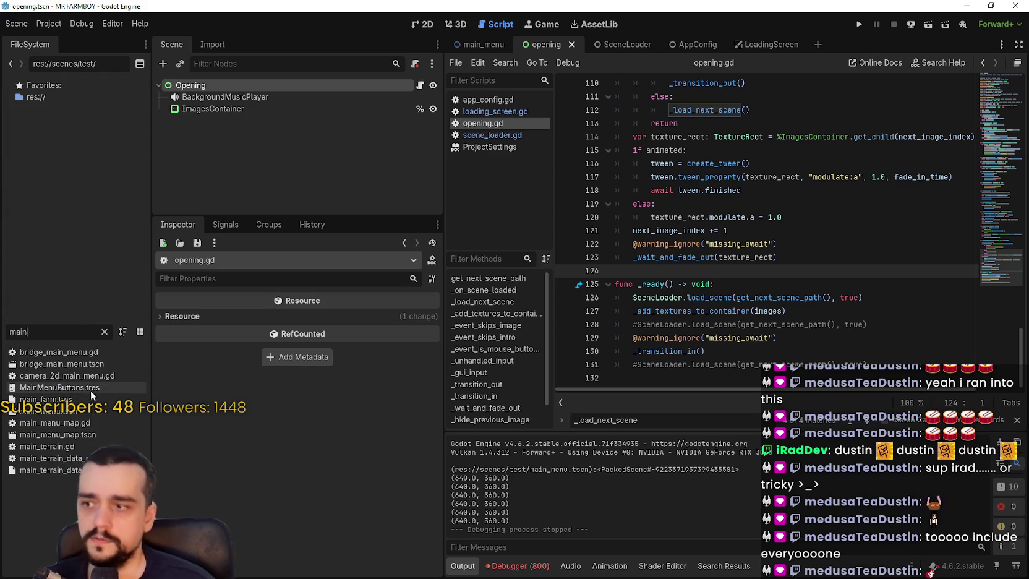
{"action": "double_click", "coordinate": [50, 410]}
{"action": "left_click", "coordinate": [473, 45]}
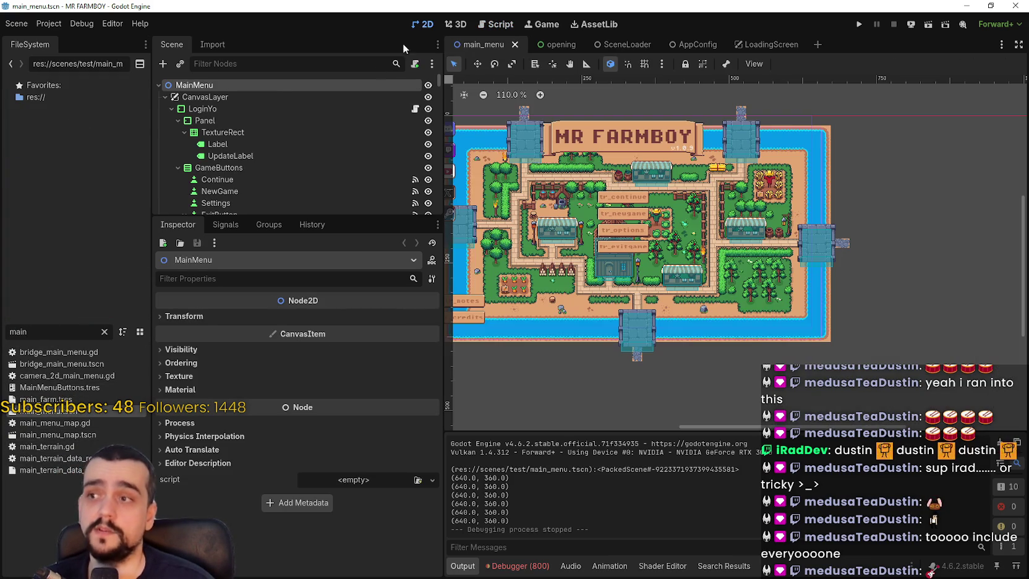
{"action": "scroll", "coordinate": [310, 171], "scroll_direction": "down", "scroll_amount": 4}
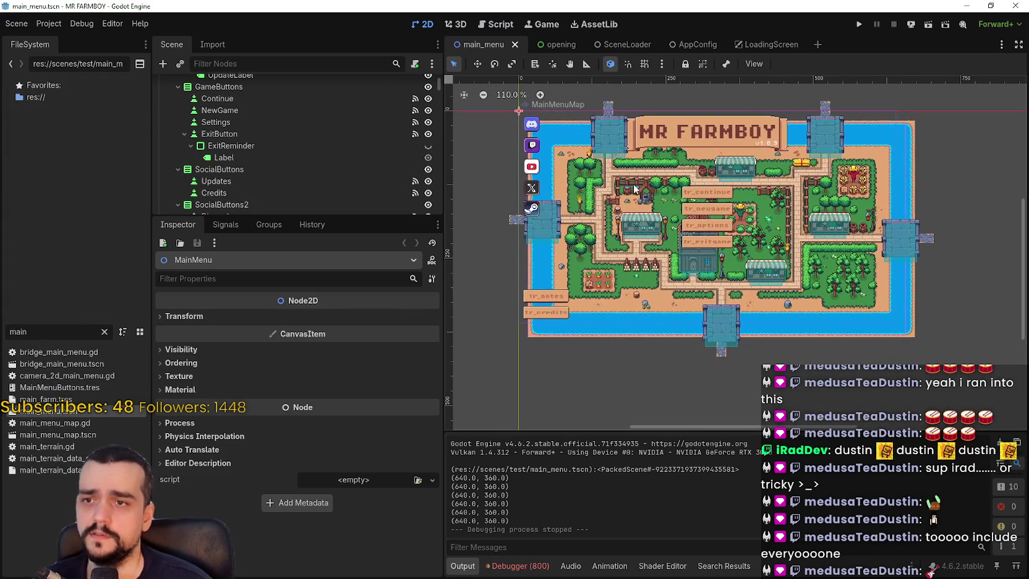
{"action": "left_click_drag", "start_coordinate": [278, 221], "coordinate": [282, 475]}
{"action": "scroll", "coordinate": [302, 377], "scroll_direction": "down", "scroll_amount": 10}
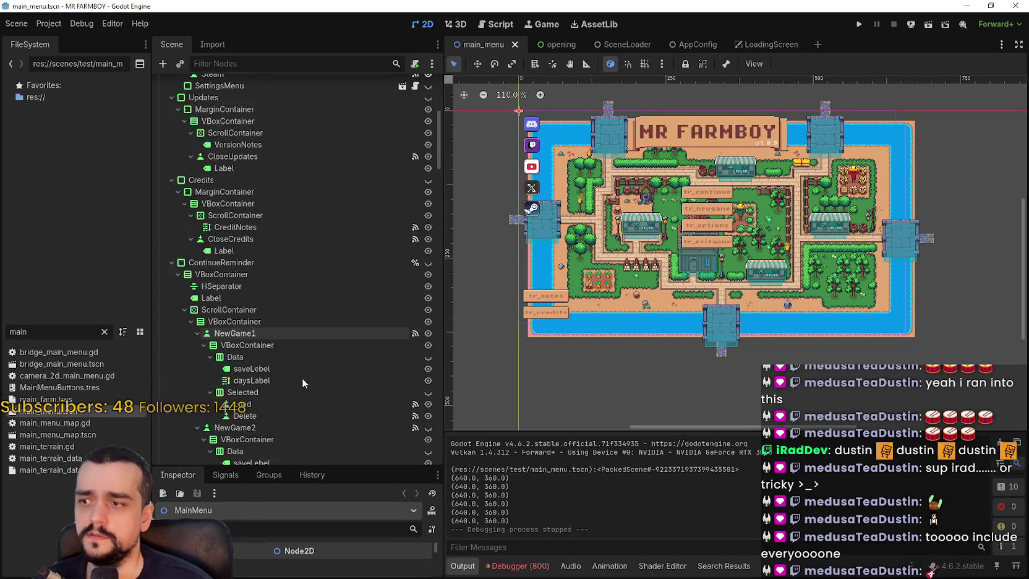
{"action": "mouse_move", "coordinate": [440, 196]}
{"action": "left_mouse_down"}
{"action": "mouse_move", "coordinate": [440, 474]}
{"action": "mouse_move", "coordinate": [434, 87]}
{"action": "left_mouse_up"}
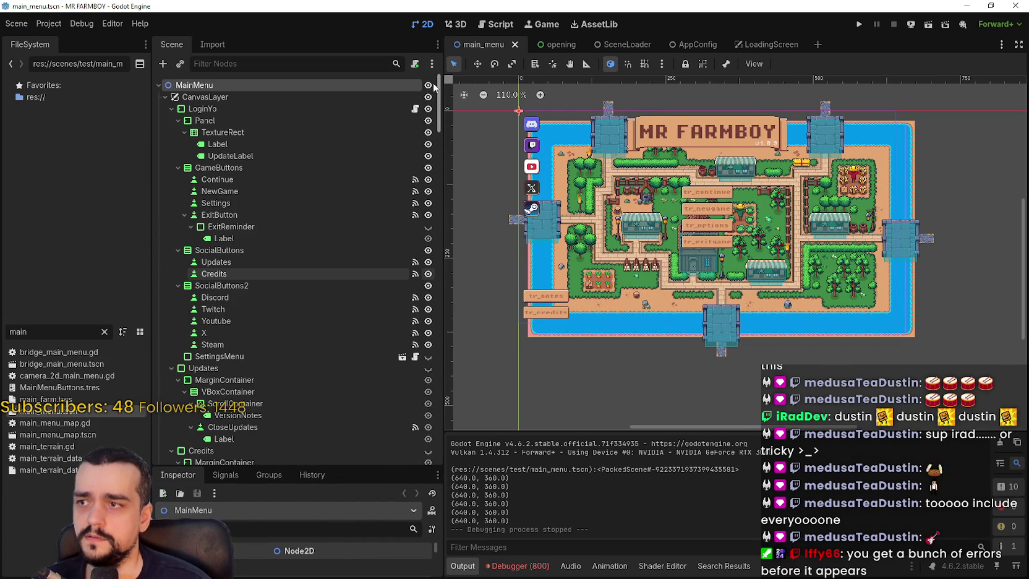
{"action": "left_click_drag", "start_coordinate": [438, 93], "coordinate": [435, 493]}
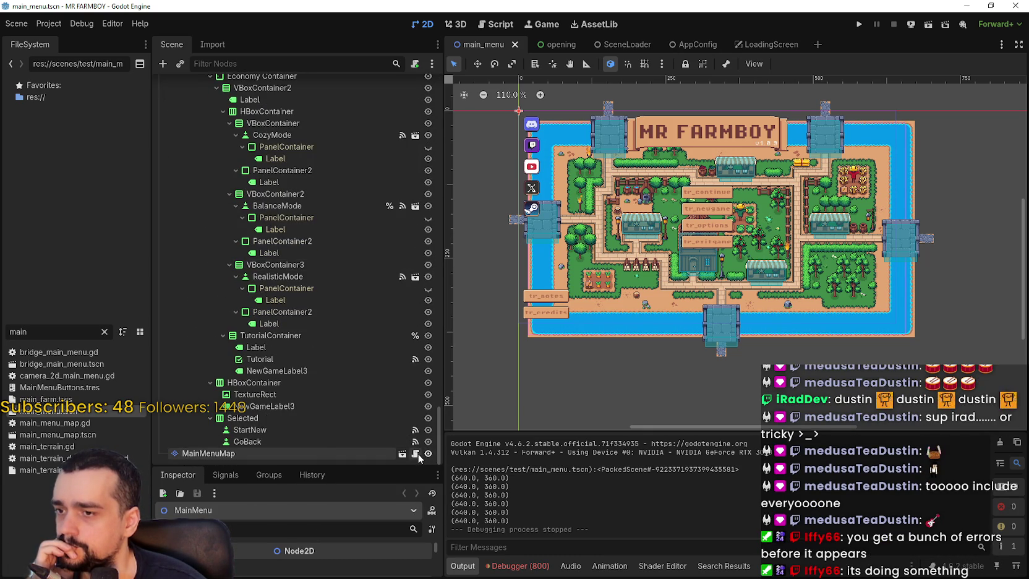
Delete the MainMenuMap node and test-run the scene without the map.
{"action": "left_click", "coordinate": [323, 450]}
{"action": "right_click", "coordinate": [318, 458]}
{"action": "left_click", "coordinate": [366, 567]}
{"action": "left_click", "coordinate": [500, 298]}
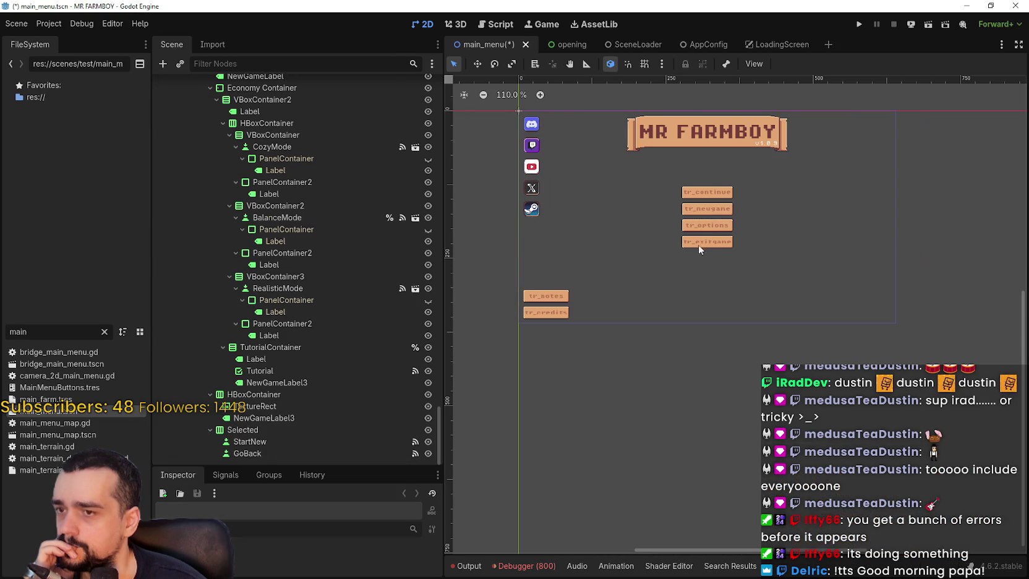
{"action": "left_click", "coordinate": [858, 24]}
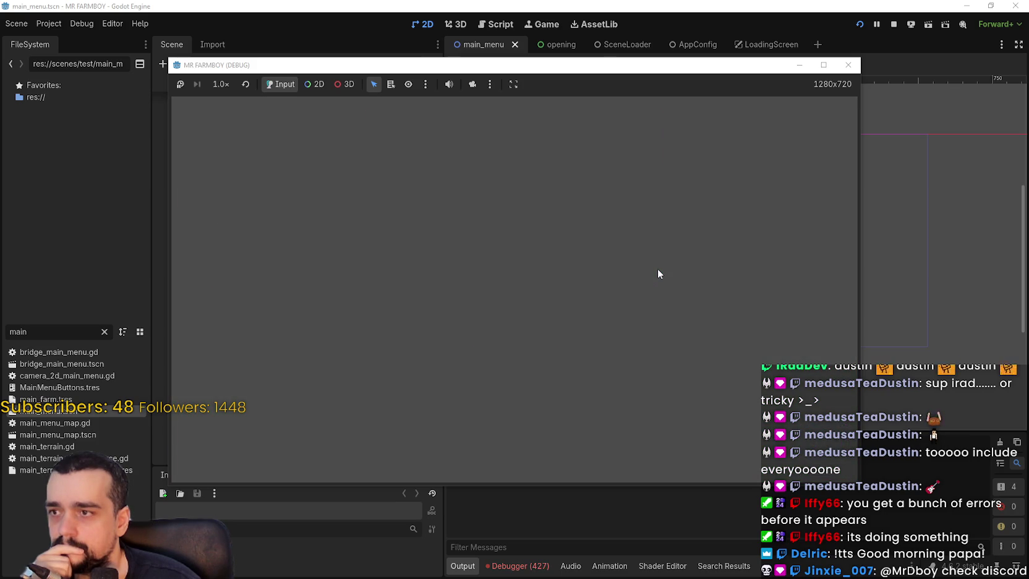
{"action": "left_click", "coordinate": [894, 26]}
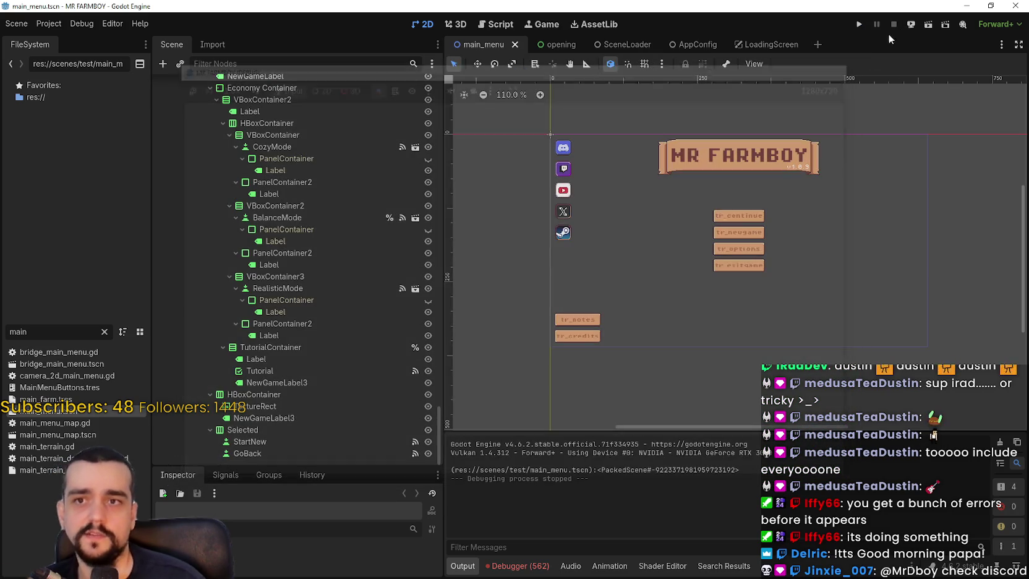
Undo the MainMenuMap deletion, save main_menu, and switch to Discord.
{"action": "key", "text": "ctrl+z"}
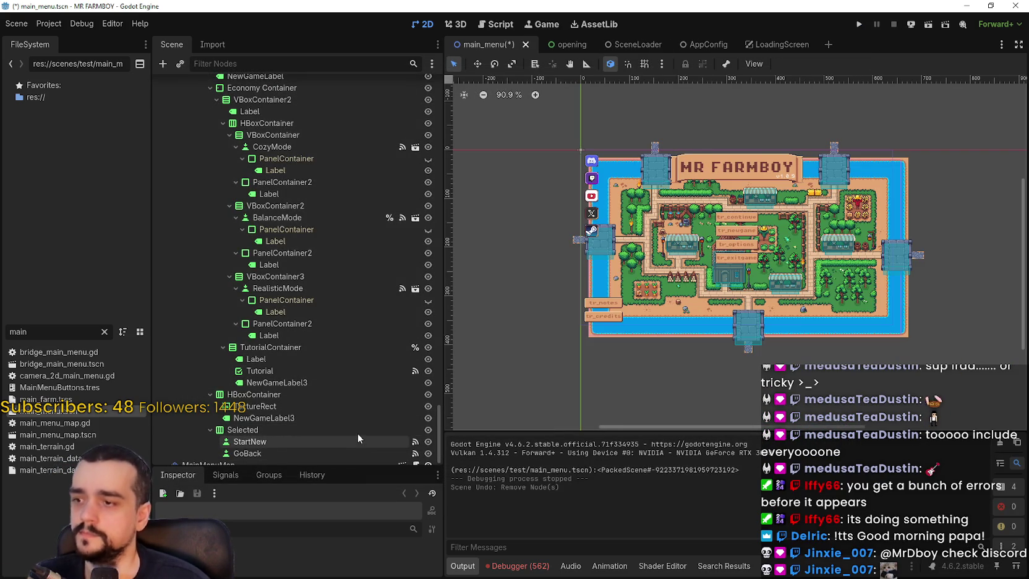
{"action": "key", "text": "ctrl+s"}
{"action": "scroll", "coordinate": [329, 328], "scroll_direction": "up", "scroll_amount": 15}
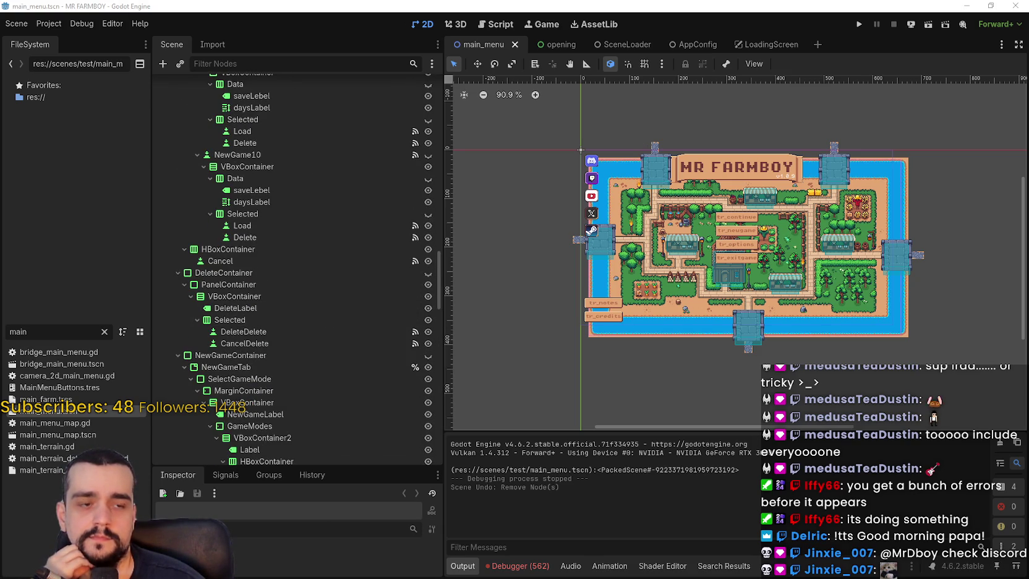
{"action": "key", "text": "alt+Tab"}
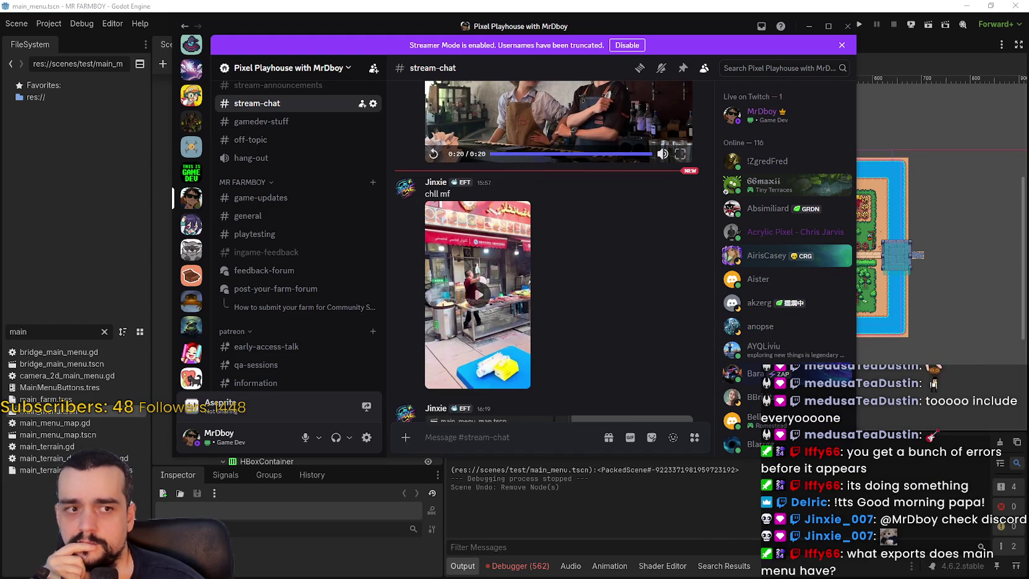
Play the food stall video in stream-chat fullscreen, pause it, and exit fullscreen.
{"action": "left_click", "coordinate": [515, 302]}
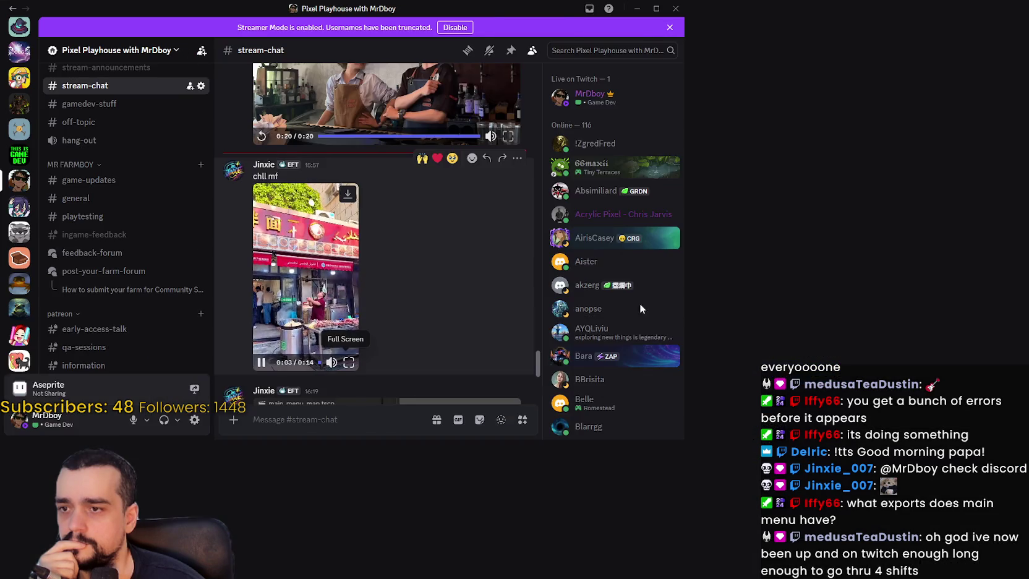
{"action": "left_click", "coordinate": [349, 362]}
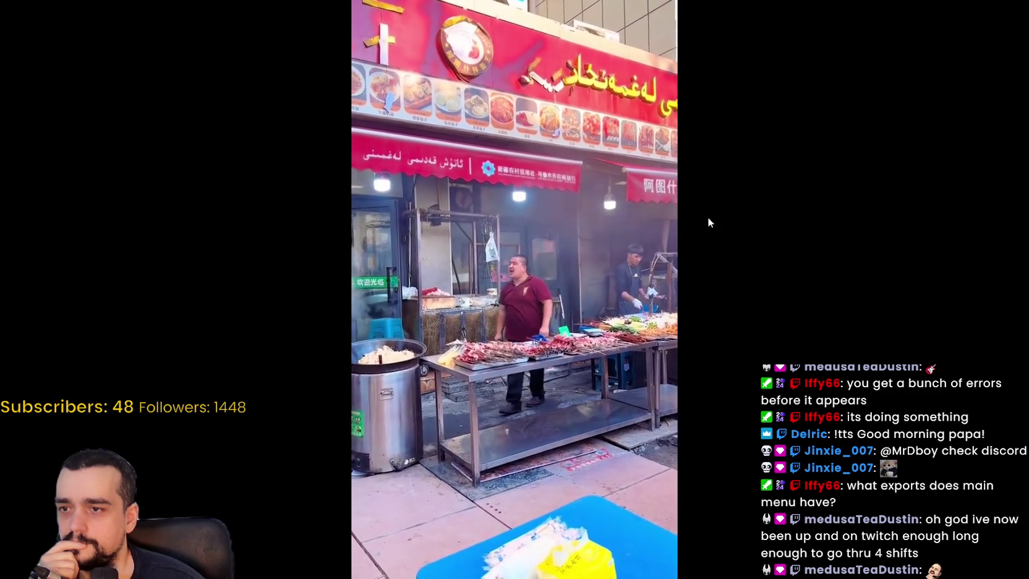
{"action": "left_click", "coordinate": [672, 222]}
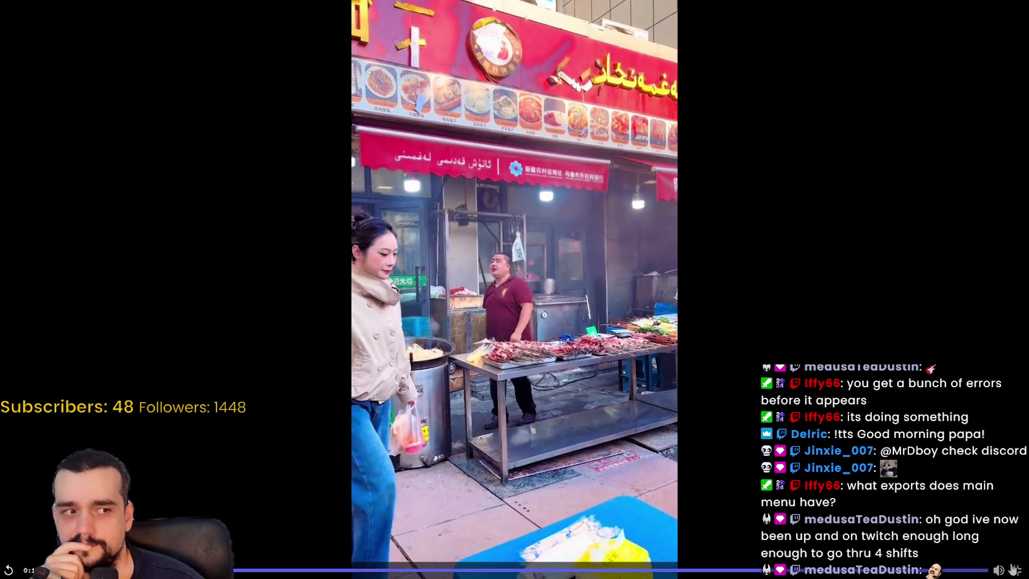
{"action": "left_click", "coordinate": [1015, 570]}
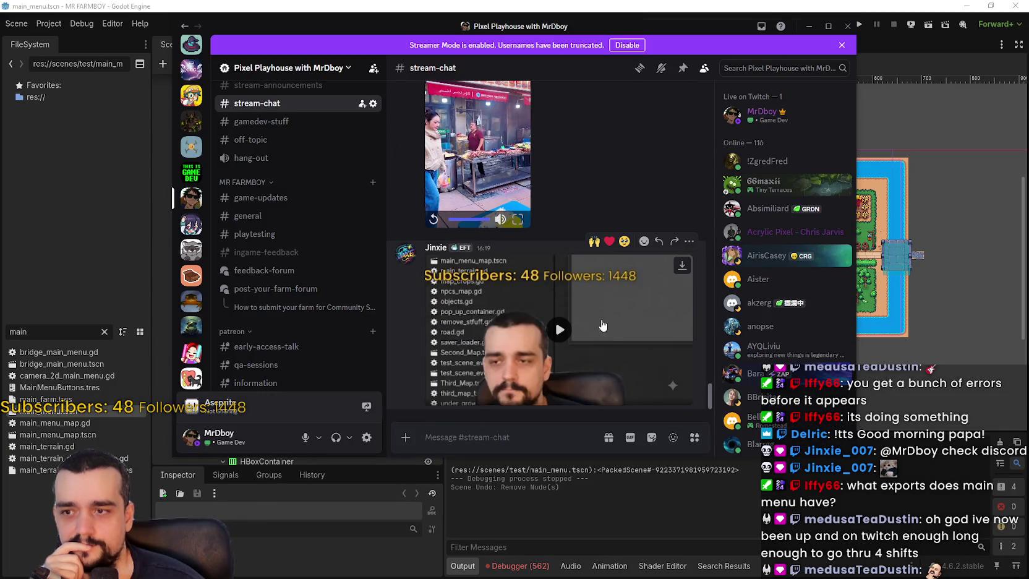
Watch the second video attachment fullscreen, pausing near its end, then return to the channel.
{"action": "left_click", "coordinate": [598, 323]}
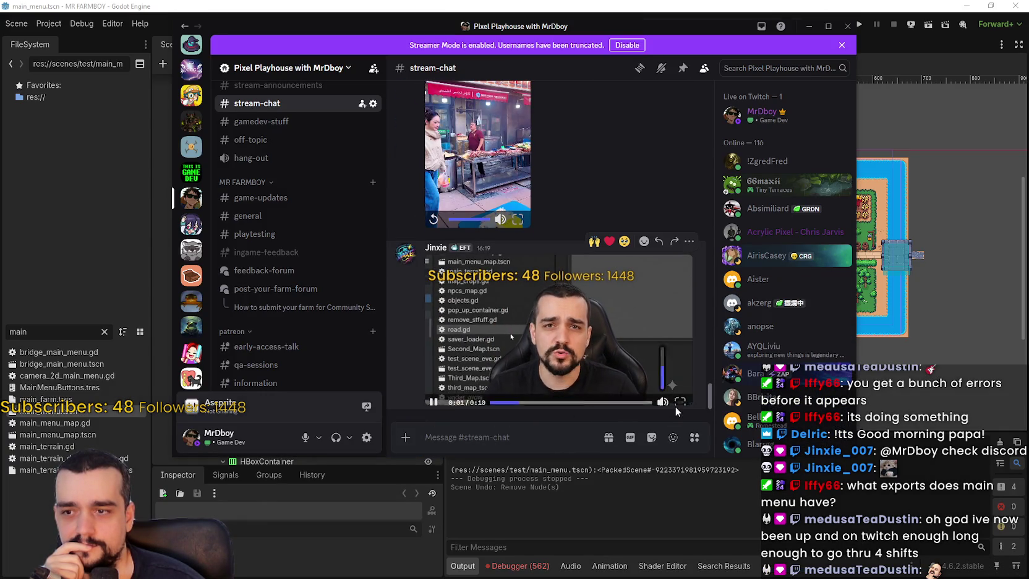
{"action": "left_click", "coordinate": [678, 388]}
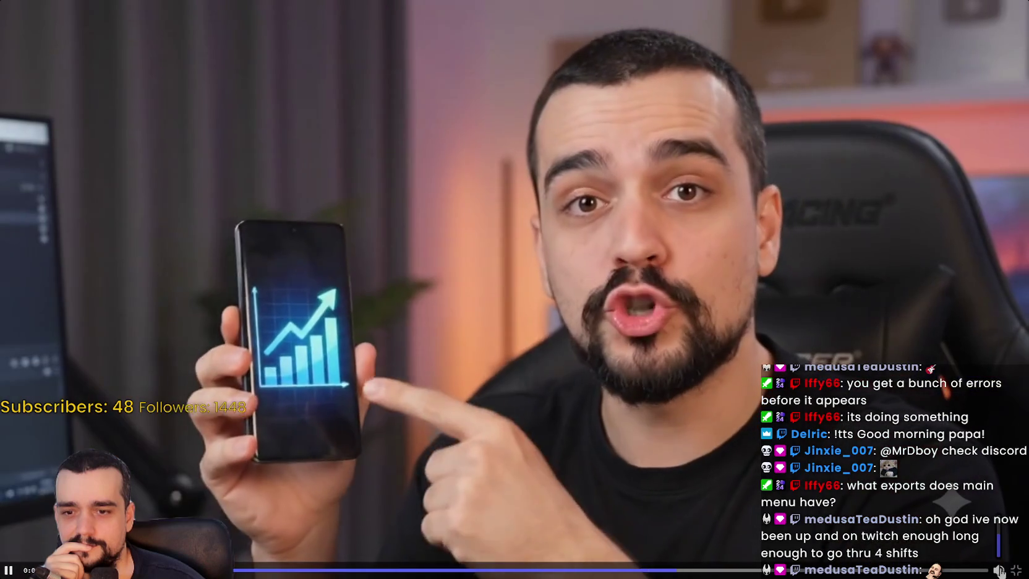
{"action": "mouse_move", "coordinate": [997, 570]}
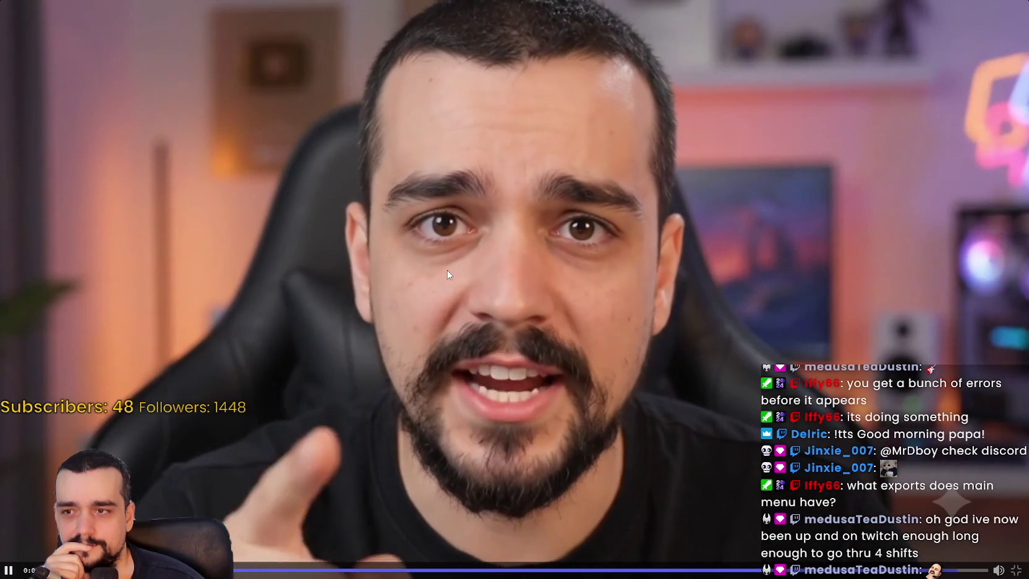
{"action": "left_click", "coordinate": [447, 270]}
{"action": "left_click", "coordinate": [447, 270]}
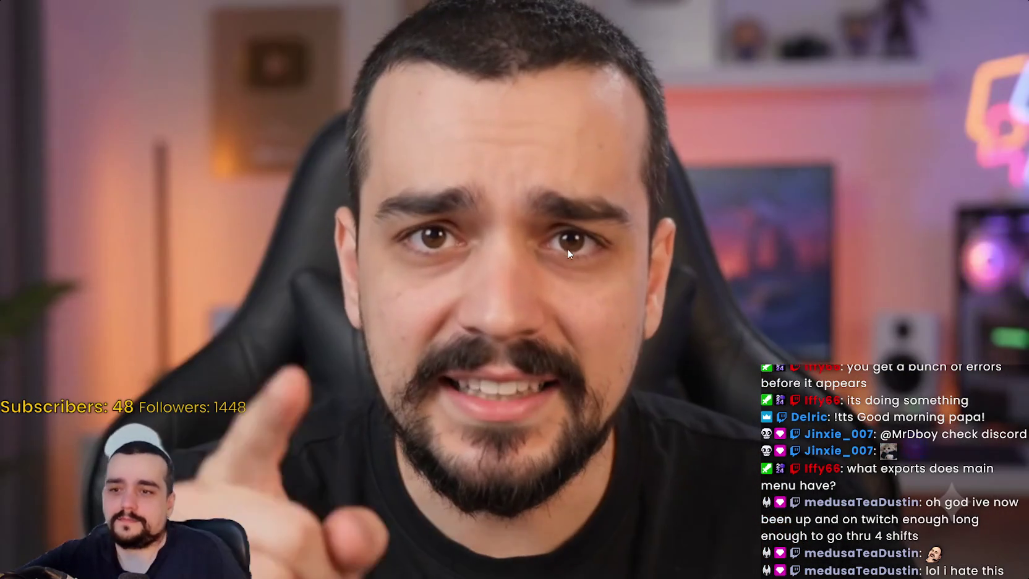
{"action": "left_click", "coordinate": [568, 250]}
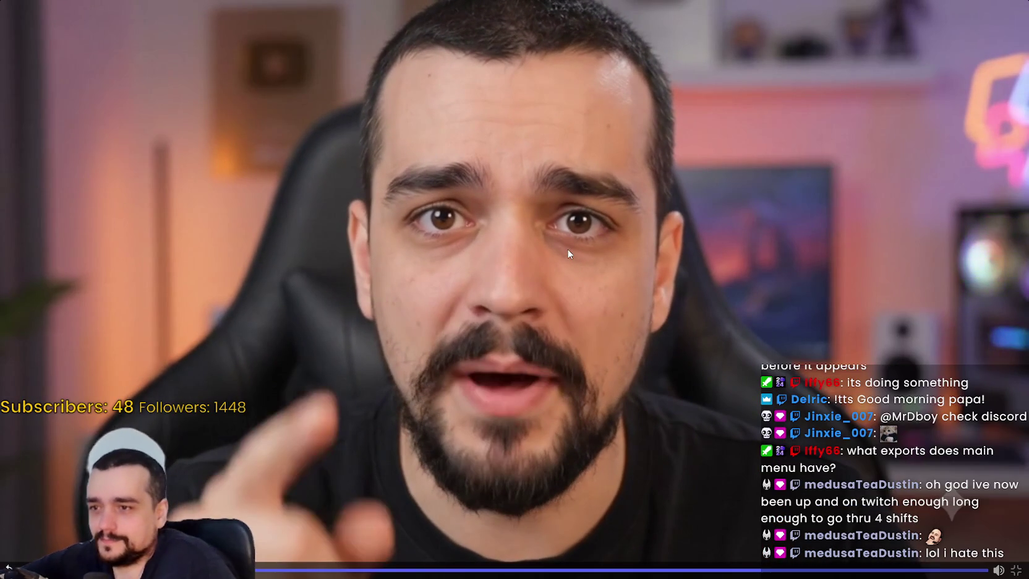
{"action": "key", "text": "Escape"}
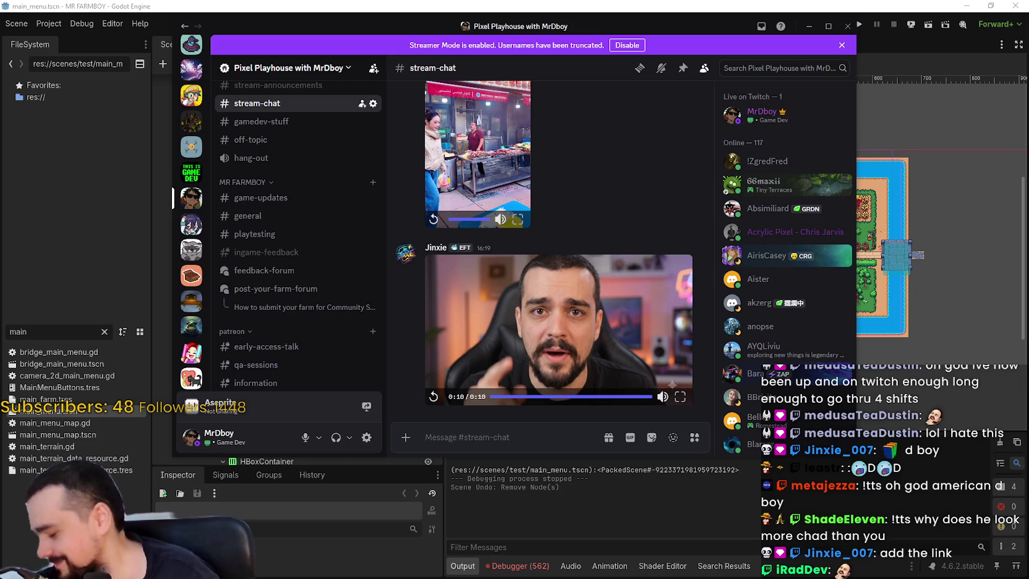
Replay the stream-chat clip, then switch from Discord back to the Godot editor.
{"action": "left_click", "coordinate": [573, 323]}
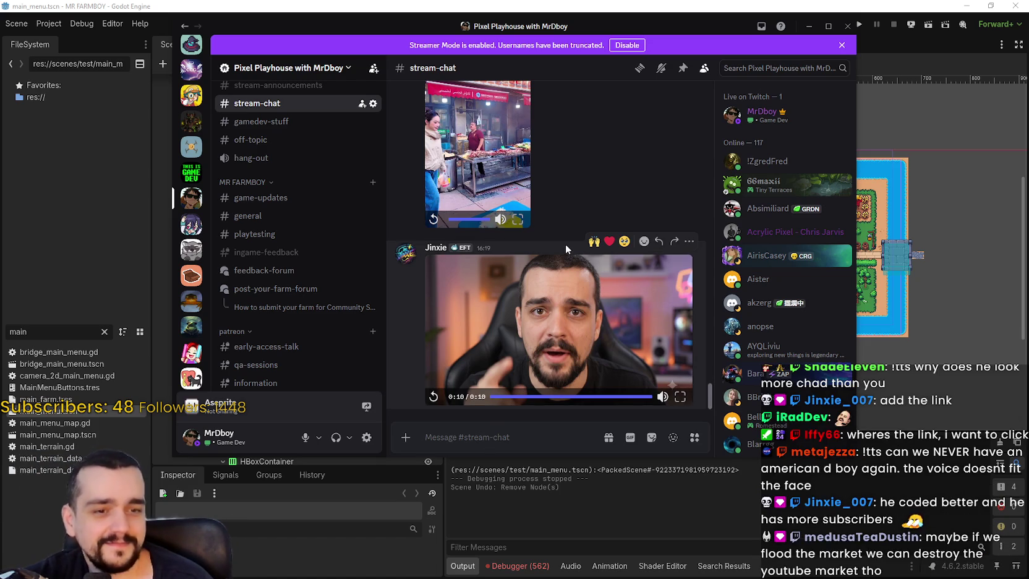
{"action": "key", "text": "alt+Tab"}
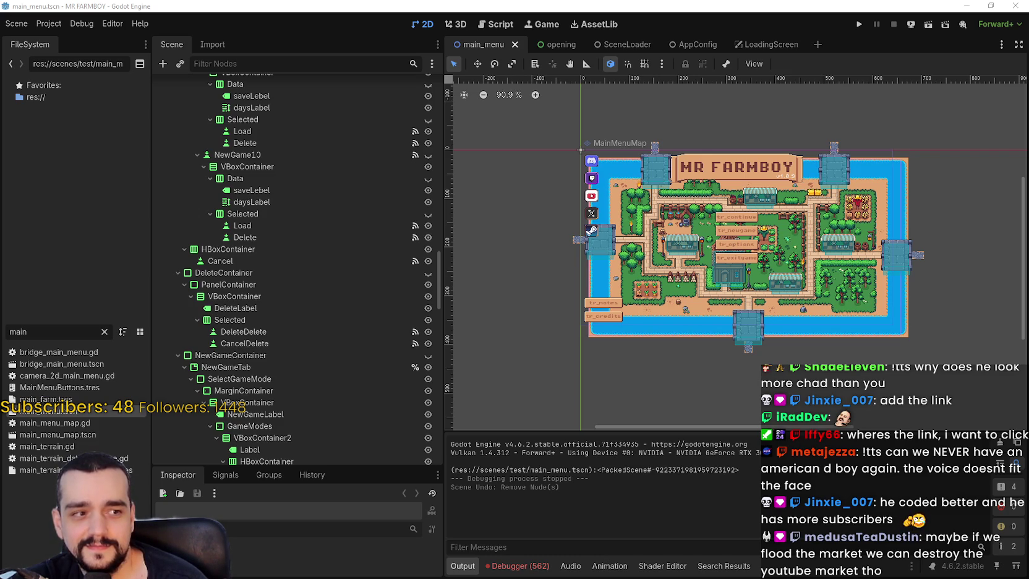
Begin duplicating main_menu.tscn under the name 'loadingScrene', then cancel that copy.
{"action": "scroll", "coordinate": [768, 264], "scroll_direction": "up", "scroll_amount": 3}
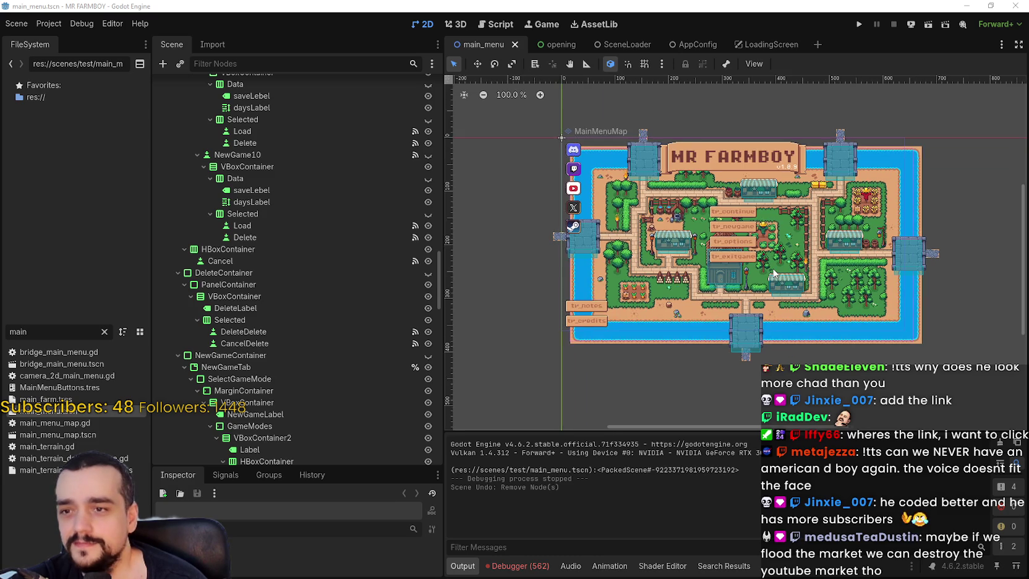
{"action": "scroll", "coordinate": [364, 343], "scroll_direction": "down", "scroll_amount": 4}
{"action": "scroll", "coordinate": [363, 341], "scroll_direction": "up", "scroll_amount": 10}
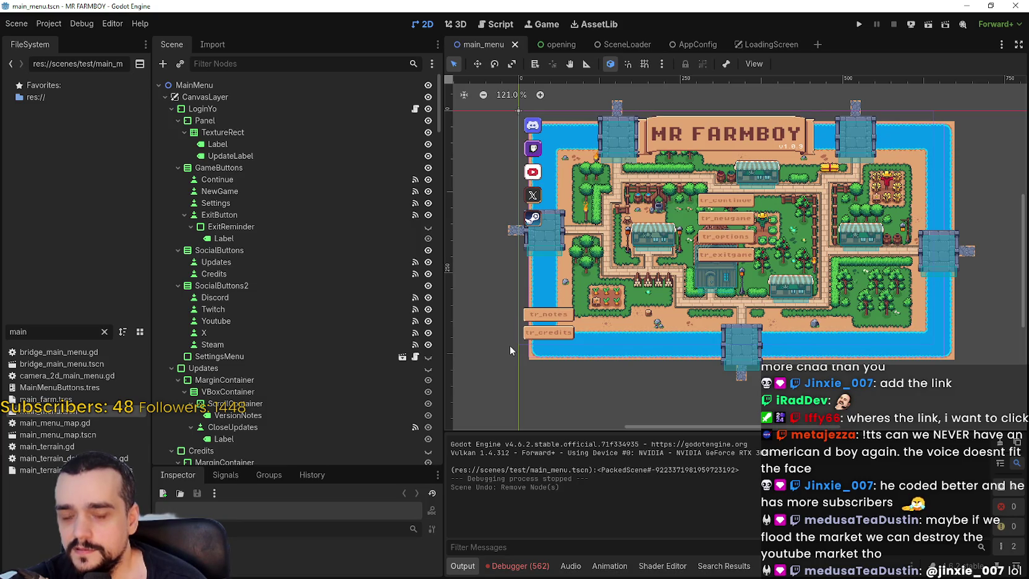
{"action": "scroll", "coordinate": [829, 144], "scroll_direction": "up", "scroll_amount": 1}
{"action": "scroll", "coordinate": [829, 144], "scroll_direction": "down", "scroll_amount": 2}
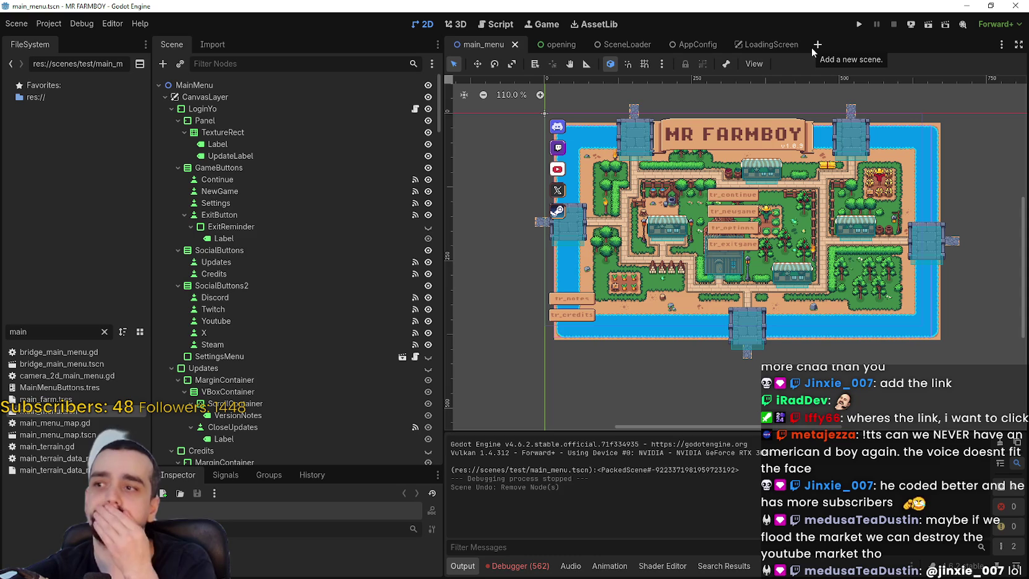
{"action": "right_click", "coordinate": [34, 410]}
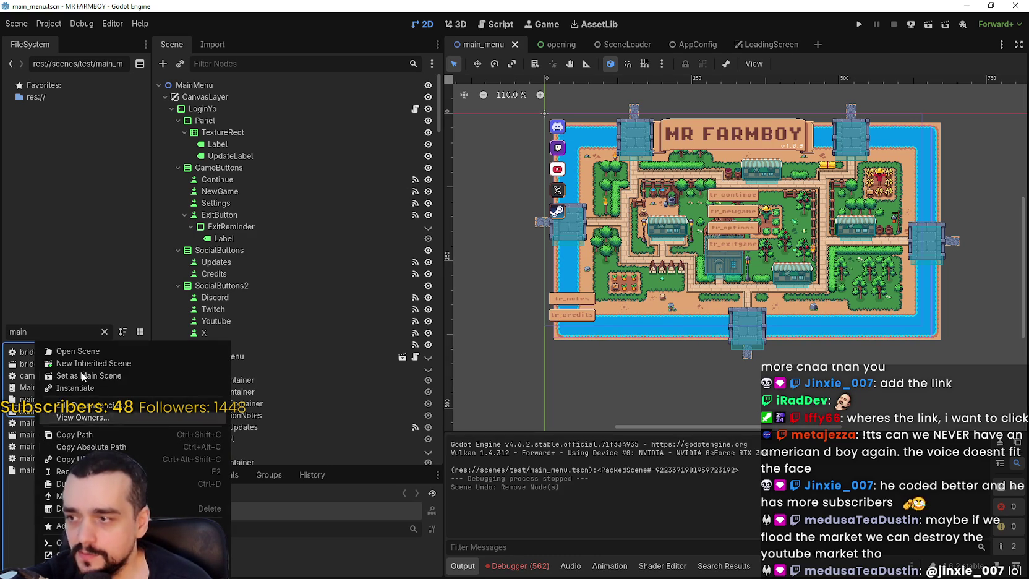
{"action": "left_click", "coordinate": [124, 483]}
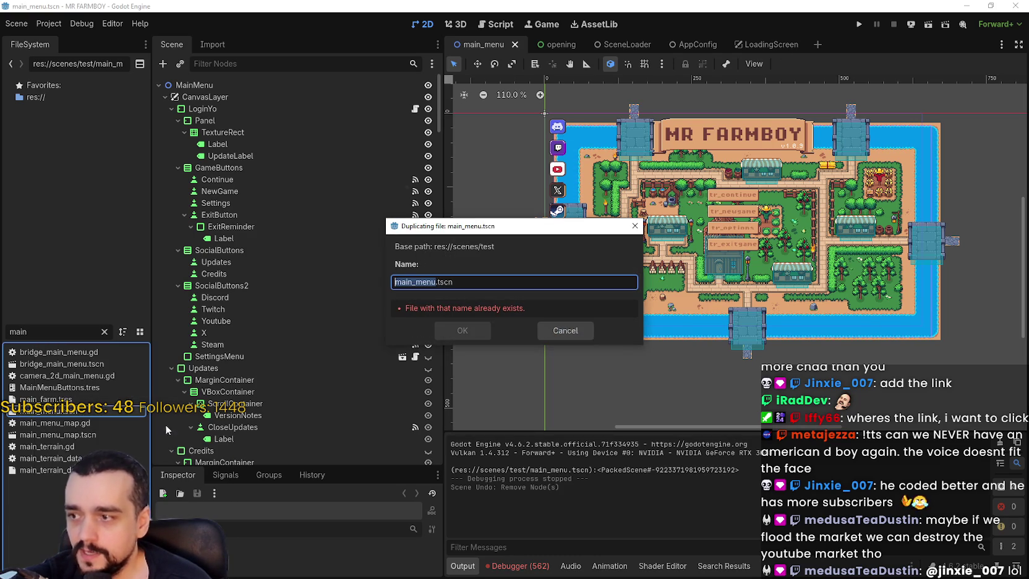
{"action": "type", "text": "_d"}
{"action": "key", "text": "BackSpace"}
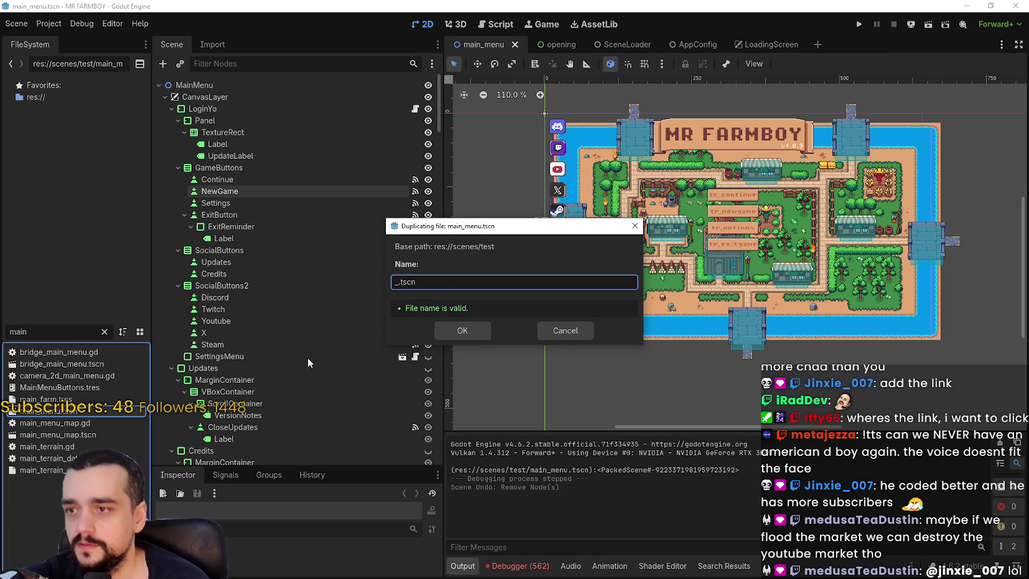
{"action": "key", "text": "ctrl+a"}
{"action": "type", "text": "loadingScrene"}
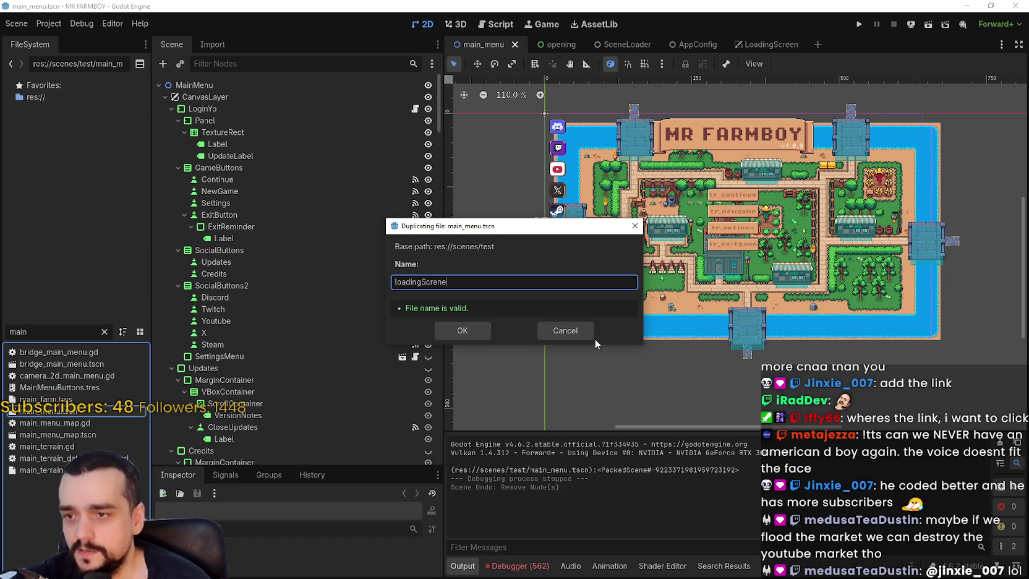
{"action": "left_click", "coordinate": [577, 330]}
Duplicate main_menu.tscn as main_menu_dummy.tscn and open the new scene.
{"action": "right_click", "coordinate": [23, 344]}
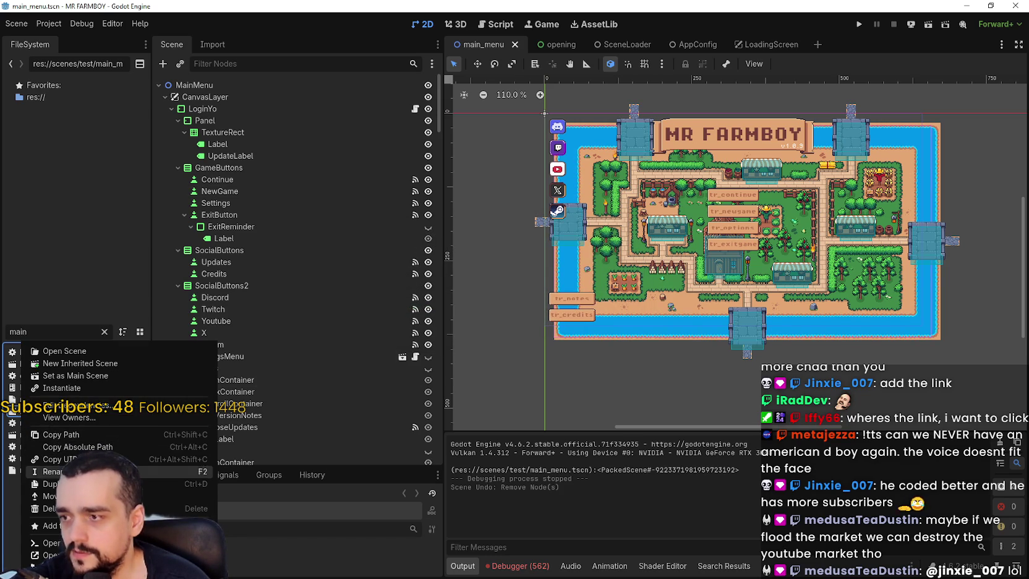
{"action": "left_click", "coordinate": [49, 484]}
{"action": "key", "text": "Right"}
{"action": "type", "text": "_du"}
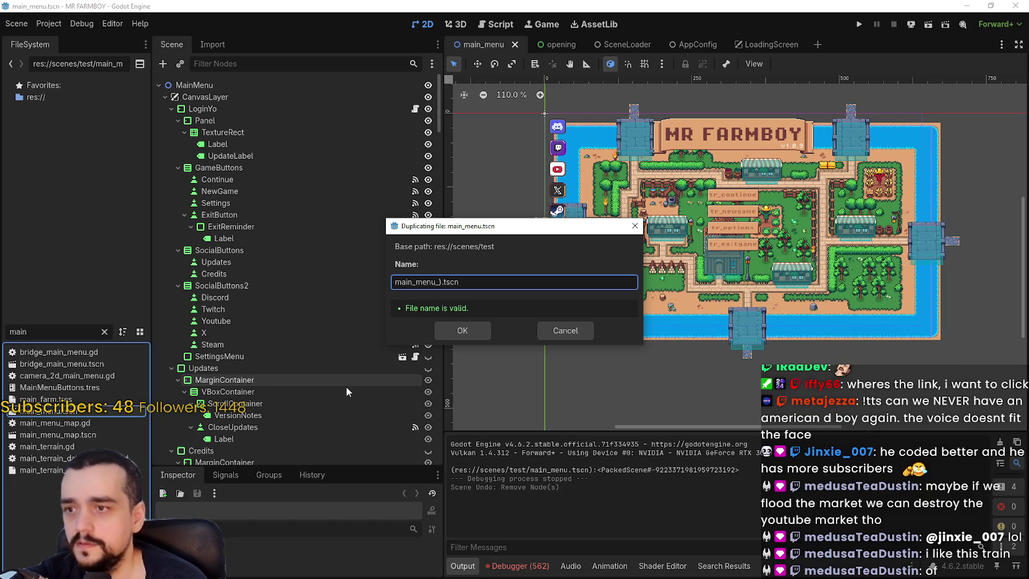
{"action": "type", "text": "mmy"}
{"action": "key", "text": "Return"}
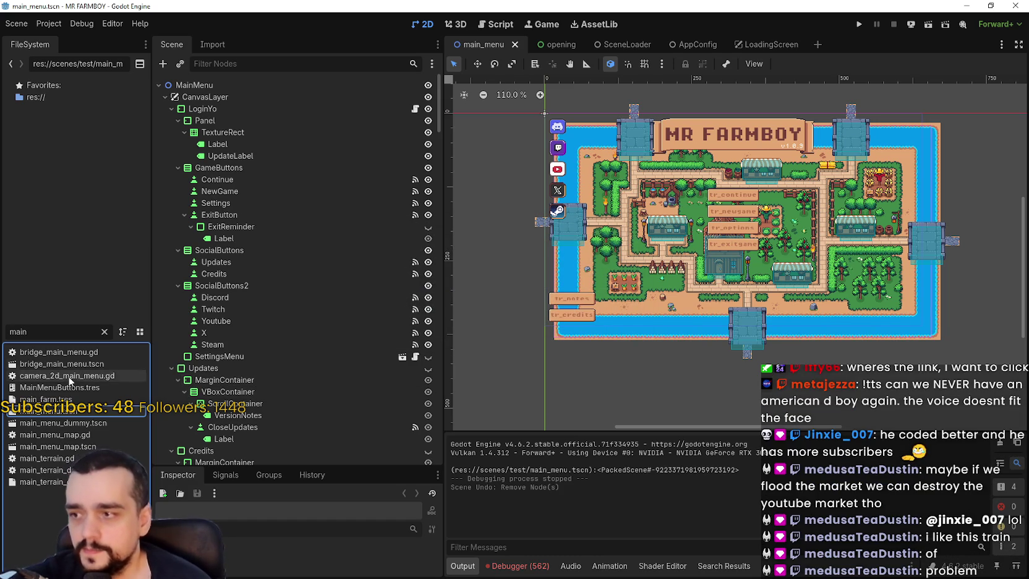
{"action": "double_click", "coordinate": [62, 422]}
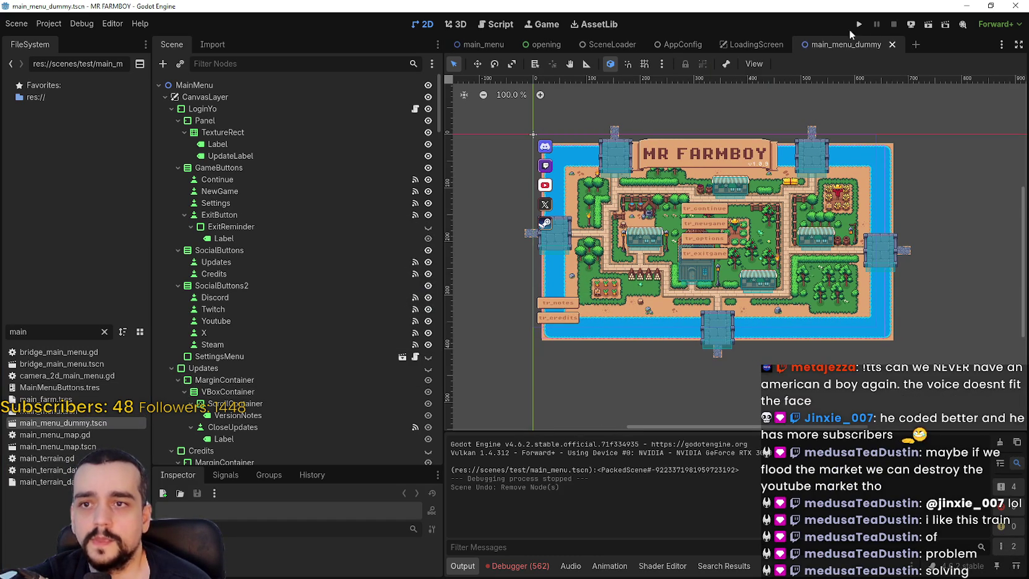
Delete the MainMenuMap tilemap node from the main_menu_dummy scene tree.
{"action": "left_click", "coordinate": [285, 94]}
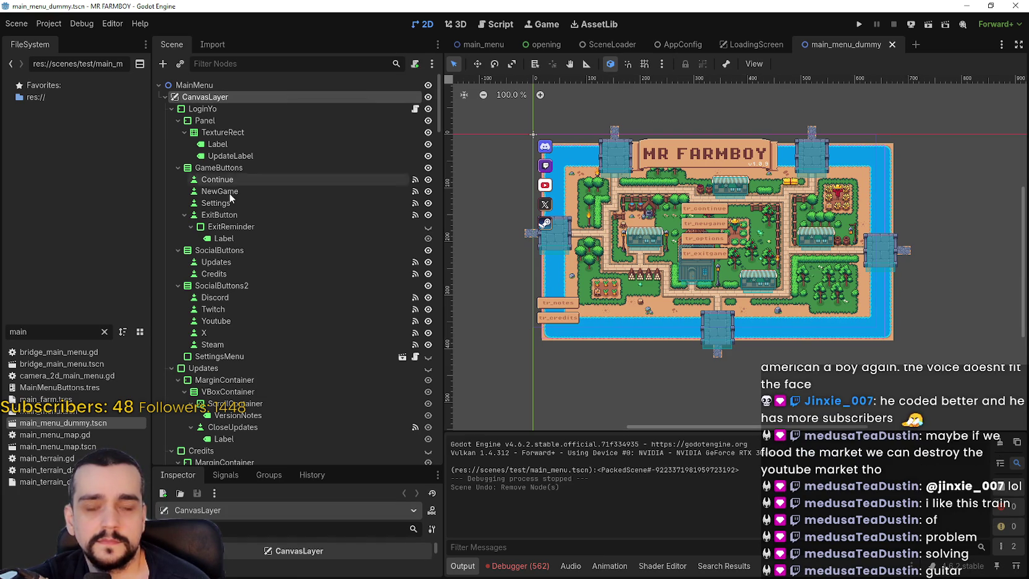
{"action": "left_click", "coordinate": [341, 109]}
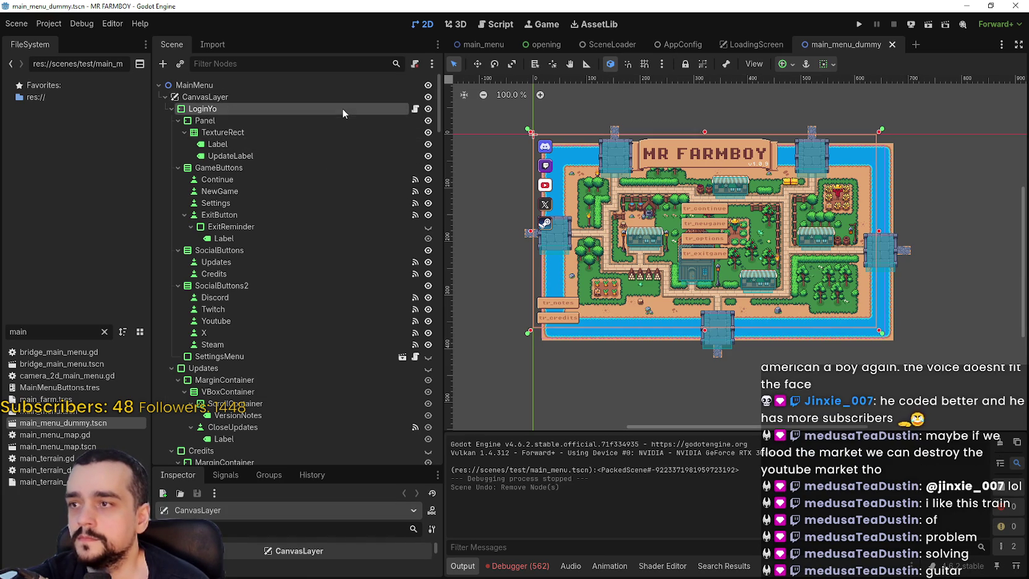
{"action": "scroll", "coordinate": [249, 374], "scroll_direction": "down", "scroll_amount": 5}
{"action": "scroll", "coordinate": [249, 374], "scroll_direction": "down", "scroll_amount": 9}
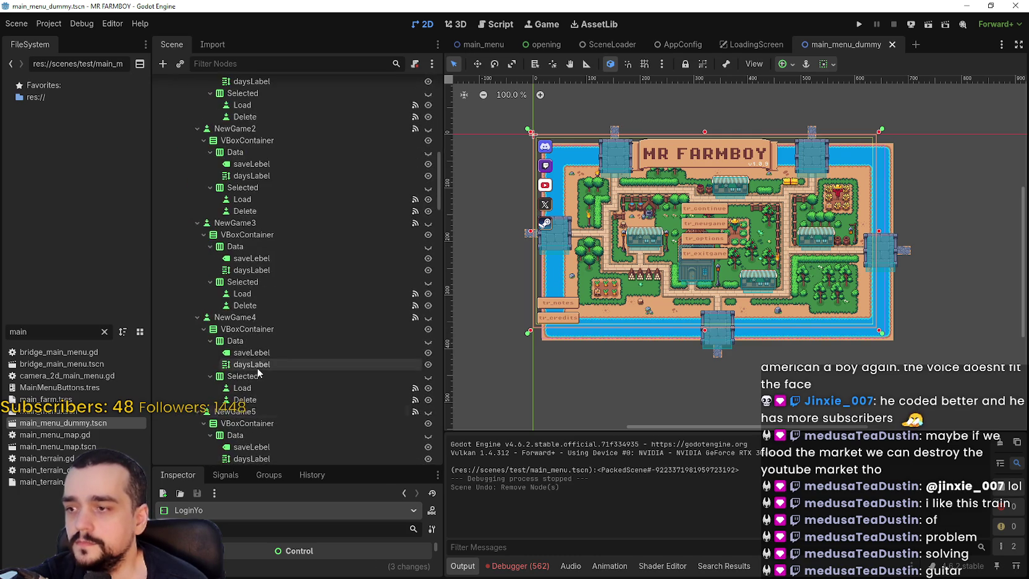
{"action": "left_click_drag", "start_coordinate": [441, 235], "coordinate": [418, 483]}
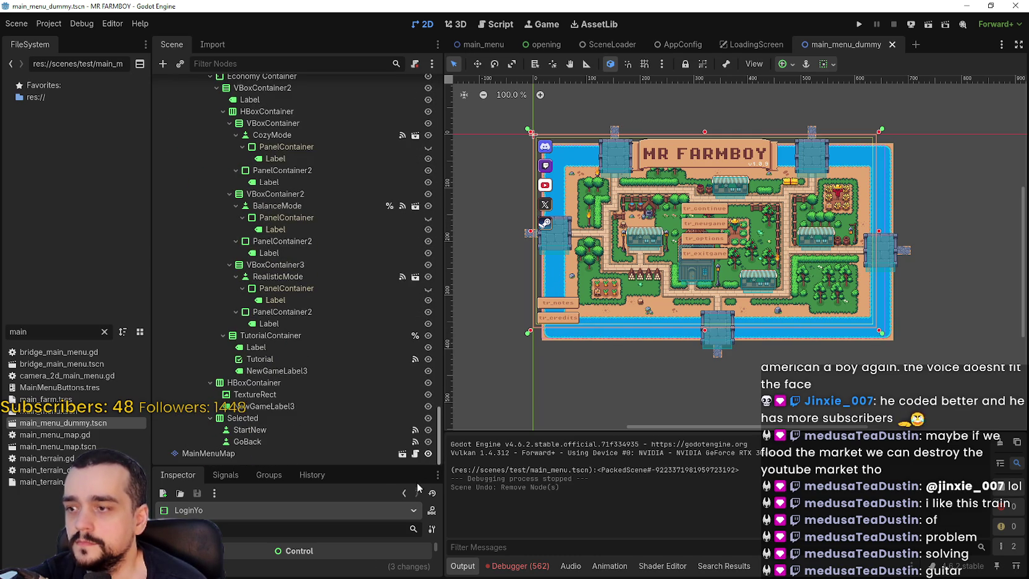
{"action": "left_click", "coordinate": [248, 441]}
{"action": "left_click", "coordinate": [258, 453]}
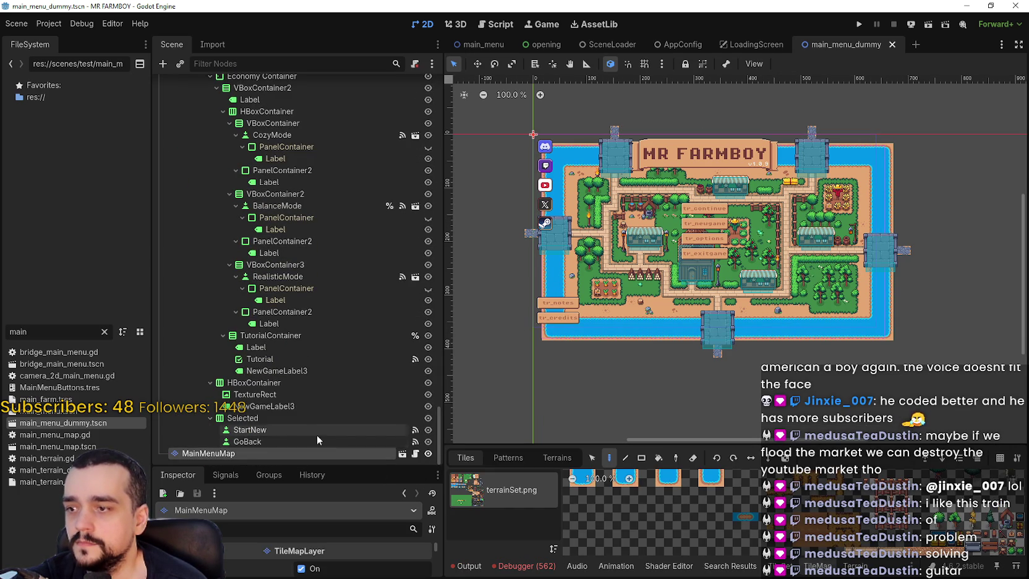
{"action": "right_click", "coordinate": [203, 455]}
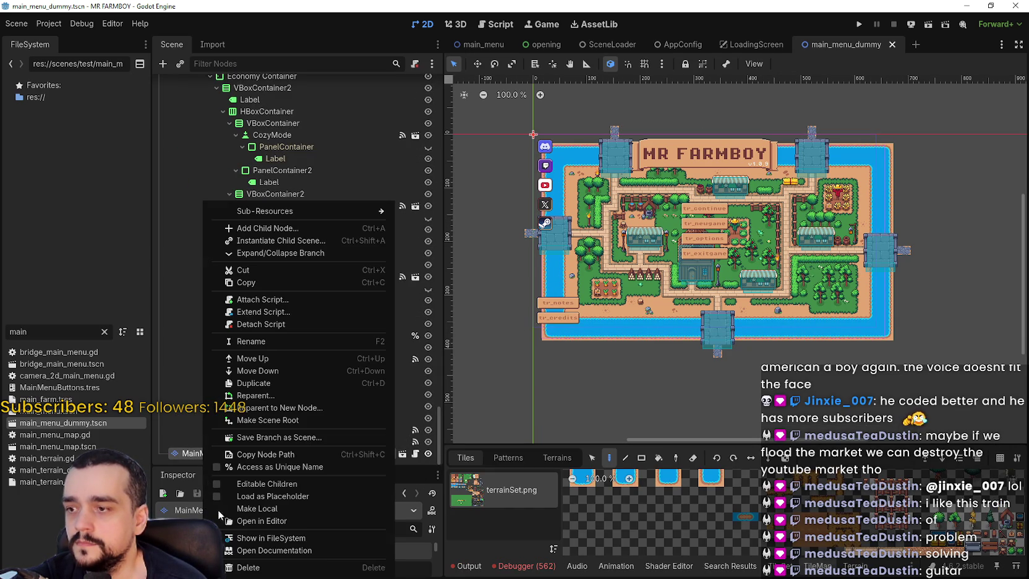
{"action": "left_click", "coordinate": [255, 568]}
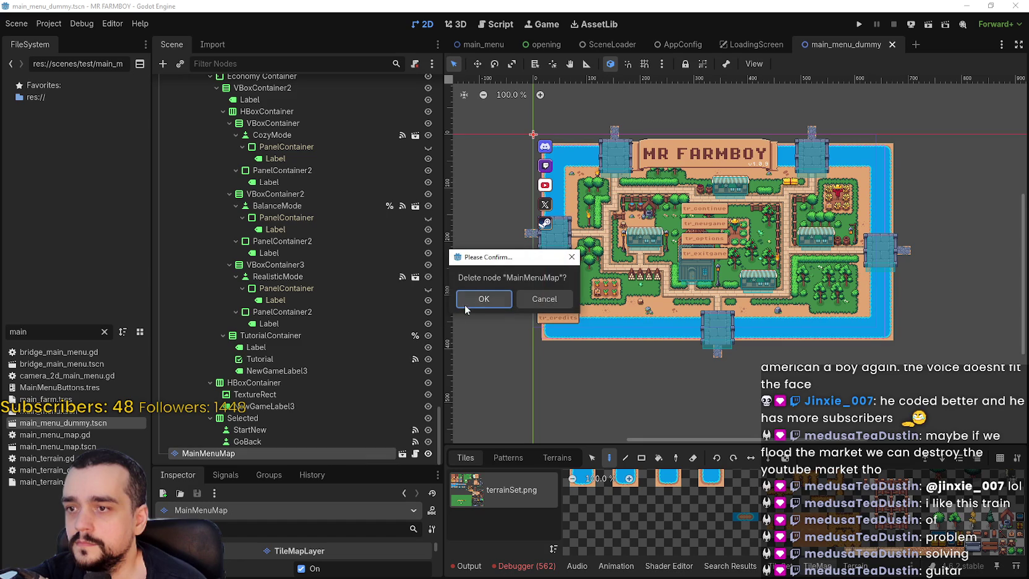
{"action": "left_click", "coordinate": [484, 299]}
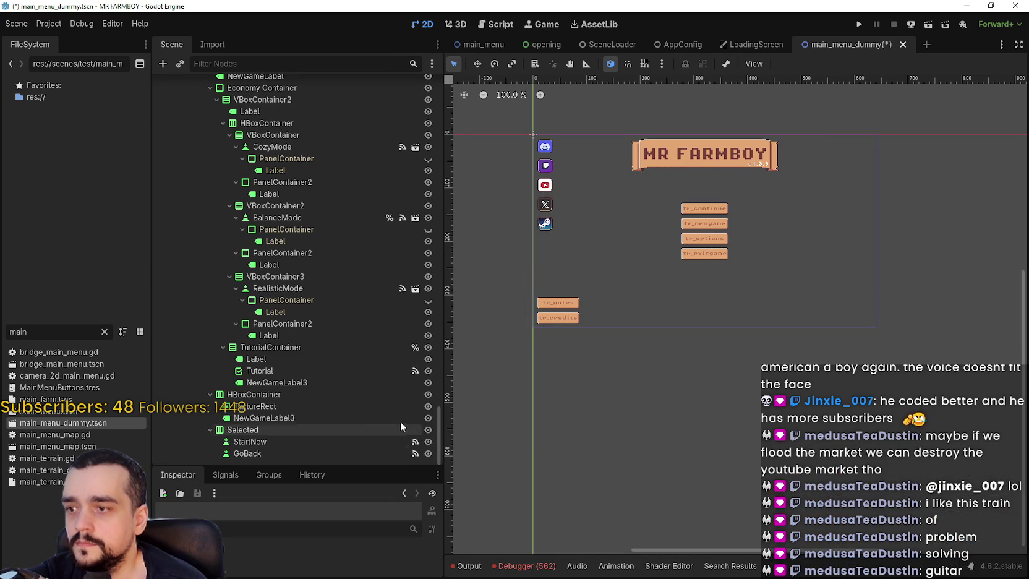
Delete the SettingsMenu node from the scene tree as well.
{"action": "mouse_move", "coordinate": [437, 418]}
{"action": "left_mouse_down"}
{"action": "mouse_move", "coordinate": [460, 170]}
{"action": "mouse_move", "coordinate": [478, 273]}
{"action": "mouse_move", "coordinate": [470, 344]}
{"action": "mouse_move", "coordinate": [443, 244]}
{"action": "mouse_move", "coordinate": [450, 86]}
{"action": "left_mouse_up"}
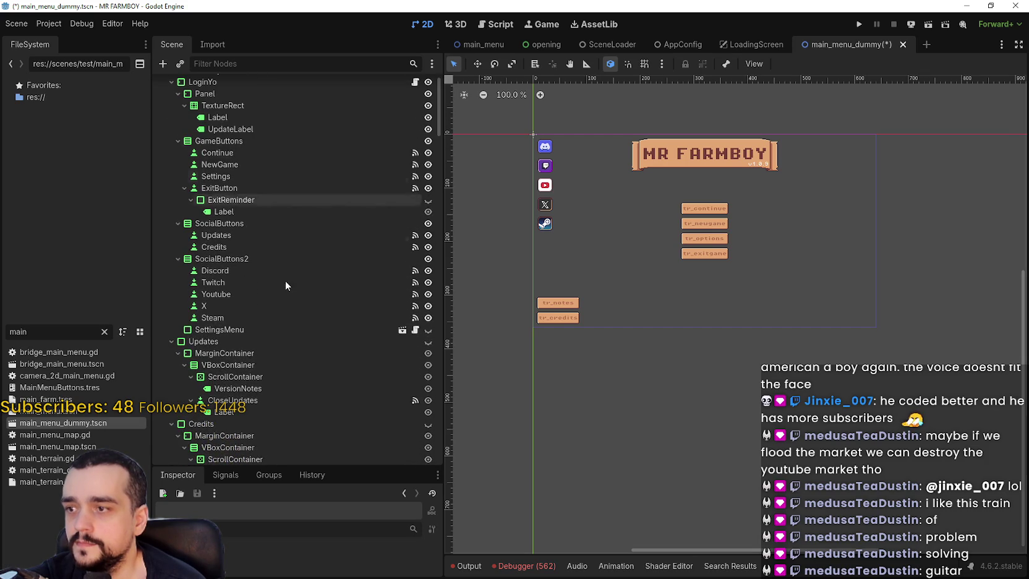
{"action": "left_click", "coordinate": [270, 327]}
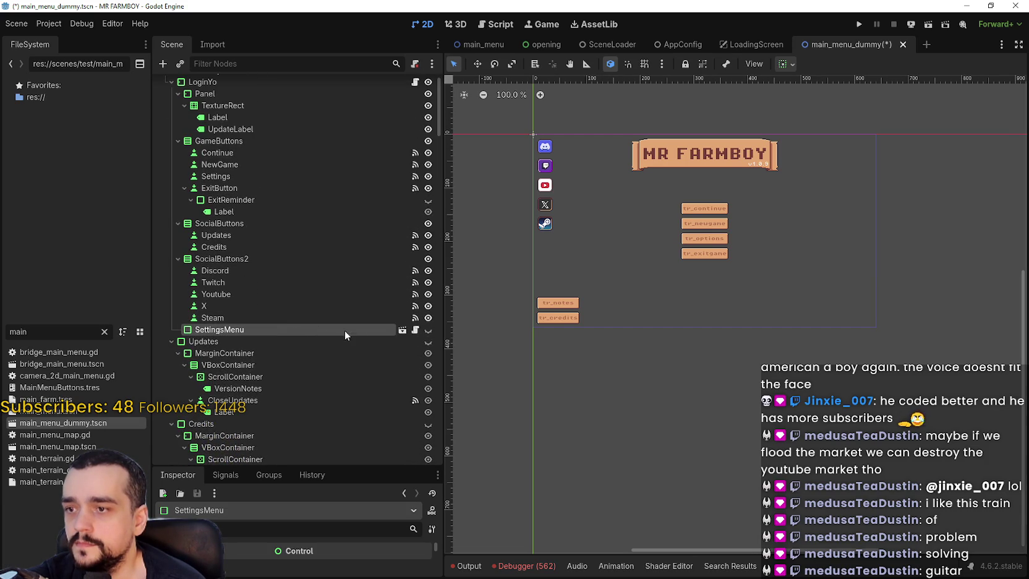
{"action": "right_click", "coordinate": [366, 328]}
{"action": "left_click", "coordinate": [405, 569]}
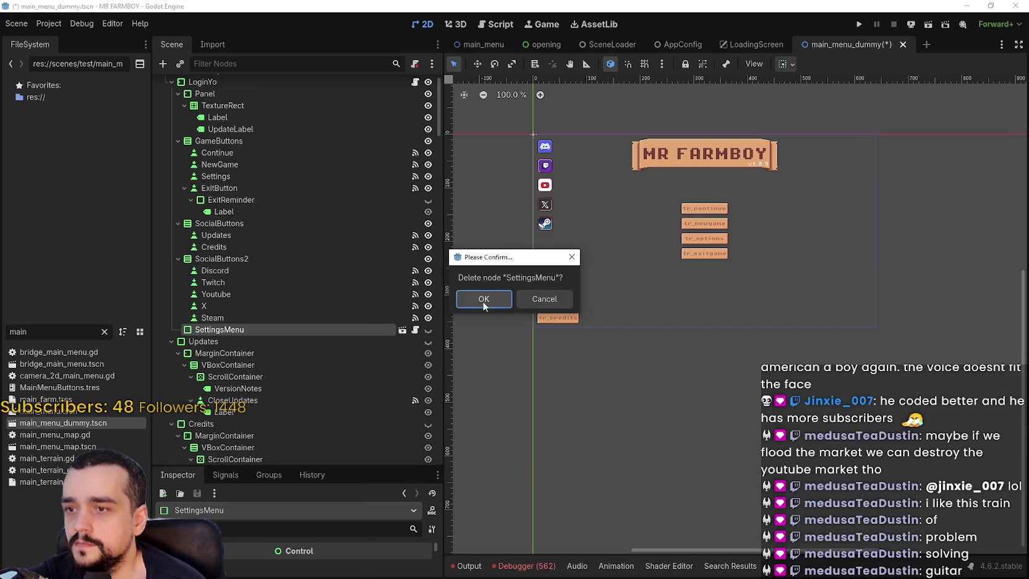
{"action": "left_click", "coordinate": [484, 300]}
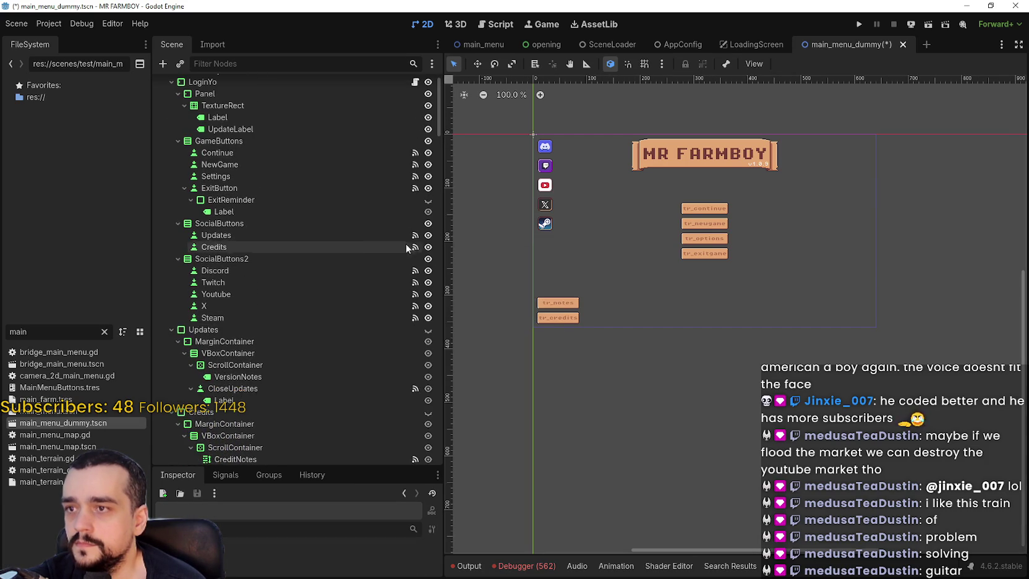
{"action": "scroll", "coordinate": [382, 203], "scroll_direction": "up", "scroll_amount": 2}
{"action": "right_click", "coordinate": [360, 118]}
{"action": "right_click", "coordinate": [344, 109]}
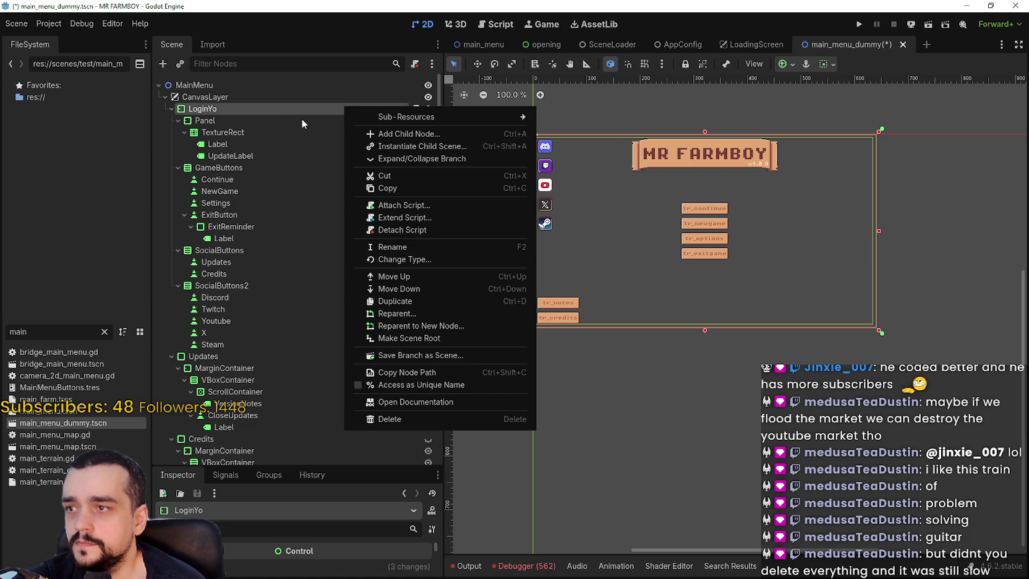
Detach LoginYo's script and collapse the Panel, GameButtons and SocialButtons branches.
{"action": "left_click", "coordinate": [402, 230]}
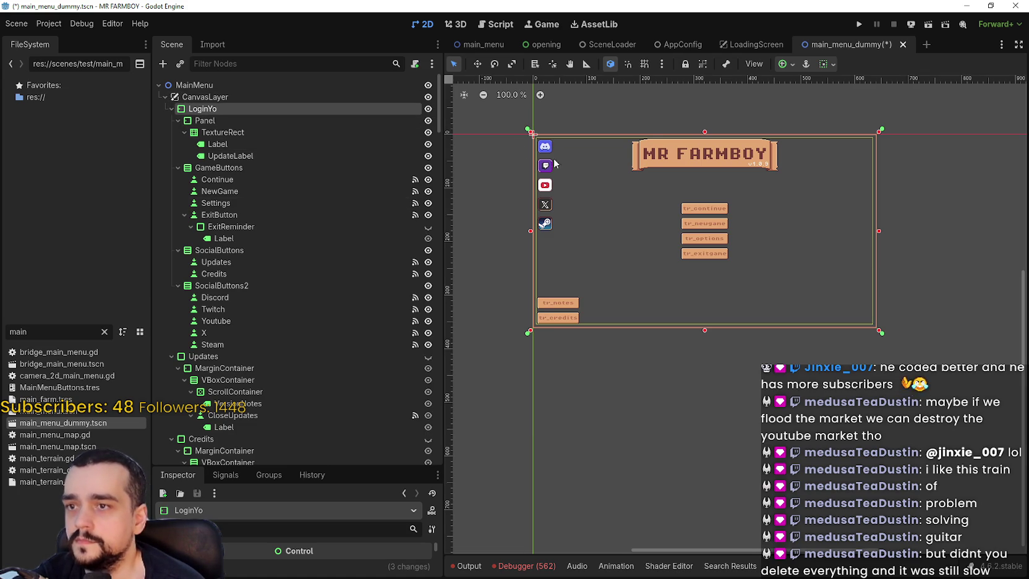
{"action": "scroll", "coordinate": [656, 182], "scroll_direction": "down", "scroll_amount": 3}
{"action": "scroll", "coordinate": [300, 201], "scroll_direction": "down", "scroll_amount": 2}
{"action": "left_click", "coordinate": [163, 106]}
{"action": "left_click", "coordinate": [166, 112]}
{"action": "left_click", "coordinate": [167, 117]}
{"action": "left_click", "coordinate": [167, 120]}
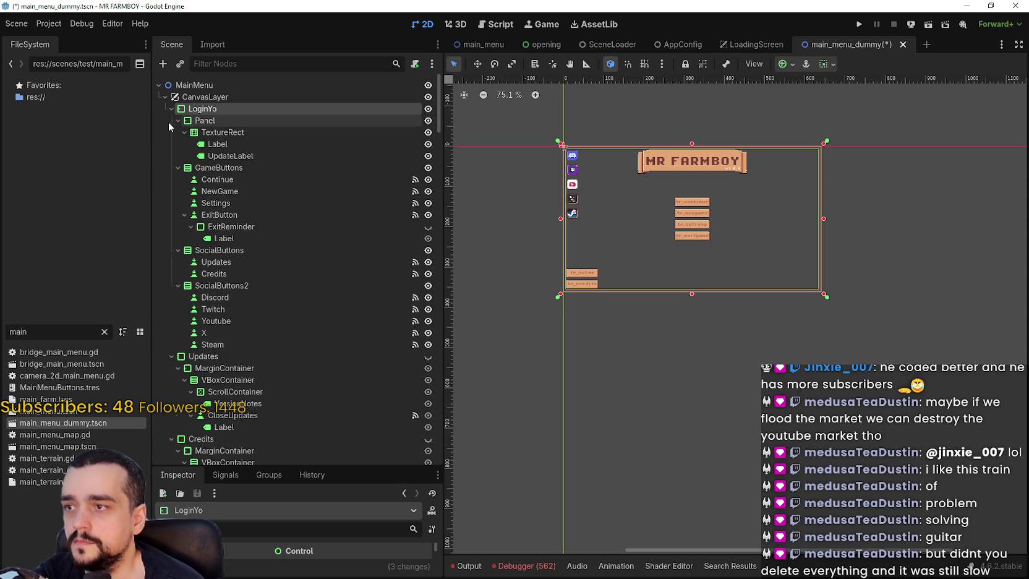
{"action": "left_click", "coordinate": [168, 123]}
Collapse SocialButtons2, Updates, Credits and ContinueReminder, then save main_menu_dummy.tscn.
{"action": "left_click", "coordinate": [170, 132]}
{"action": "left_click", "coordinate": [171, 144]}
{"action": "left_click", "coordinate": [173, 156]}
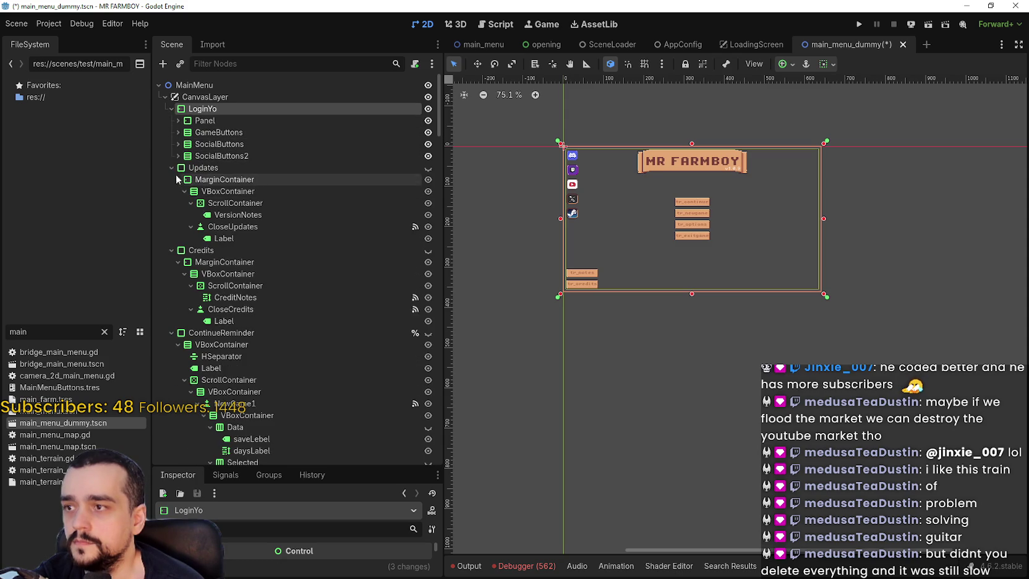
{"action": "left_click", "coordinate": [171, 168]}
{"action": "left_click", "coordinate": [171, 179]}
{"action": "left_click", "coordinate": [171, 191]}
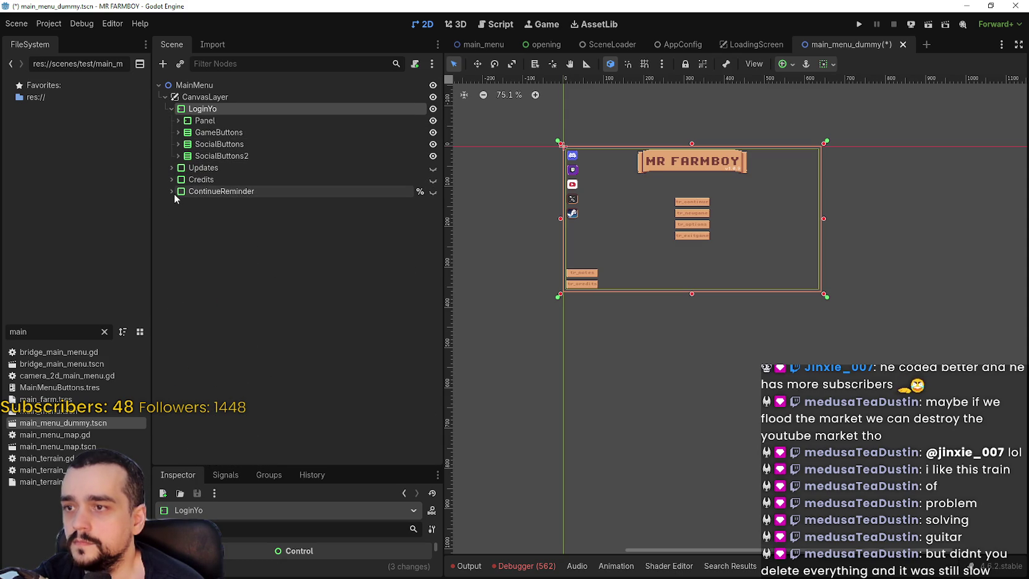
{"action": "left_click", "coordinate": [169, 191]}
{"action": "left_click", "coordinate": [169, 191]}
{"action": "key", "text": "ctrl+s"}
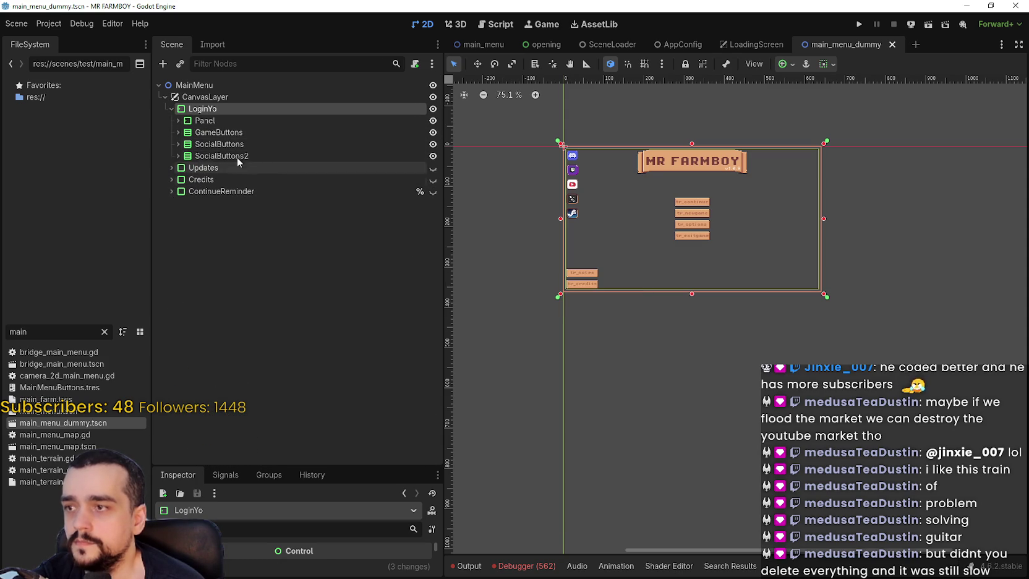
Inspect the Panel, CanvasLayer and GameButtons nodes, settling on LoginYo as the parent.
{"action": "left_click", "coordinate": [232, 121]}
{"action": "left_click", "coordinate": [229, 110]}
{"action": "left_click", "coordinate": [227, 97]}
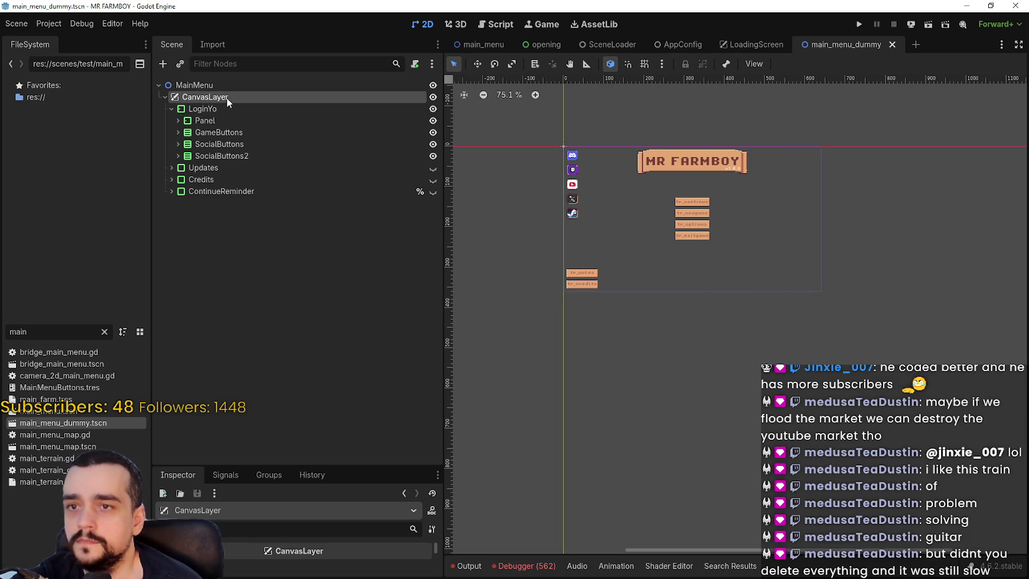
{"action": "left_click", "coordinate": [228, 110]}
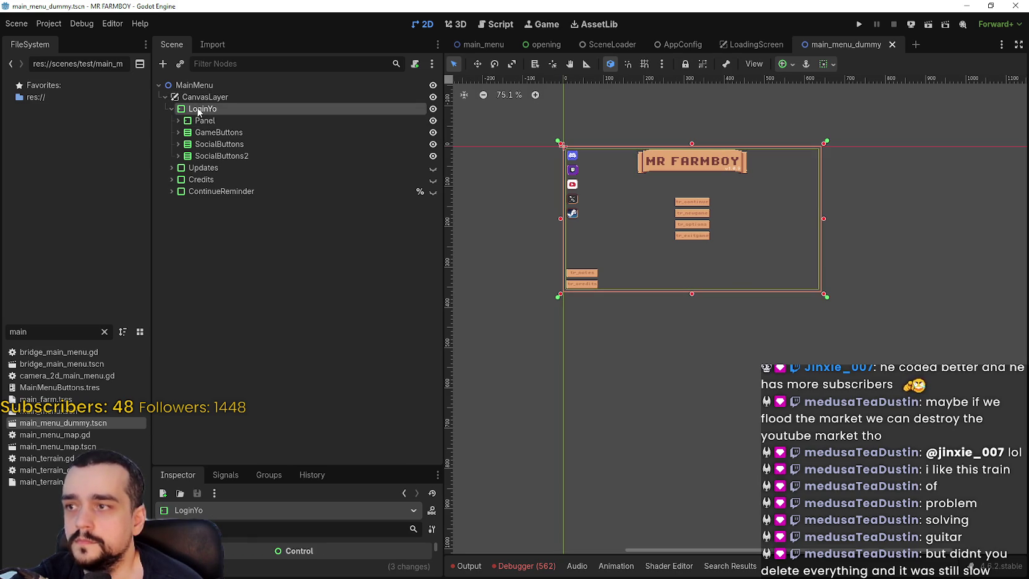
{"action": "left_click", "coordinate": [206, 122]}
{"action": "left_click", "coordinate": [207, 133]}
{"action": "left_click", "coordinate": [207, 120]}
{"action": "left_click", "coordinate": [204, 109]}
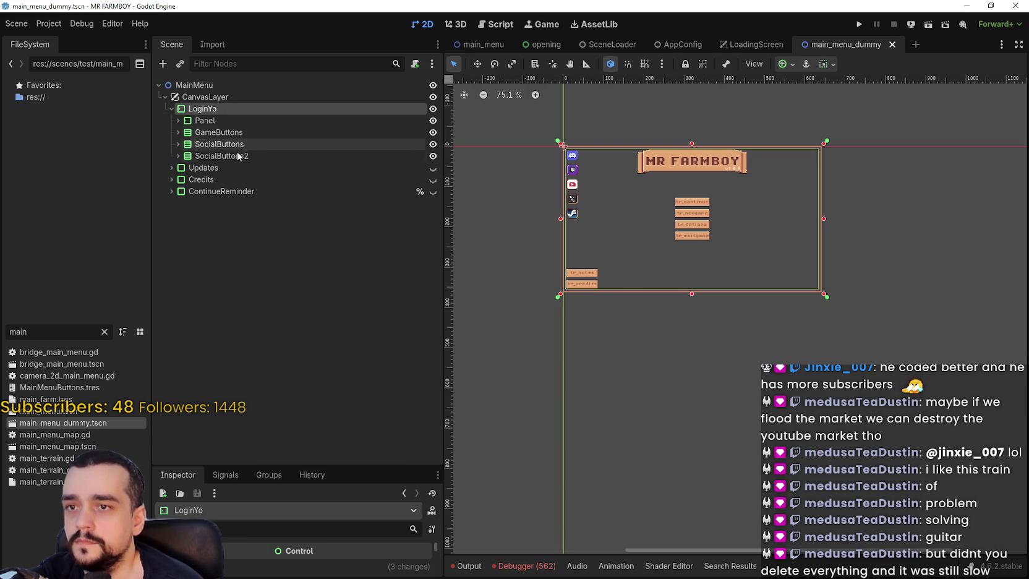
{"action": "right_click", "coordinate": [213, 110]}
Add a TextureRect child under LoginYo by searching 'texture'.
{"action": "left_click", "coordinate": [286, 125]}
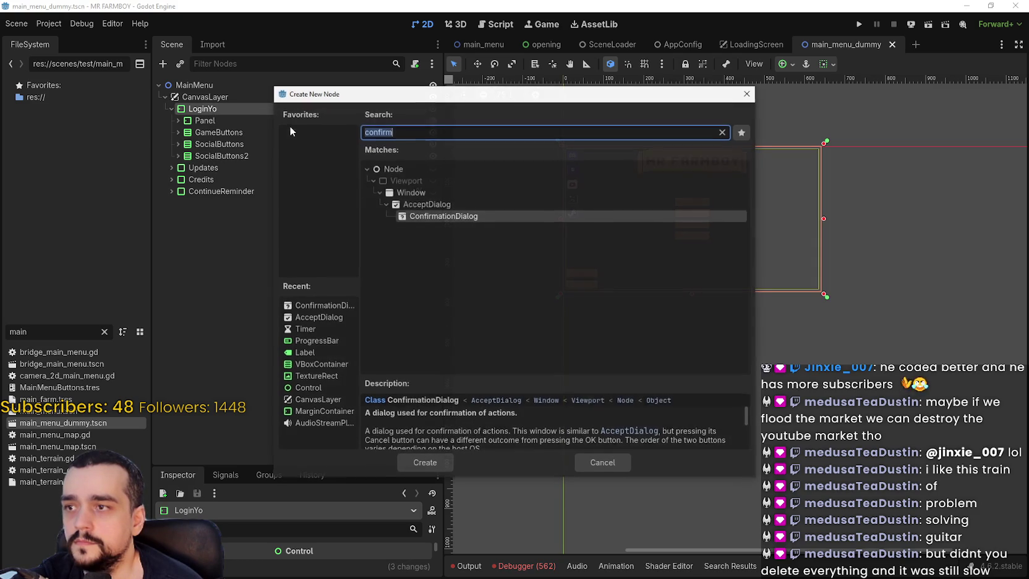
{"action": "type", "text": "texture"}
{"action": "key", "text": "Return"}
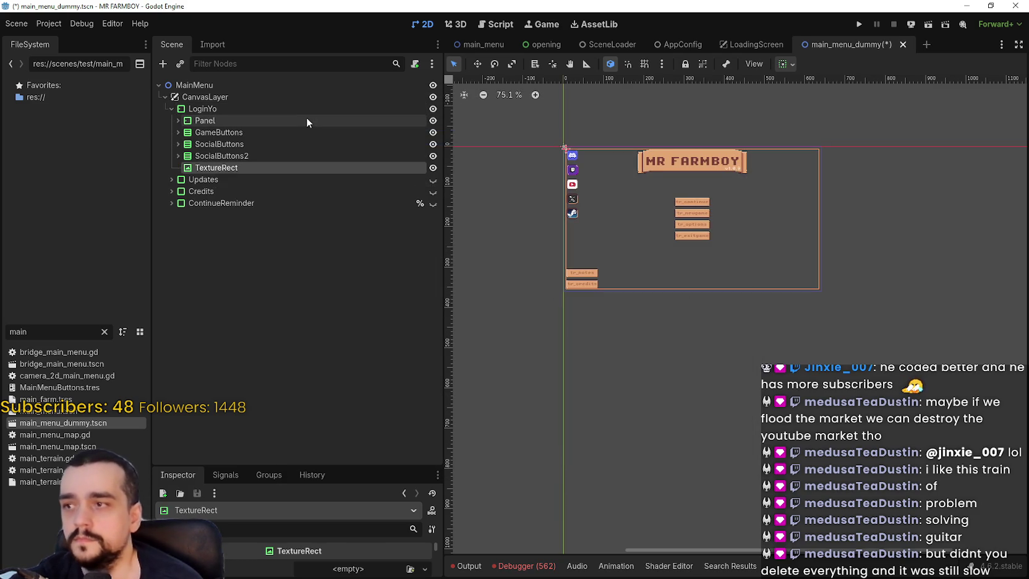
{"action": "scroll", "coordinate": [618, 236], "scroll_direction": "up", "scroll_amount": 2}
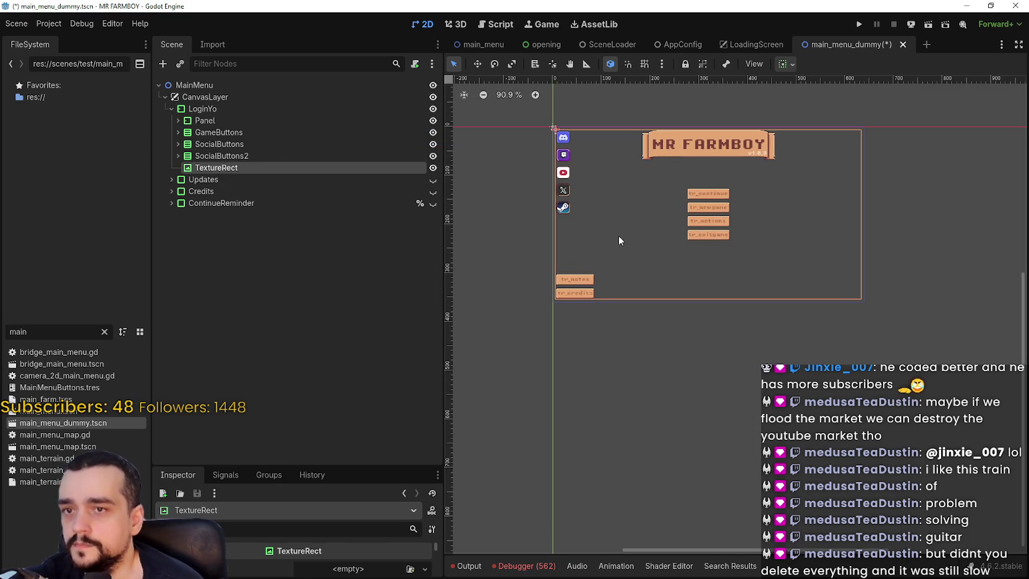
{"action": "scroll", "coordinate": [352, 536], "scroll_direction": "down", "scroll_amount": 1}
Enlarge the Inspector area and clear the FileSystem filter to show all folders.
{"action": "left_click_drag", "start_coordinate": [345, 465], "coordinate": [363, 291]}
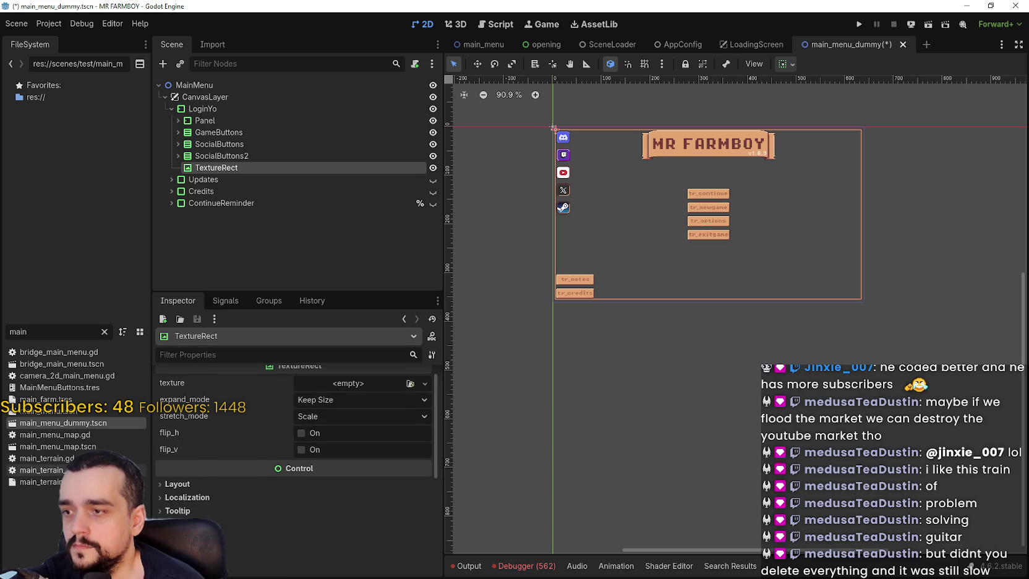
{"action": "left_click", "coordinate": [105, 333]}
{"action": "scroll", "coordinate": [102, 187], "scroll_direction": "up", "scroll_amount": 2}
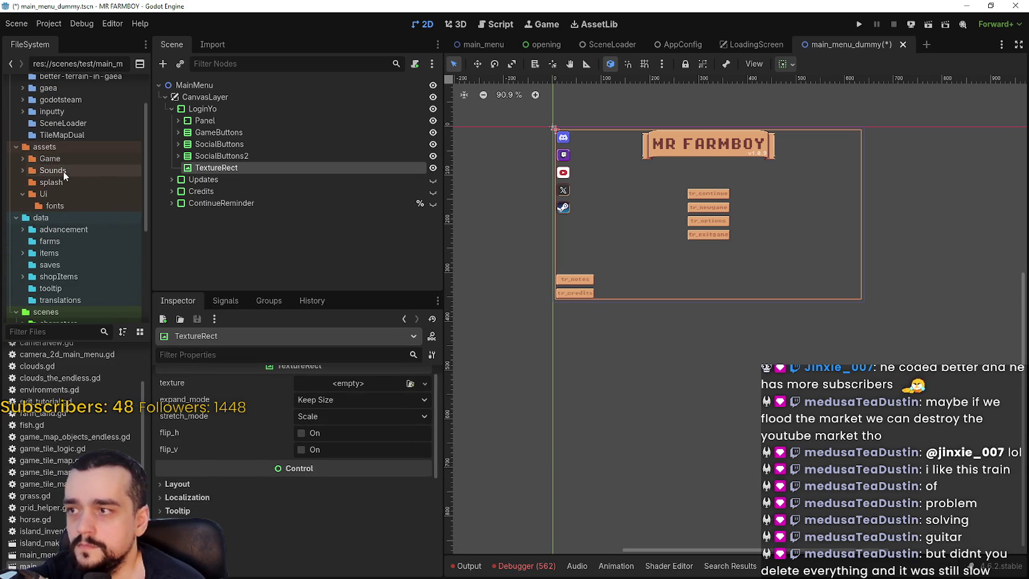
{"action": "scroll", "coordinate": [54, 172], "scroll_direction": "down", "scroll_amount": 4}
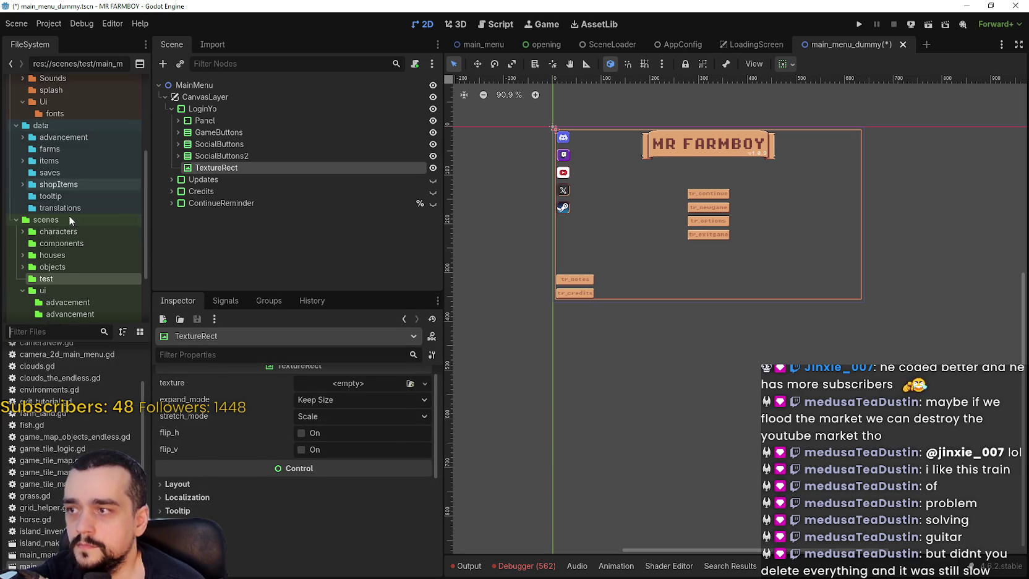
{"action": "scroll", "coordinate": [52, 152], "scroll_direction": "up", "scroll_amount": 2}
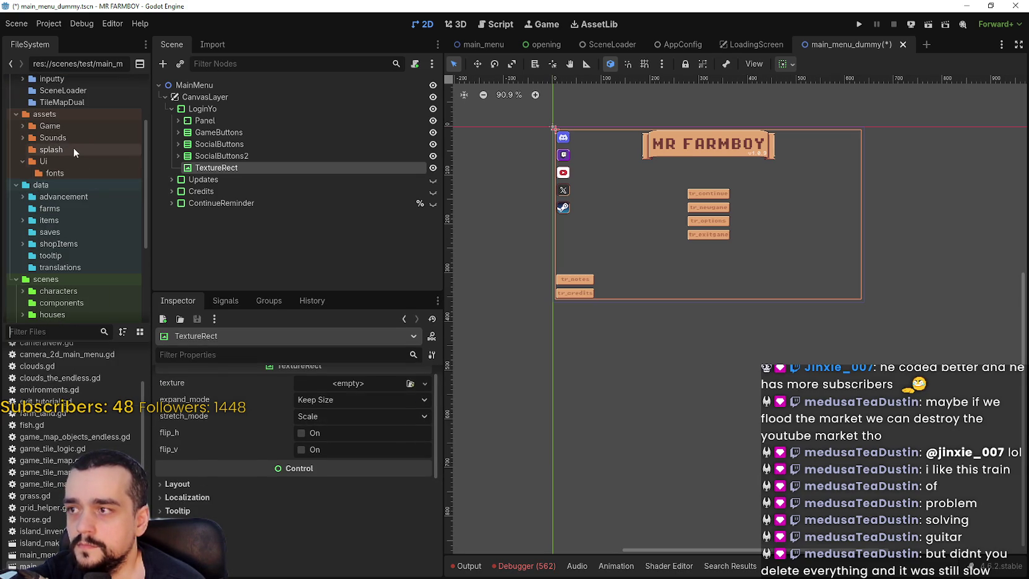
Assign splashScreen.png from res://assets/splash as the TextureRect's texture.
{"action": "left_click", "coordinate": [61, 136]}
{"action": "left_click", "coordinate": [45, 150]}
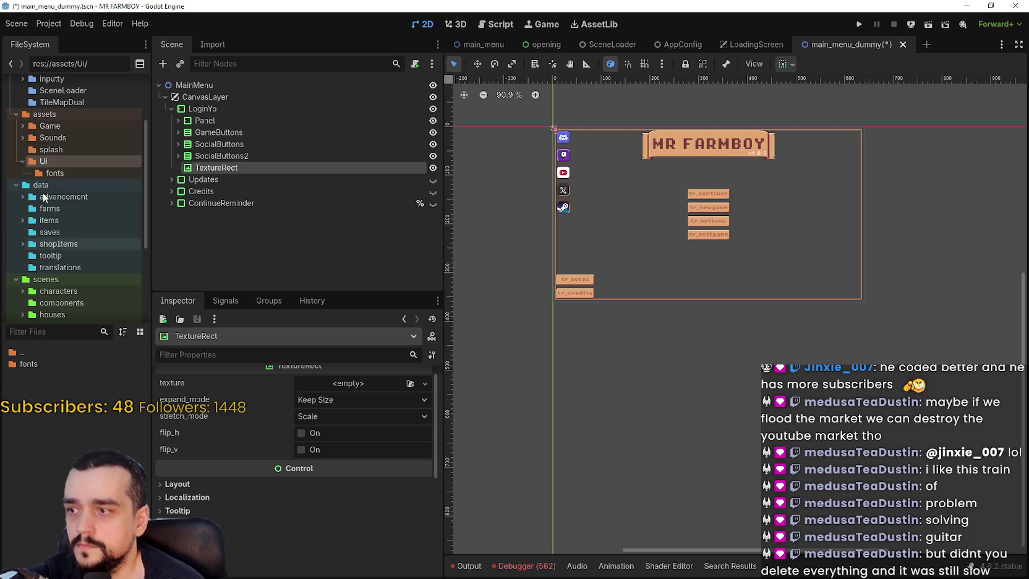
{"action": "mouse_move", "coordinate": [51, 386]}
{"action": "left_mouse_down"}
{"action": "mouse_move", "coordinate": [68, 388]}
{"action": "mouse_move", "coordinate": [66, 360]}
{"action": "mouse_move", "coordinate": [63, 384]}
{"action": "mouse_move", "coordinate": [365, 384]}
{"action": "left_mouse_up"}
Move TextureRect to be LoginYo's first child and save the scene.
{"action": "mouse_move", "coordinate": [213, 168]}
{"action": "left_mouse_down"}
{"action": "mouse_move", "coordinate": [217, 108]}
{"action": "mouse_move", "coordinate": [218, 117]}
{"action": "left_mouse_up"}
{"action": "scroll", "coordinate": [723, 186], "scroll_direction": "up", "scroll_amount": 2}
{"action": "key", "text": "ctrl+s"}
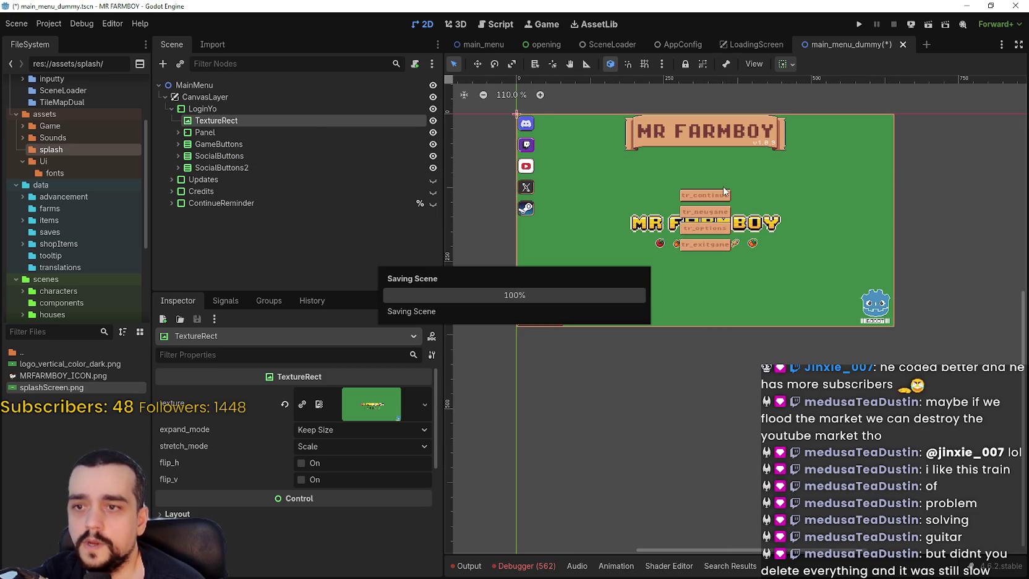
{"action": "scroll", "coordinate": [739, 209], "scroll_direction": "down", "scroll_amount": 3}
{"action": "scroll", "coordinate": [739, 209], "scroll_direction": "up", "scroll_amount": 3}
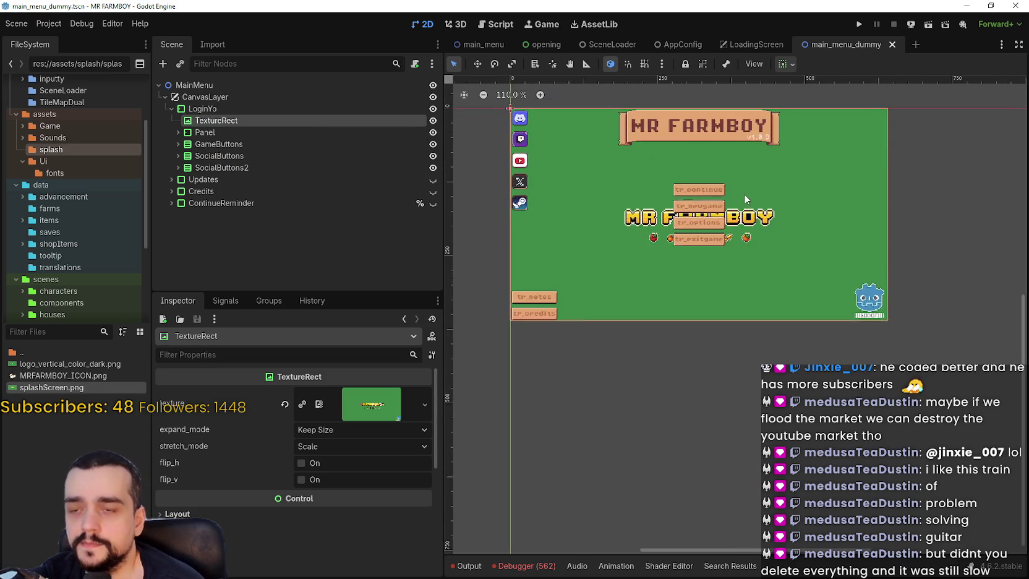
{"action": "scroll", "coordinate": [740, 193], "scroll_direction": "down", "scroll_amount": 3}
{"action": "scroll", "coordinate": [739, 191], "scroll_direction": "up", "scroll_amount": 2}
{"action": "scroll", "coordinate": [738, 190], "scroll_direction": "down", "scroll_amount": 1}
{"action": "scroll", "coordinate": [748, 194], "scroll_direction": "up", "scroll_amount": 2}
{"action": "scroll", "coordinate": [832, 132], "scroll_direction": "left", "scroll_amount": 2}
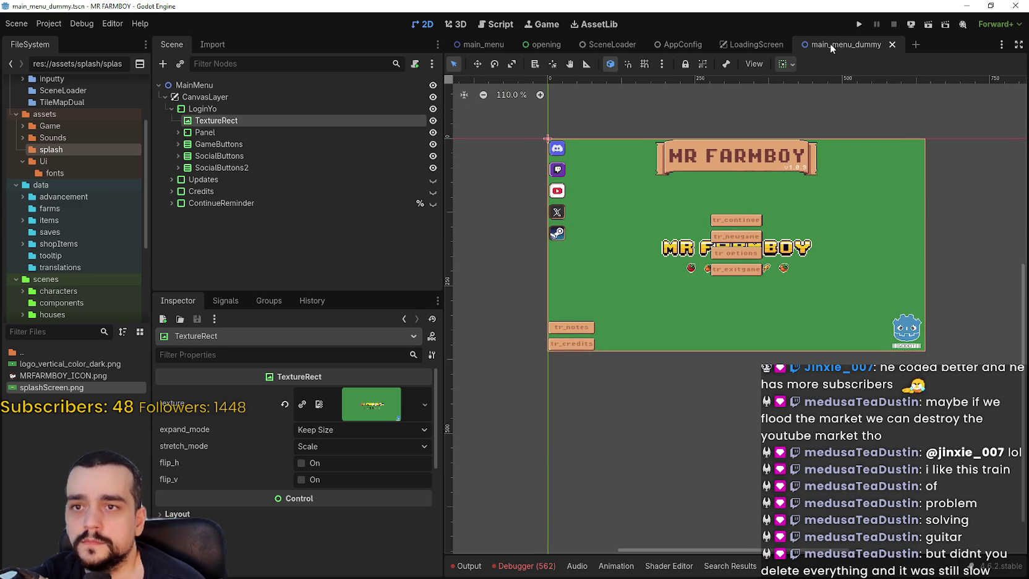
{"action": "left_click", "coordinate": [741, 45]}
Set AppConfig's main menu scene path to main_menu_dummy.tscn and save the AppConfig scene.
{"action": "left_click", "coordinate": [658, 46]}
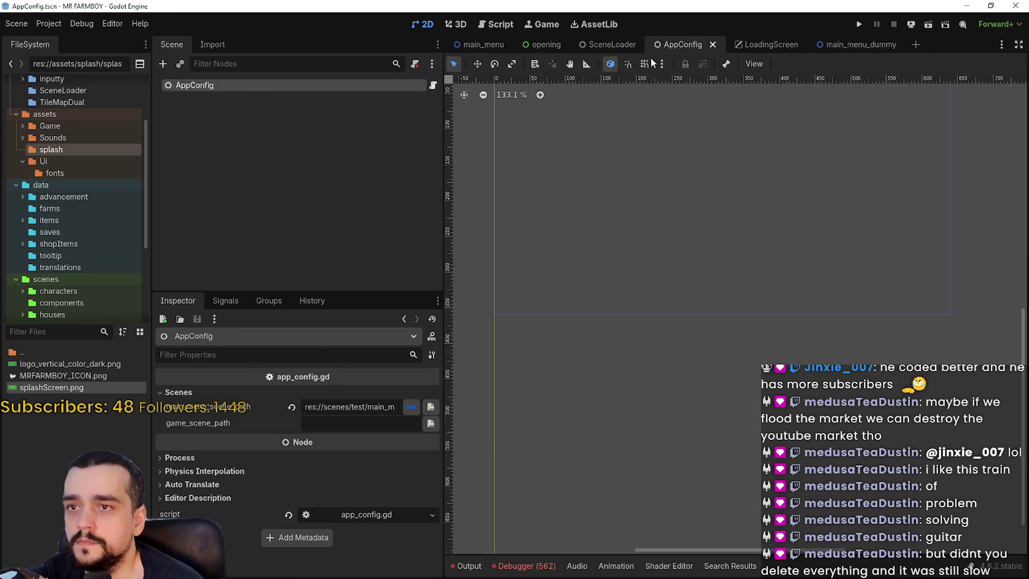
{"action": "left_click_drag", "start_coordinate": [390, 411], "coordinate": [441, 406]}
{"action": "left_click", "coordinate": [430, 407]}
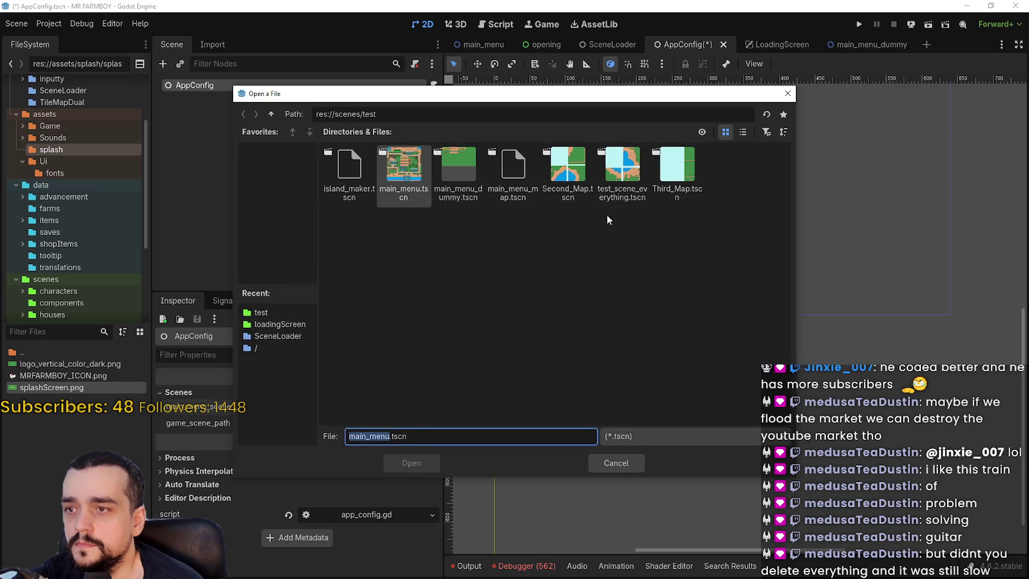
{"action": "left_click", "coordinate": [743, 133]}
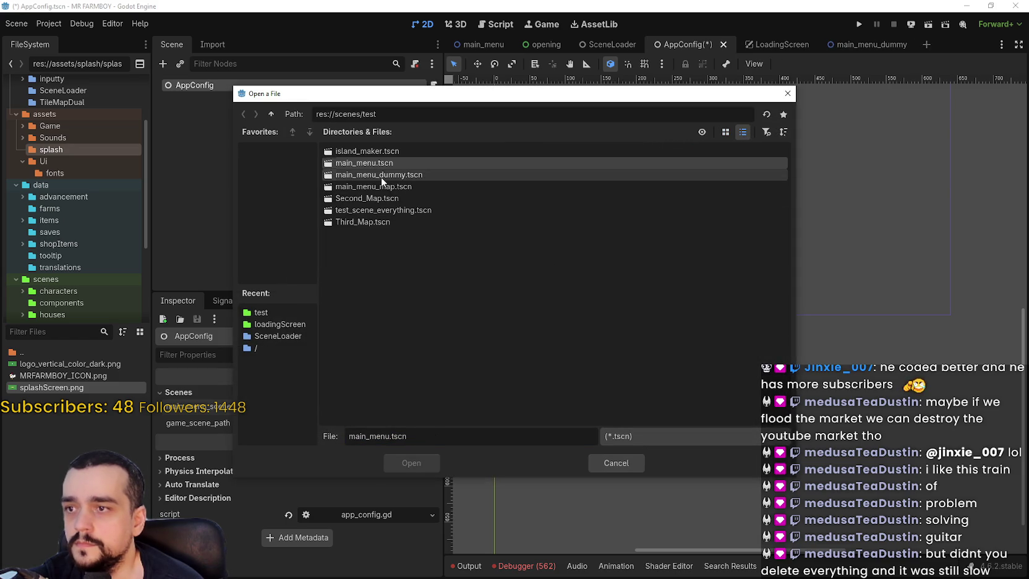
{"action": "double_click", "coordinate": [381, 177]}
{"action": "key", "text": "ctrl+s"}
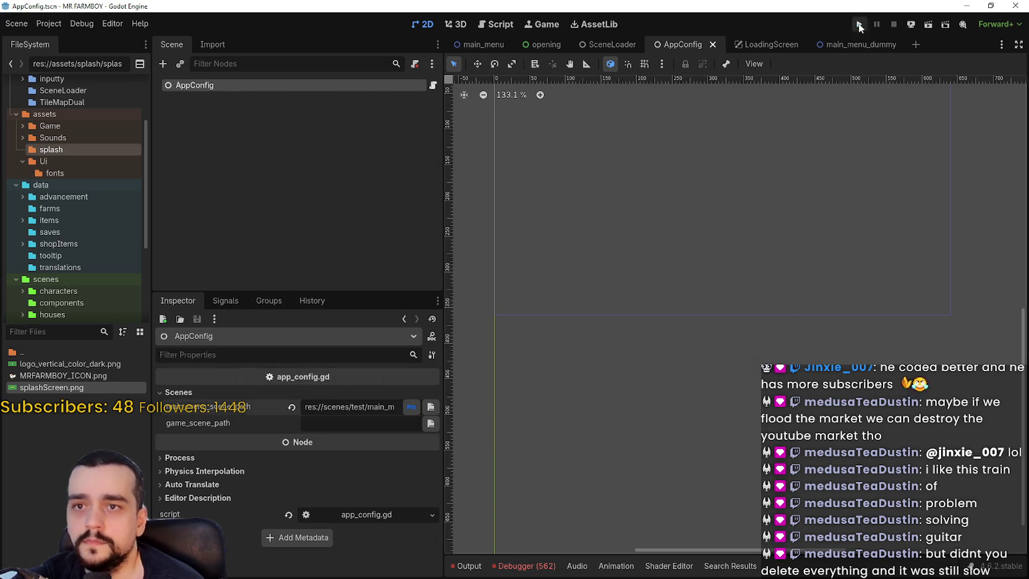
Test-run the project to see the MR FARMBOY splash, stop it, and return to main_menu_dummy.
{"action": "left_click", "coordinate": [859, 24]}
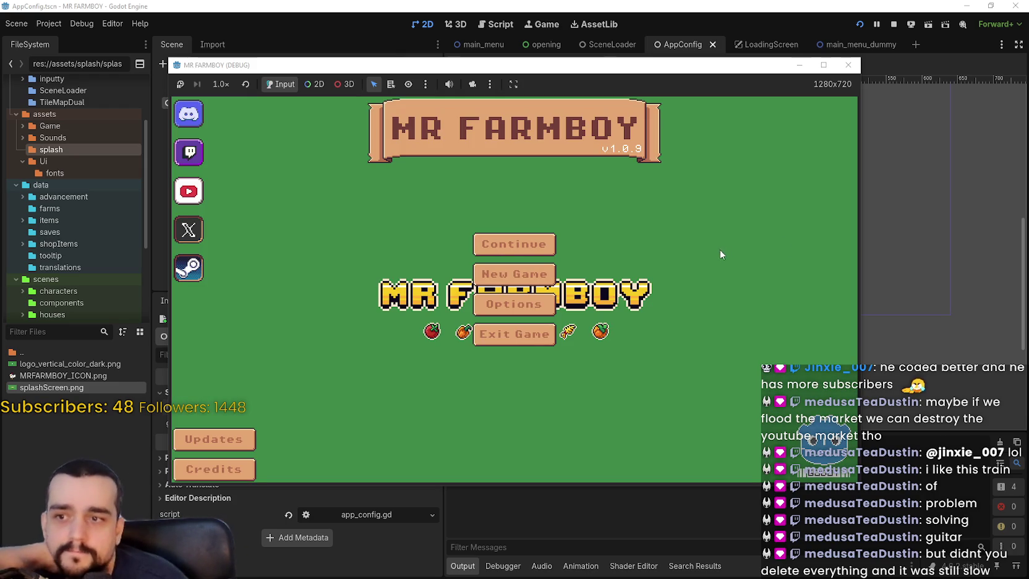
{"action": "left_click", "coordinate": [894, 25]}
{"action": "left_click", "coordinate": [856, 44]}
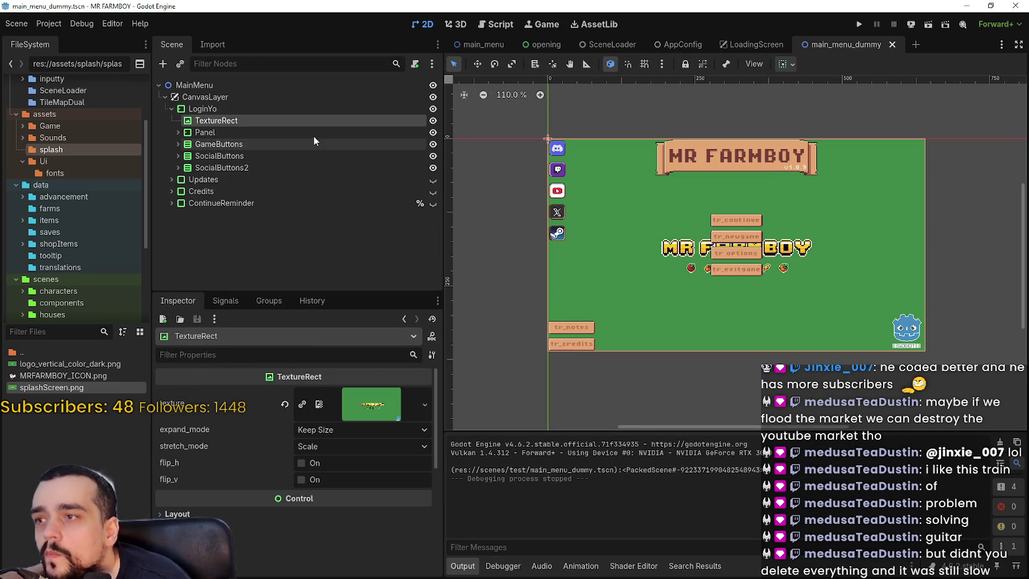
Select the MainMenu root and try dragging the CanvasLayer node onto it.
{"action": "left_click", "coordinate": [245, 99]}
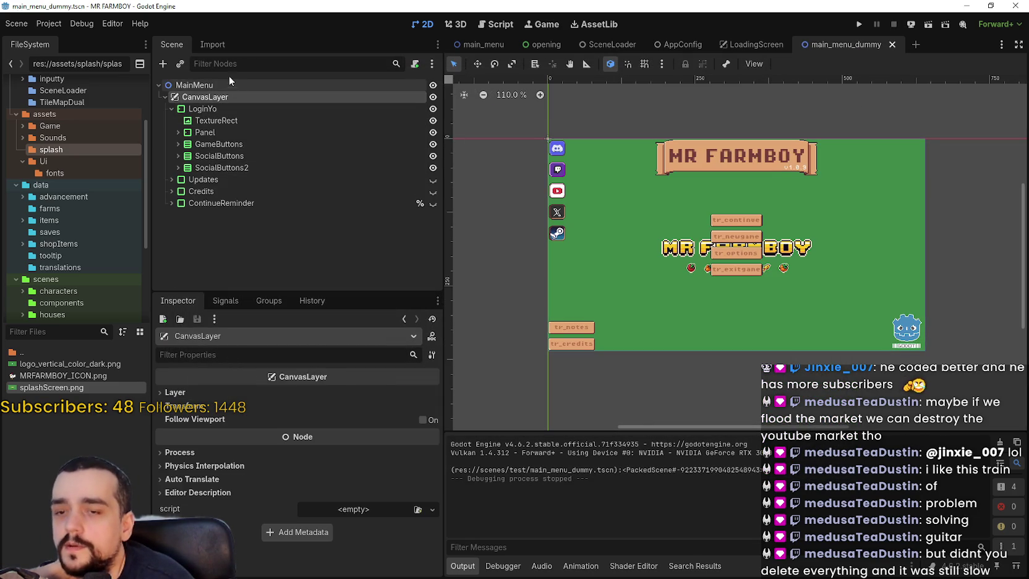
{"action": "left_click", "coordinate": [185, 87]}
{"action": "left_click", "coordinate": [198, 97]}
{"action": "left_click", "coordinate": [185, 85]}
{"action": "mouse_move", "coordinate": [198, 97]}
{"action": "left_mouse_down"}
{"action": "mouse_move", "coordinate": [180, 81]}
{"action": "mouse_move", "coordinate": [187, 99]}
{"action": "mouse_move", "coordinate": [180, 78]}
{"action": "mouse_move", "coordinate": [185, 93]}
{"action": "left_mouse_up"}
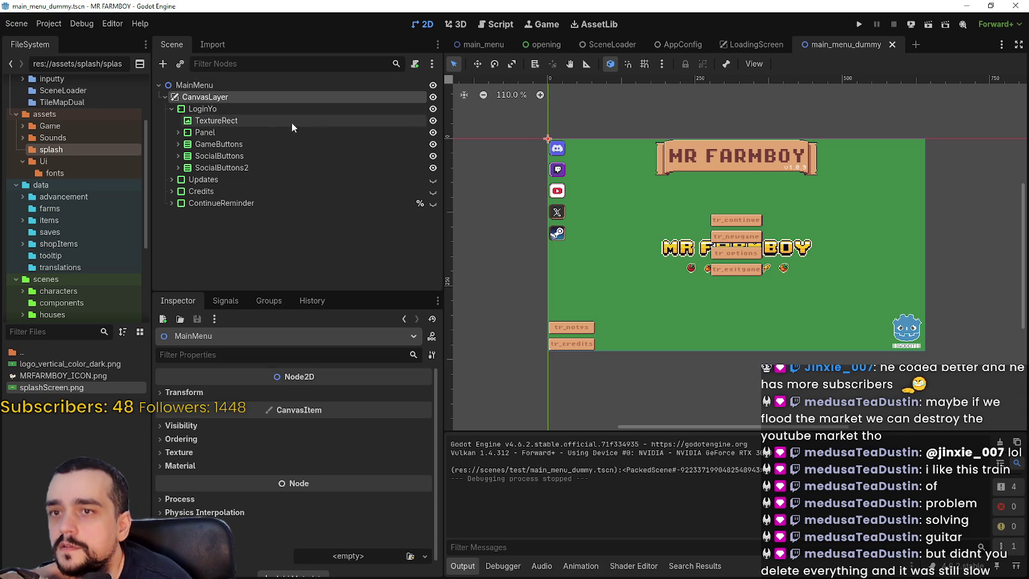
Change the MainMenu root node's type to CanvasLayer, keeping its existing name.
{"action": "right_click", "coordinate": [197, 87]}
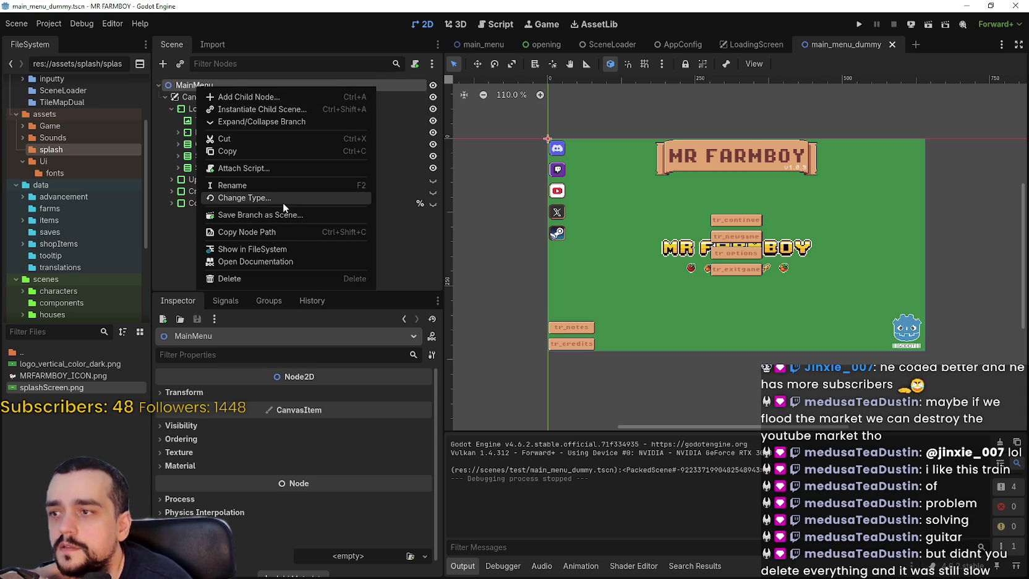
{"action": "left_click", "coordinate": [284, 199]}
{"action": "type", "text": "Canva"}
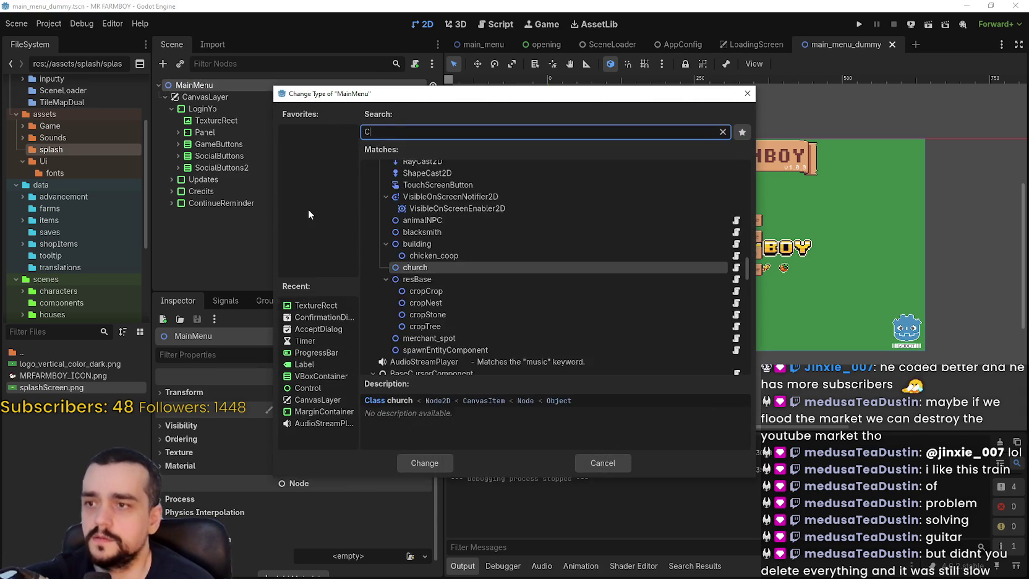
{"action": "key", "text": "Down"}
{"action": "key", "text": "Down"}
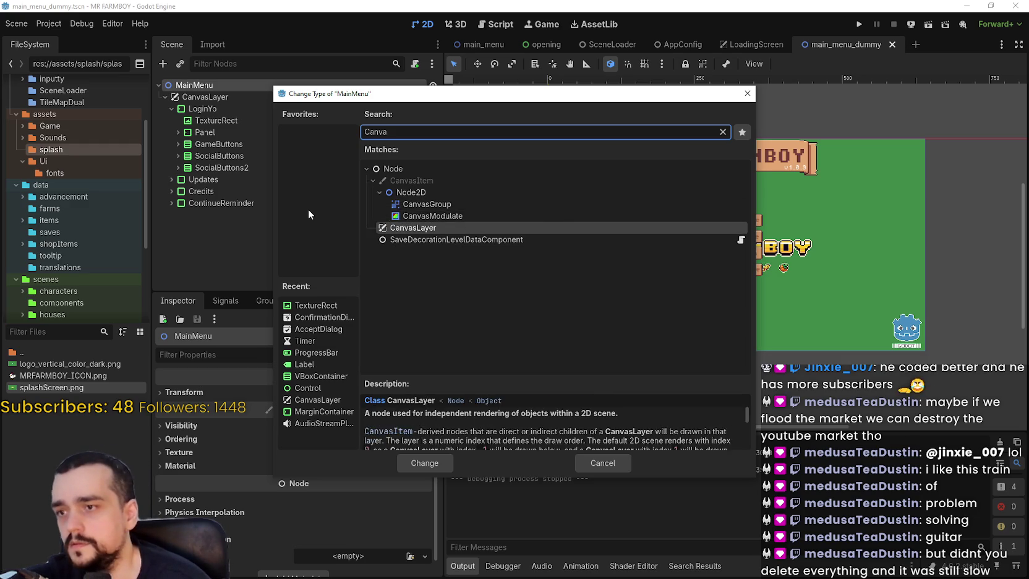
{"action": "key", "text": "Return"}
{"action": "left_click", "coordinate": [217, 100]}
{"action": "left_click", "coordinate": [217, 99]}
{"action": "key", "text": "Escape"}
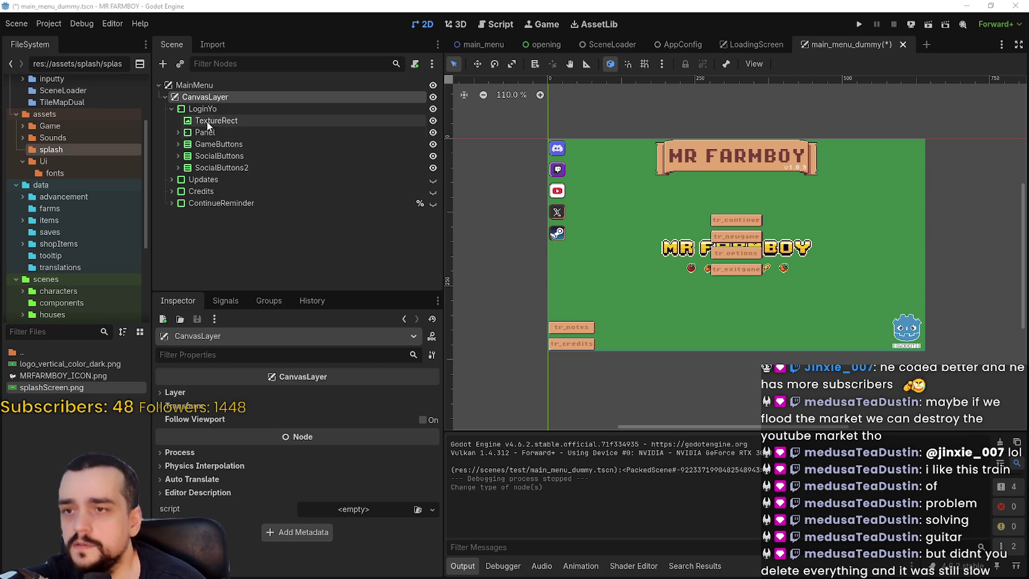
Change the MainMenu root node's type to Control.
{"action": "left_click", "coordinate": [172, 109]}
{"action": "left_click", "coordinate": [171, 108]}
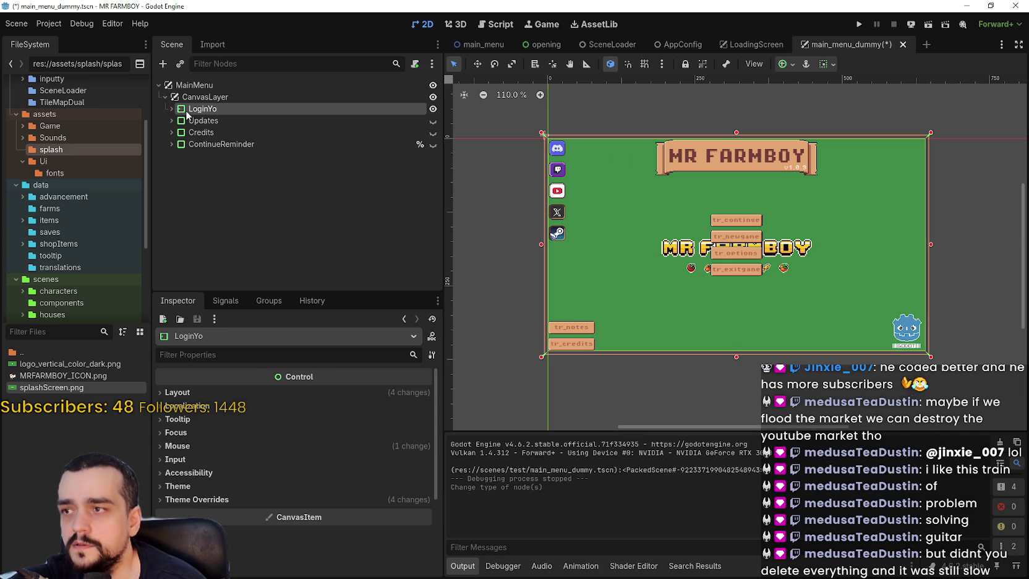
{"action": "left_click", "coordinate": [171, 109]}
{"action": "left_click", "coordinate": [185, 97]}
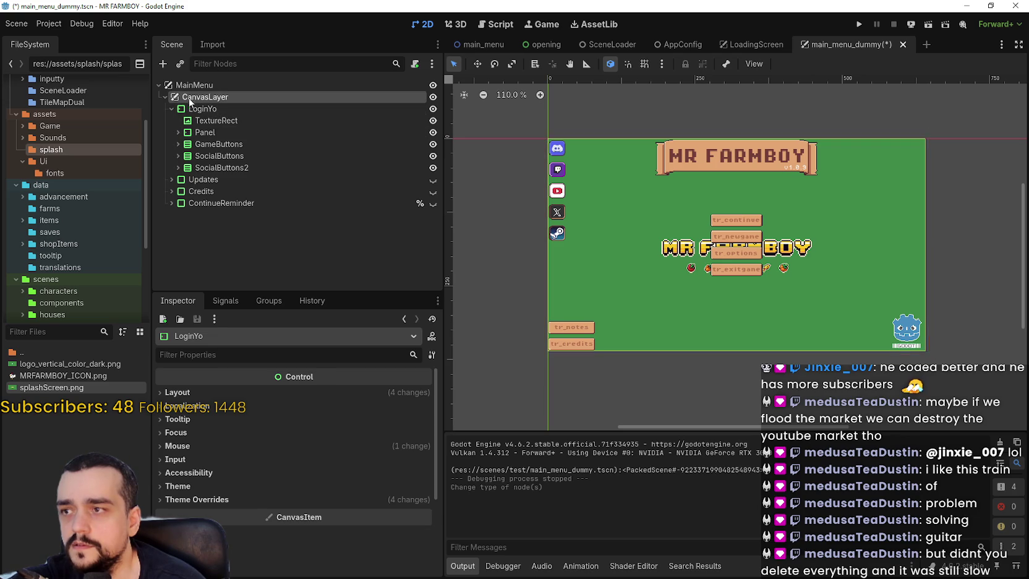
{"action": "left_click", "coordinate": [205, 86]}
{"action": "right_click", "coordinate": [199, 86]}
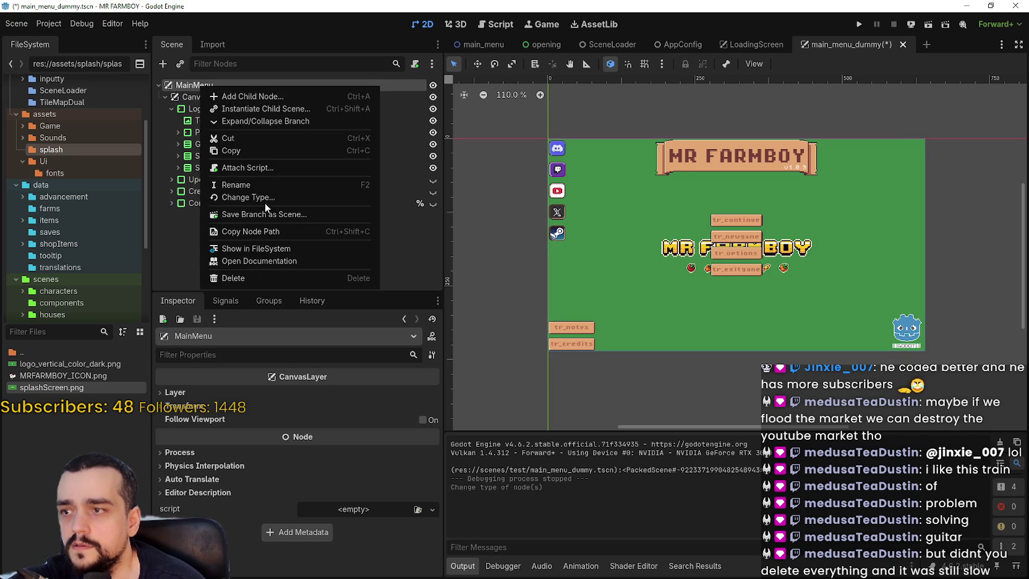
{"action": "left_click", "coordinate": [263, 198]}
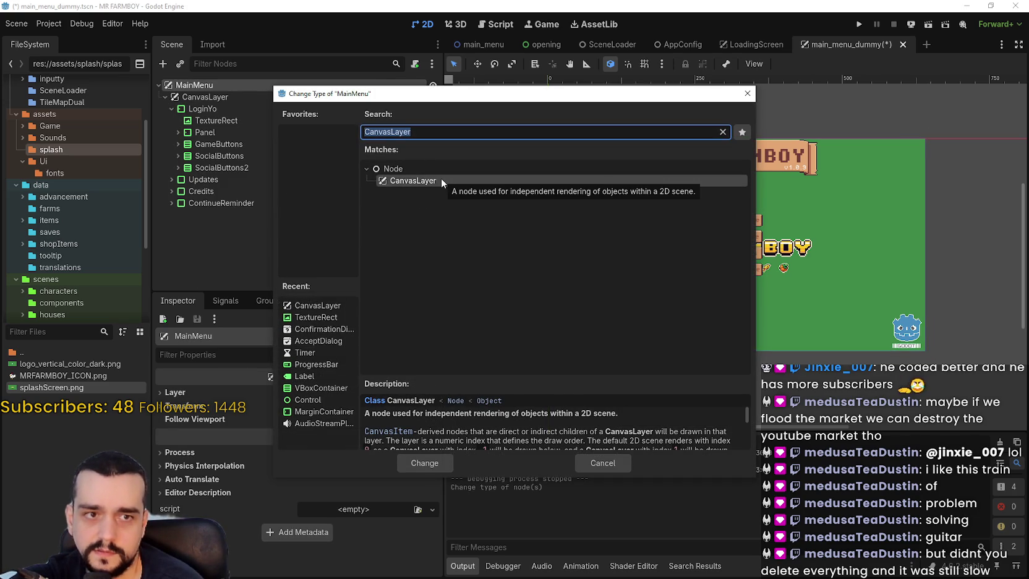
{"action": "type", "text": "control"}
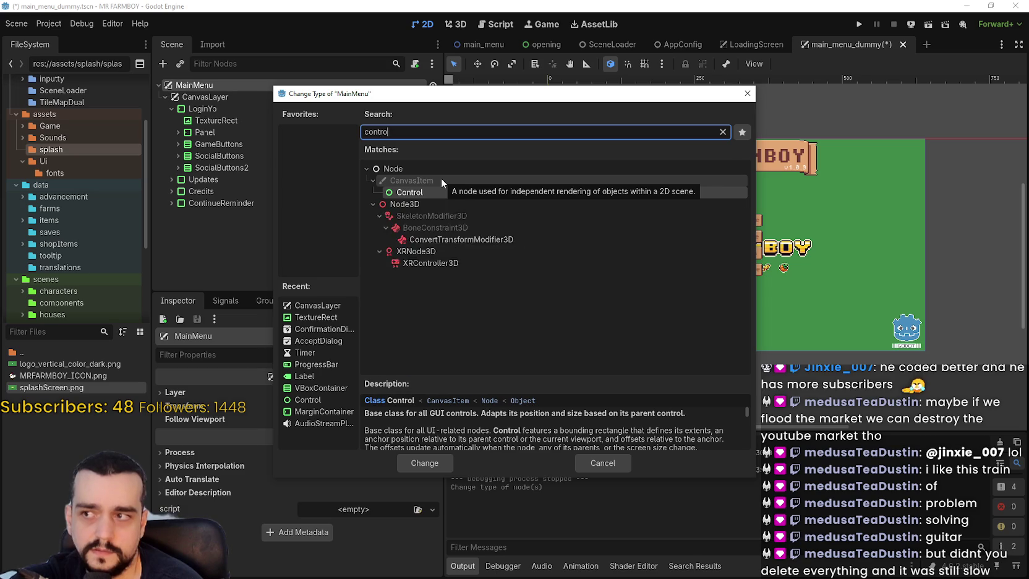
{"action": "key", "text": "Return"}
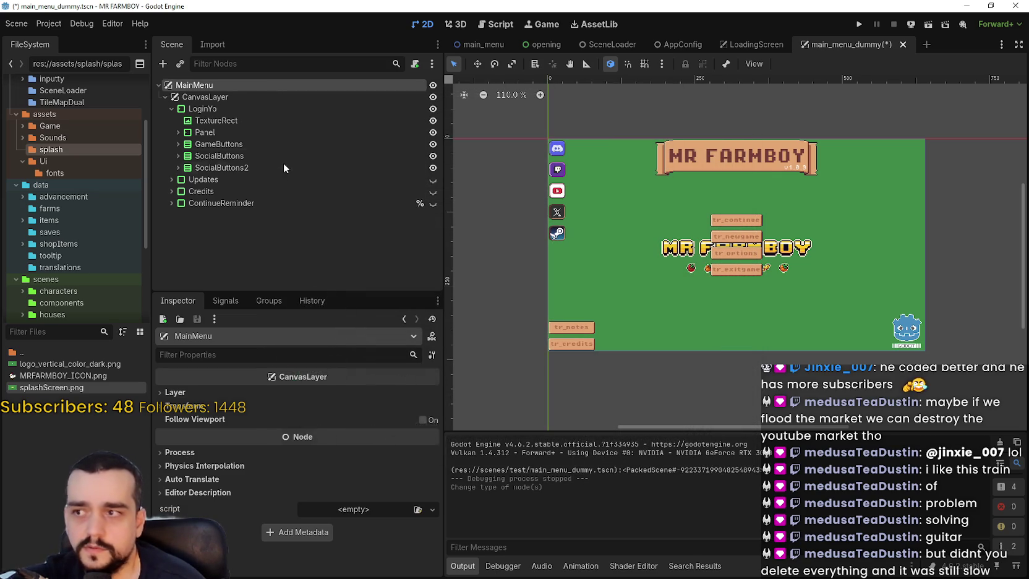
Move LoginYo through ContinueReminder out of CanvasLayer to sit directly under MainMenu.
{"action": "left_click", "coordinate": [221, 97]}
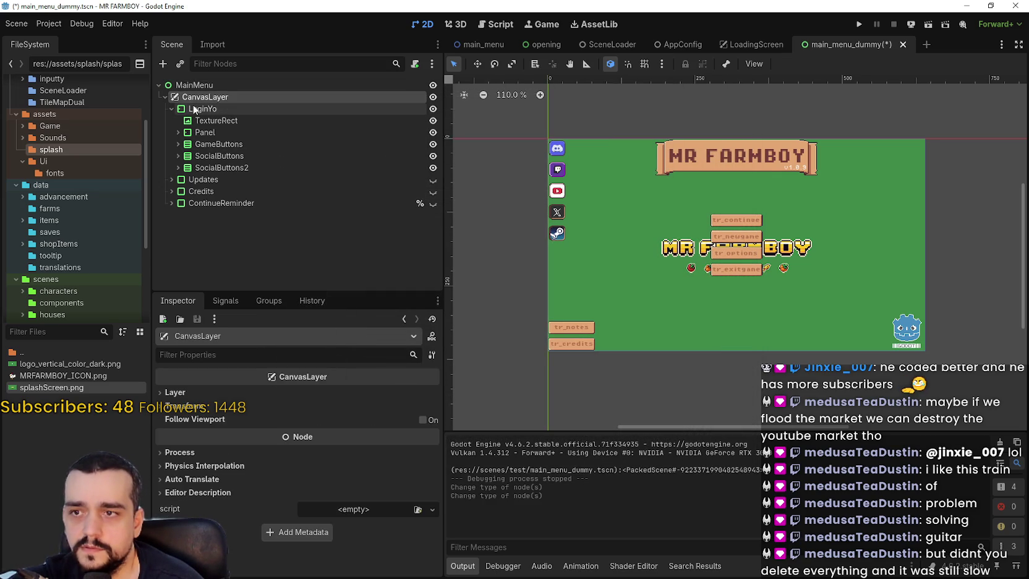
{"action": "left_click", "coordinate": [176, 111]}
{"action": "left_click", "coordinate": [174, 110]}
{"action": "mouse_move", "coordinate": [187, 107]}
{"action": "left_mouse_down"}
{"action": "mouse_move", "coordinate": [194, 87]}
{"action": "mouse_move", "coordinate": [201, 102]}
{"action": "mouse_move", "coordinate": [198, 87]}
{"action": "mouse_move", "coordinate": [210, 89]}
{"action": "left_mouse_up"}
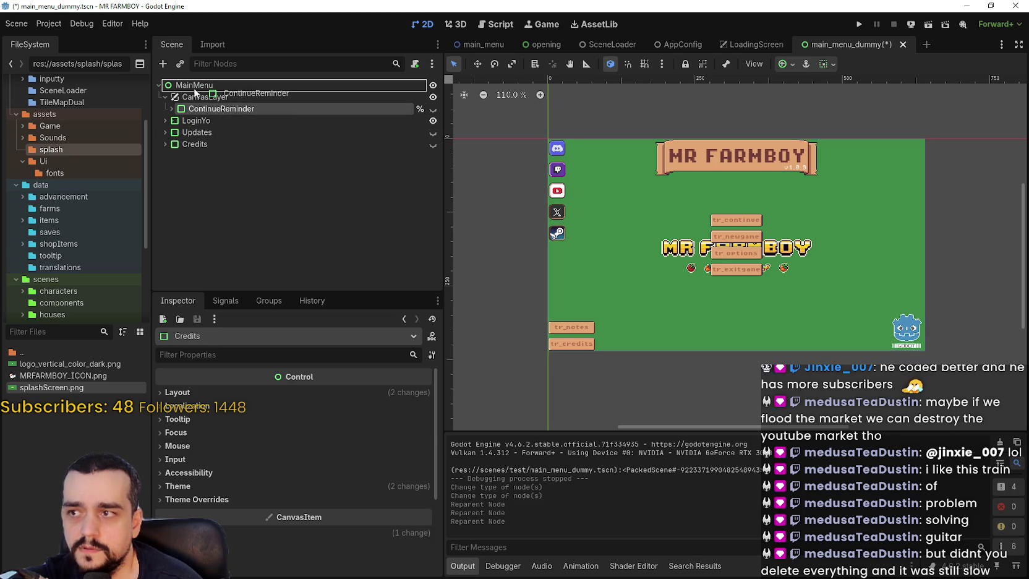
{"action": "left_click_drag", "start_coordinate": [210, 89], "coordinate": [199, 88]}
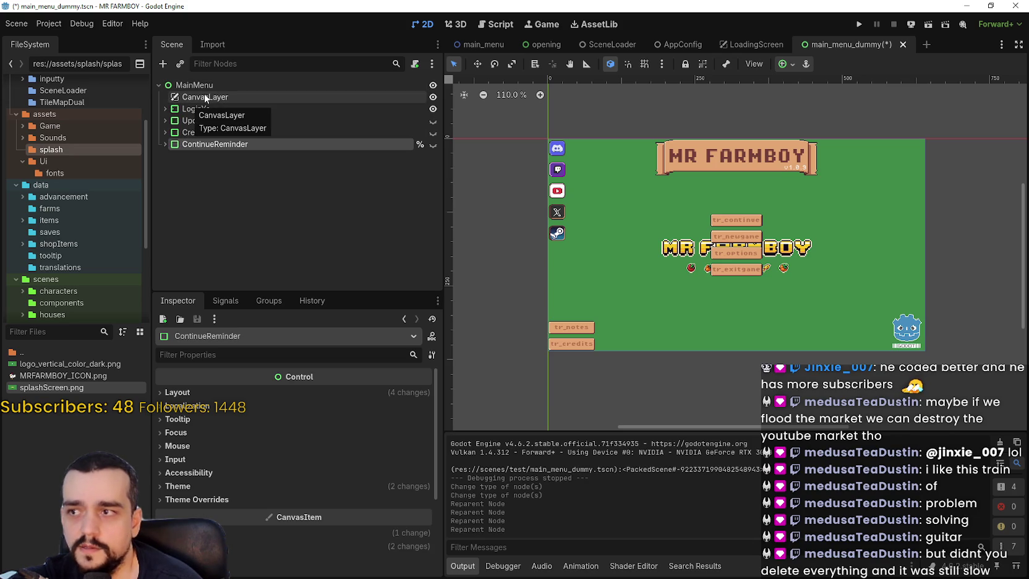
Delete the now-empty CanvasLayer node.
{"action": "right_click", "coordinate": [267, 100]}
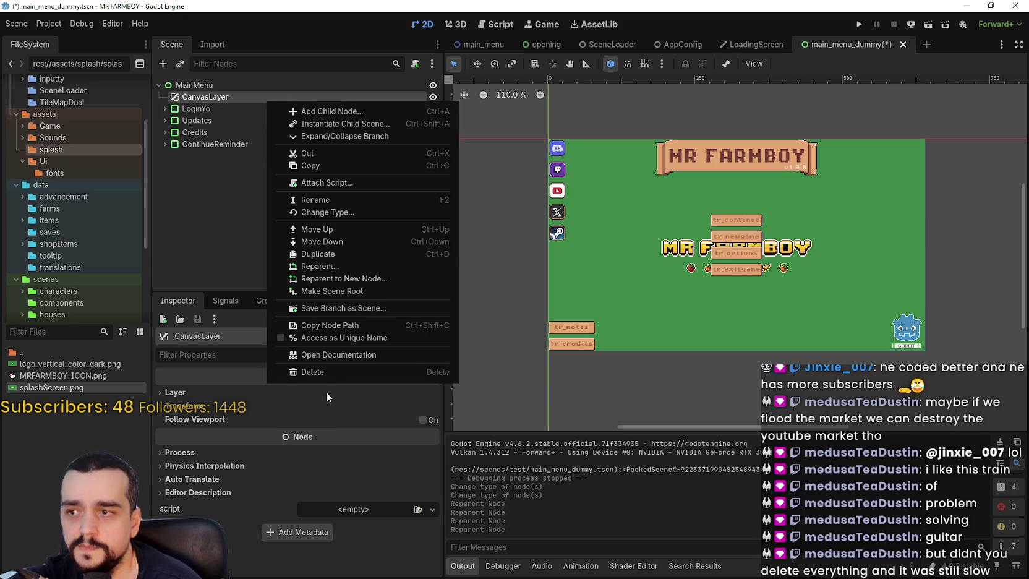
{"action": "left_click", "coordinate": [324, 375]}
{"action": "left_click", "coordinate": [480, 295]}
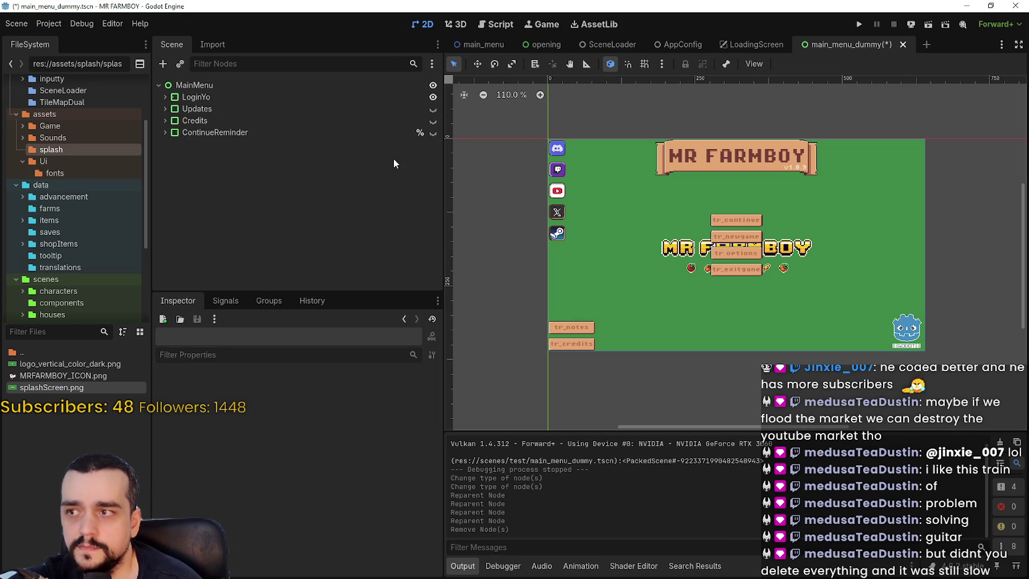
Test-run the restructured main menu, stop it, and open the Debugger's Profiler.
{"action": "left_click", "coordinate": [859, 25]}
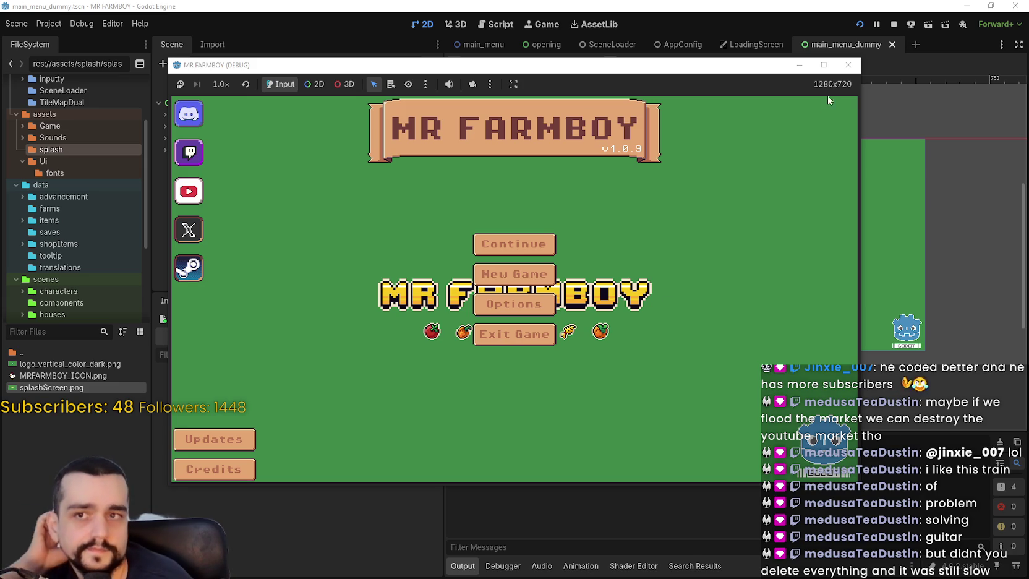
{"action": "left_click", "coordinate": [894, 24]}
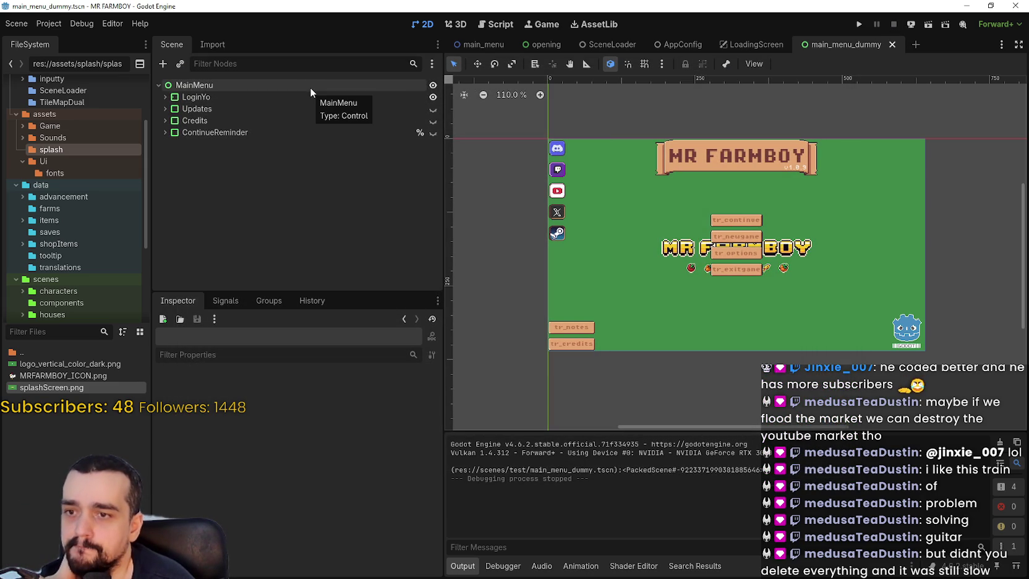
{"action": "left_click", "coordinate": [503, 566]}
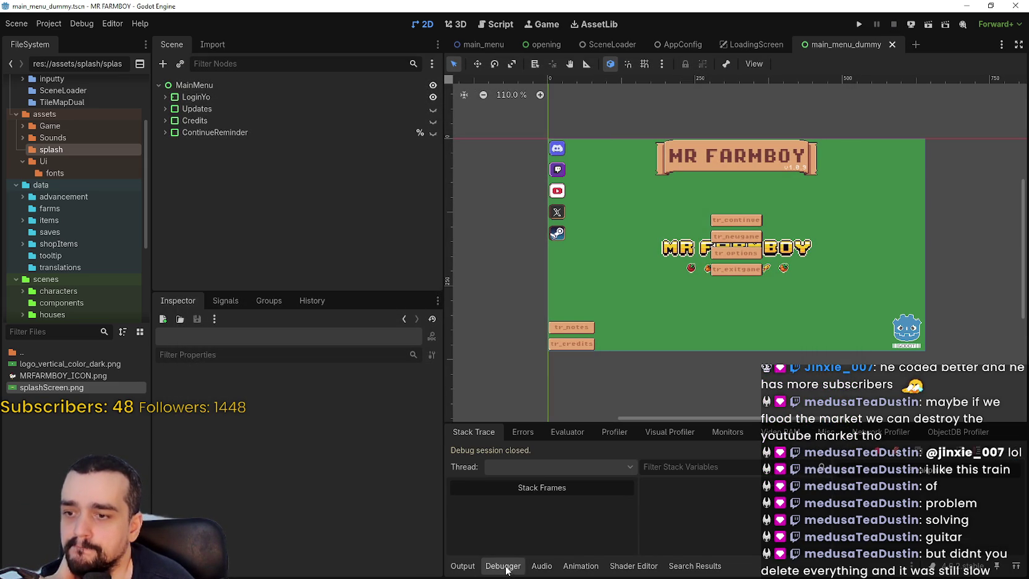
{"action": "left_click", "coordinate": [603, 433]}
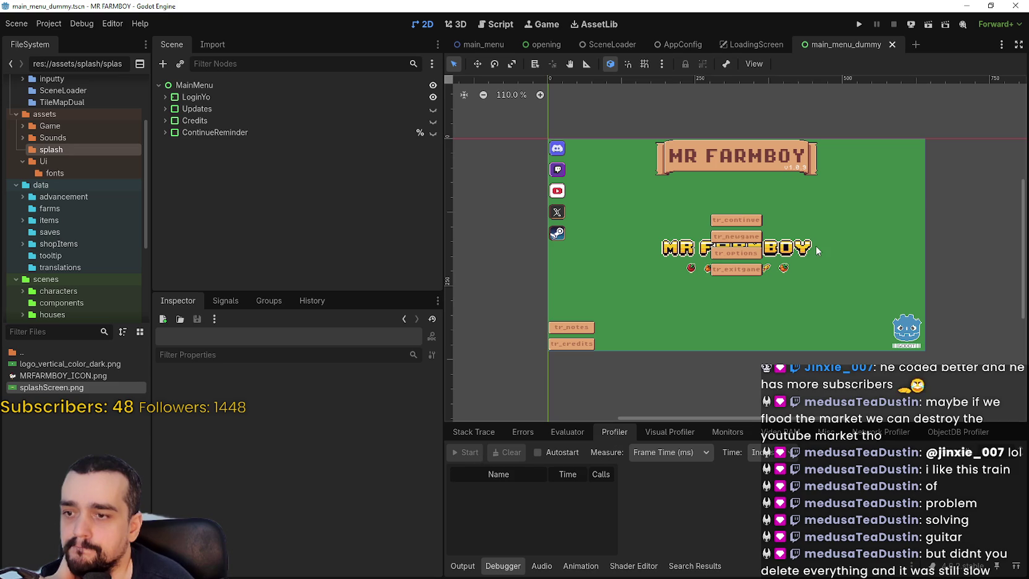
Start profiler recording, launch the game with F5, and stop it with F8.
{"action": "left_click", "coordinate": [858, 25]}
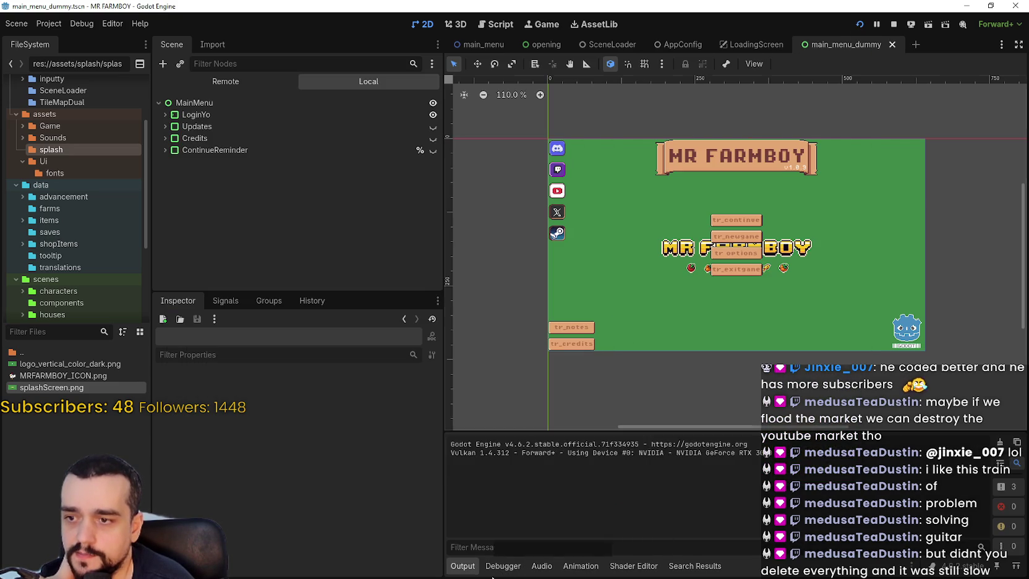
{"action": "left_click", "coordinate": [503, 566]}
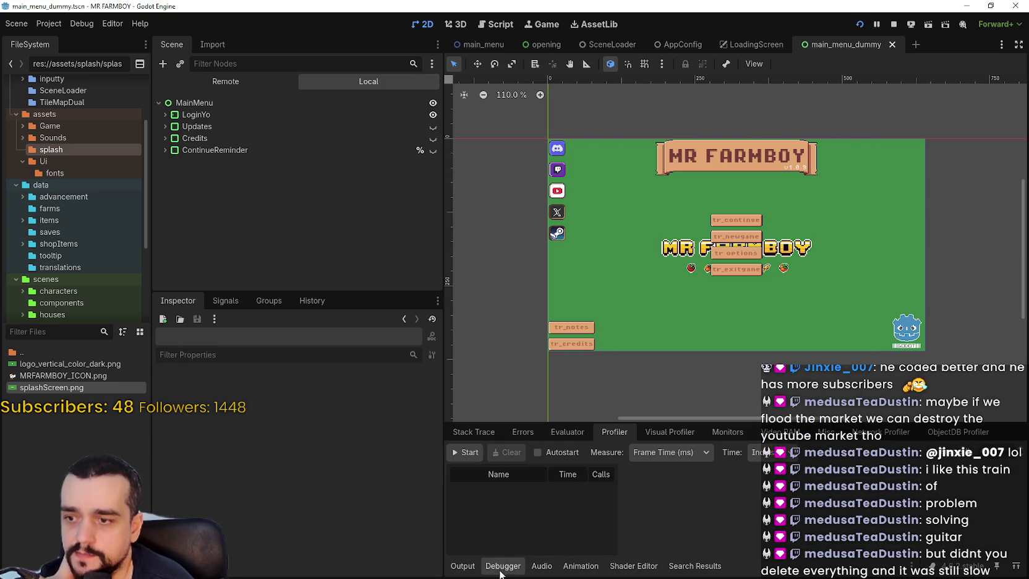
{"action": "left_click", "coordinate": [467, 454]}
{"action": "key", "text": "F5"}
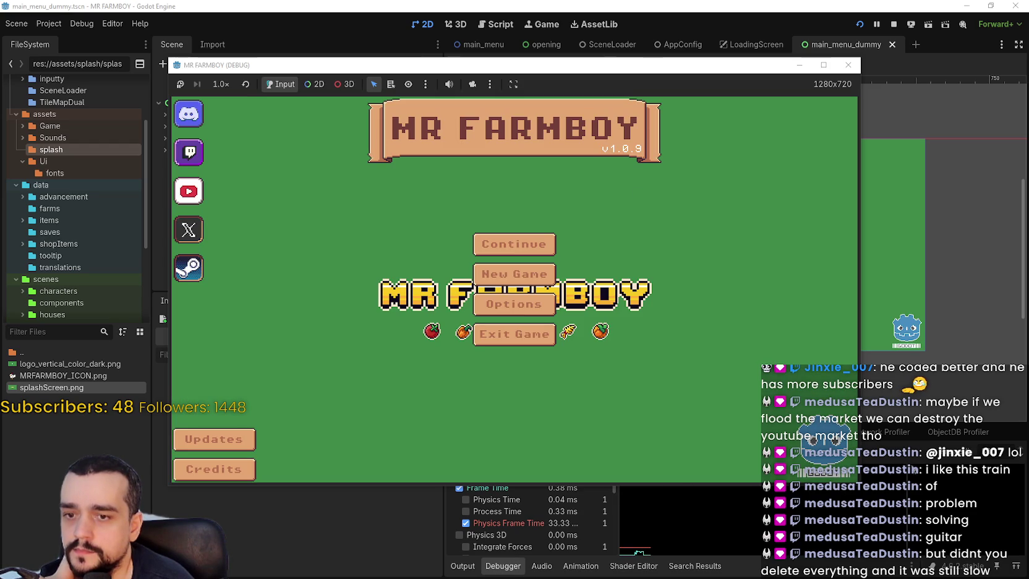
{"action": "key", "text": "F8"}
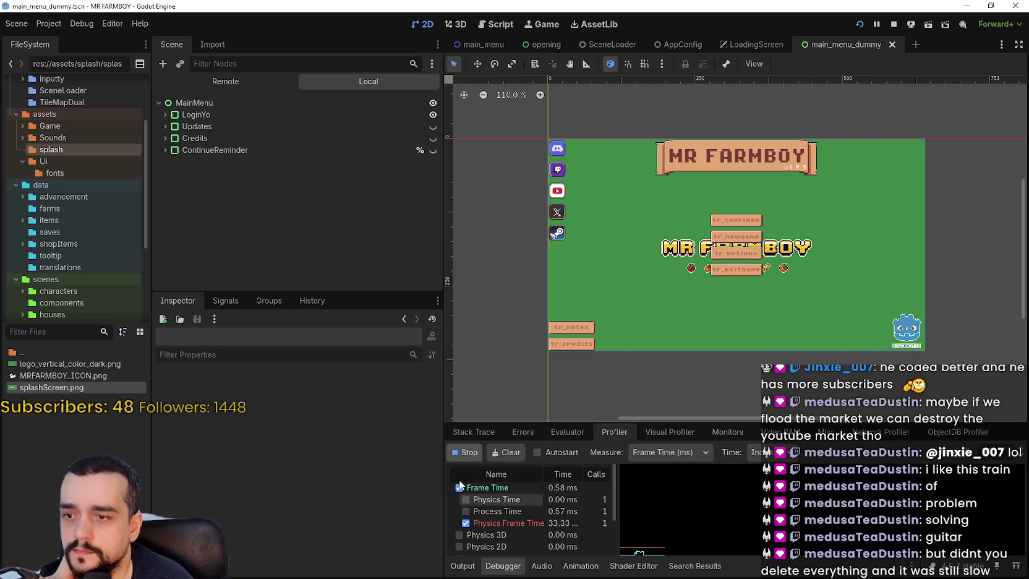
Stop the profiler capture and enlarge the profiler panel.
{"action": "left_click", "coordinate": [462, 454]}
{"action": "left_click", "coordinate": [680, 533]}
{"action": "mouse_move", "coordinate": [675, 535]}
{"action": "left_mouse_down"}
{"action": "mouse_move", "coordinate": [751, 526]}
{"action": "mouse_move", "coordinate": [798, 490]}
{"action": "left_mouse_up"}
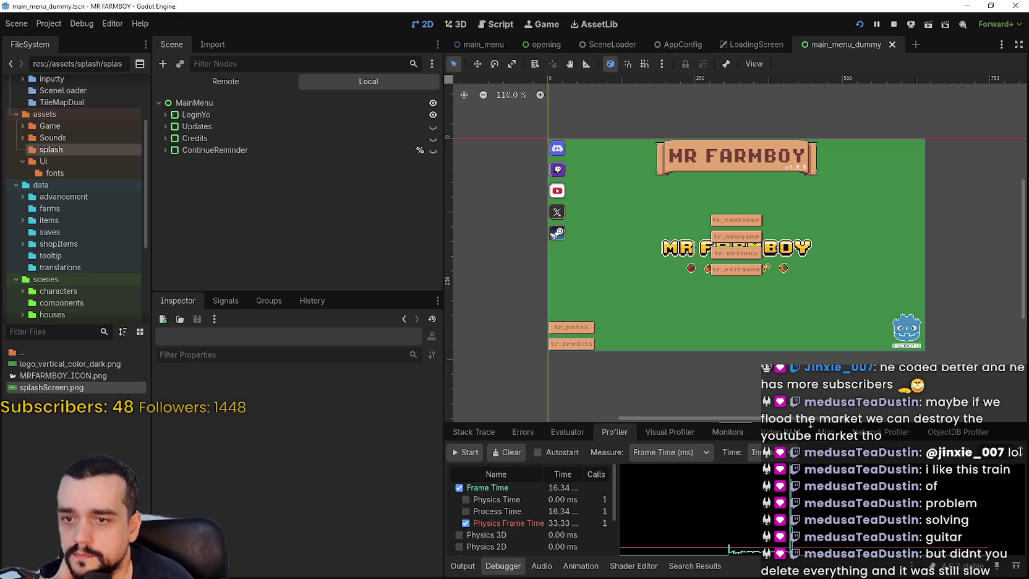
{"action": "left_click_drag", "start_coordinate": [810, 424], "coordinate": [810, 220]}
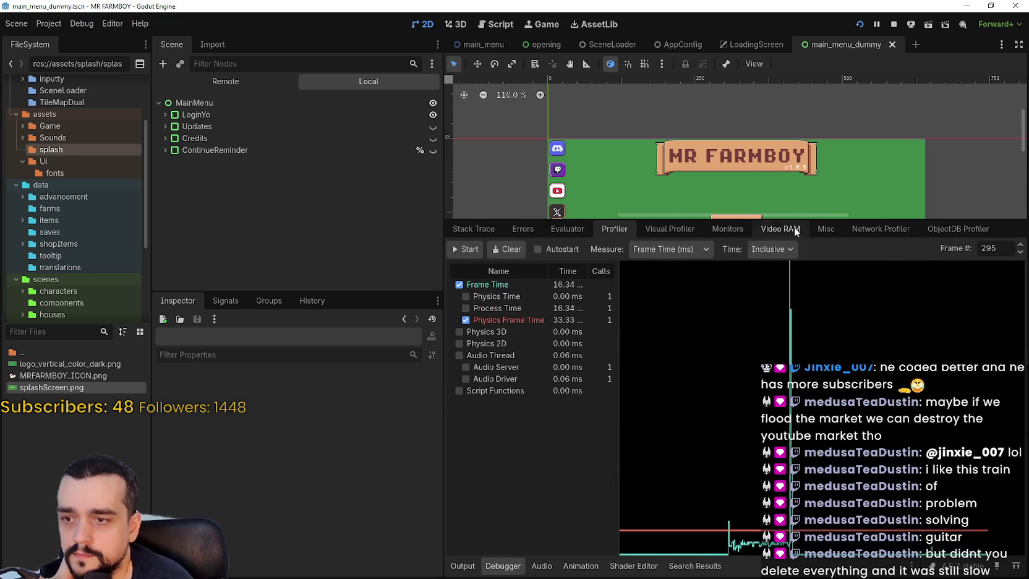
Step to slow frame 296 (321.57 ms) and widen the Name column to read get_resource.
{"action": "left_click", "coordinate": [1020, 244]}
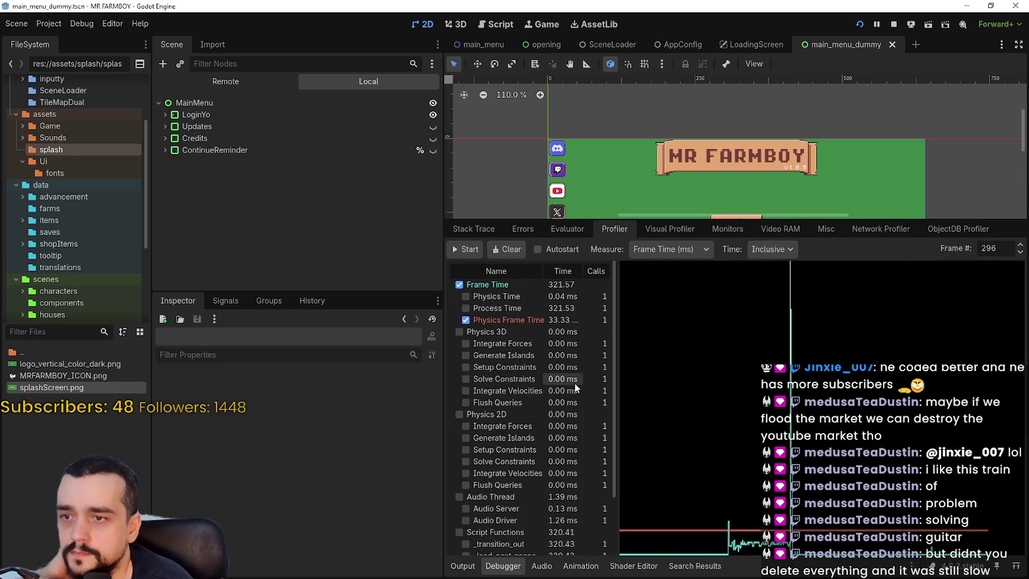
{"action": "left_click", "coordinate": [1020, 244]}
{"action": "left_click", "coordinate": [1021, 245]}
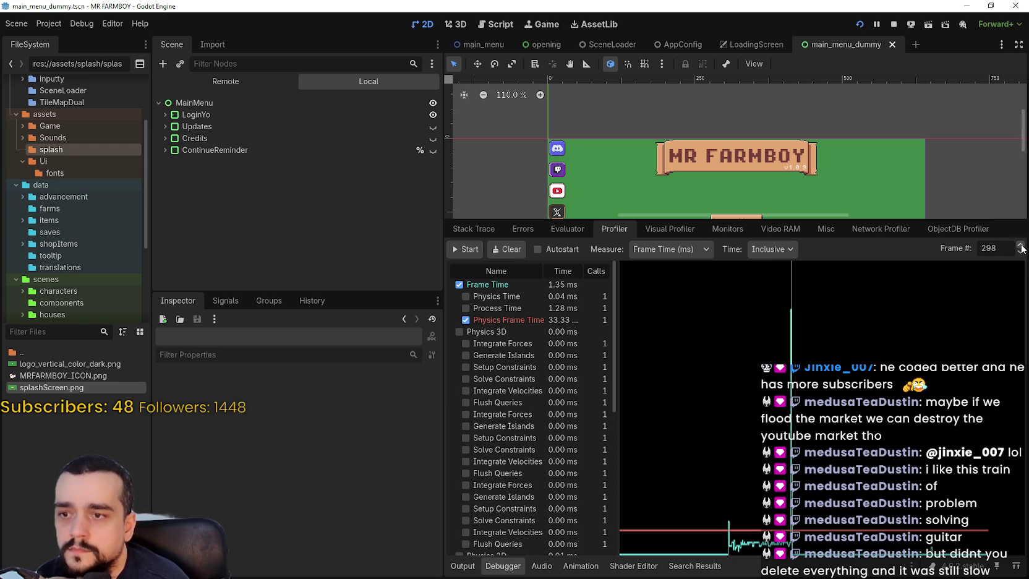
{"action": "left_click", "coordinate": [1020, 252]}
{"action": "left_click", "coordinate": [1020, 252]}
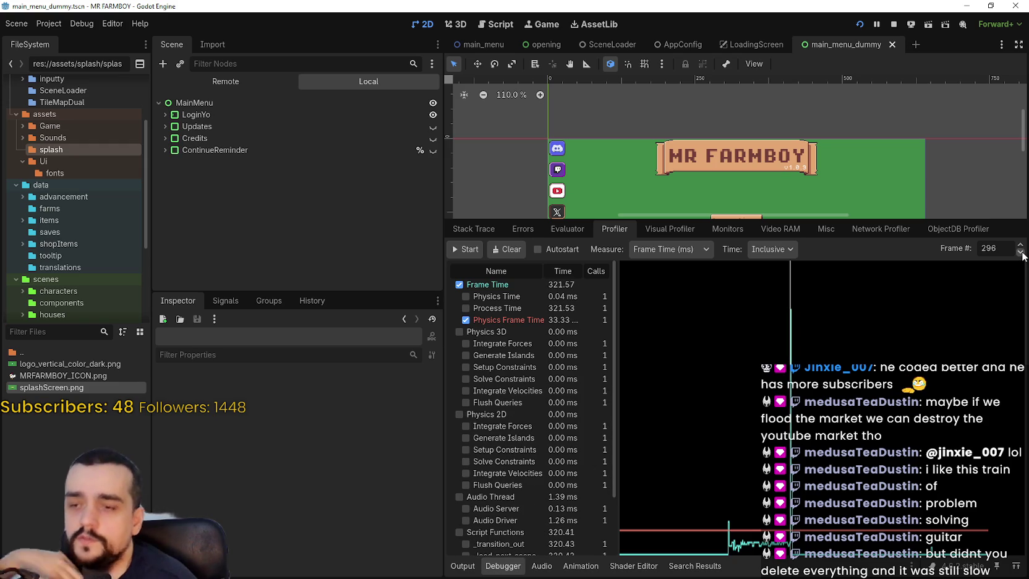
{"action": "scroll", "coordinate": [549, 371], "scroll_direction": "down", "scroll_amount": 3}
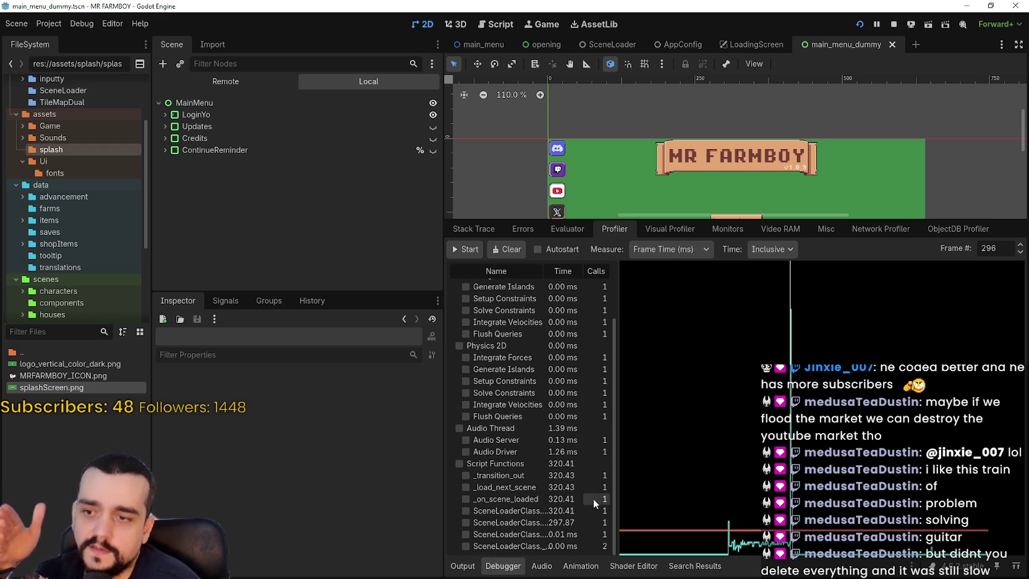
{"action": "mouse_move", "coordinate": [618, 511]}
{"action": "left_mouse_down"}
{"action": "mouse_move", "coordinate": [757, 511]}
{"action": "mouse_move", "coordinate": [730, 515]}
{"action": "left_mouse_up"}
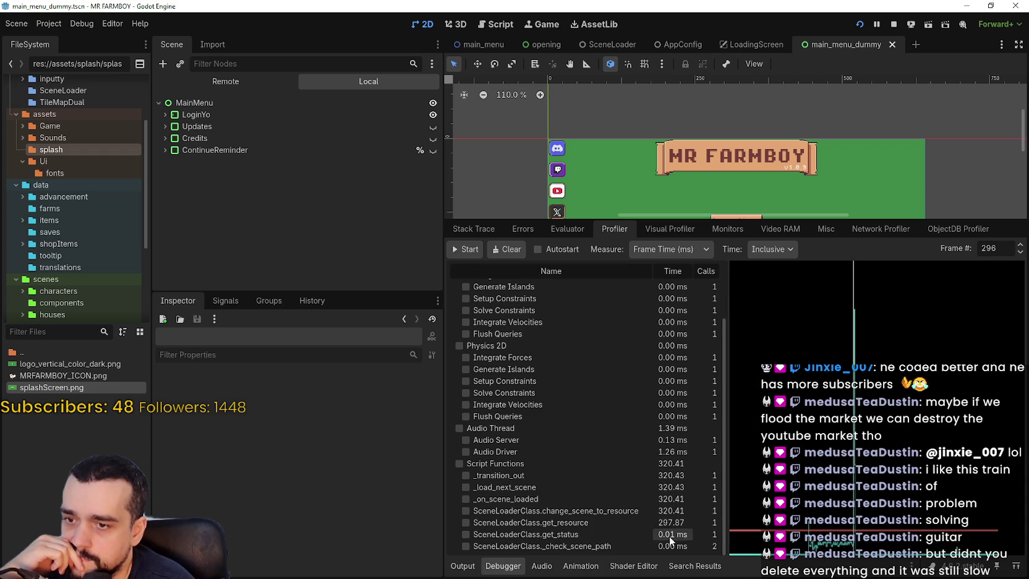
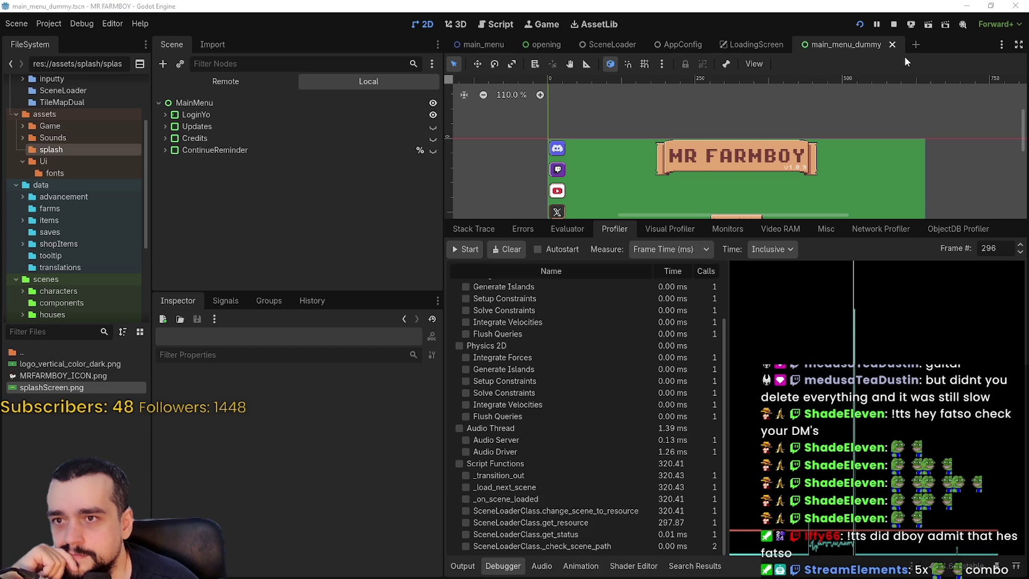
Open scene_loader.gd from the SceneLoader scene and enlarge the code area above the debugger.
{"action": "left_click", "coordinate": [606, 44]}
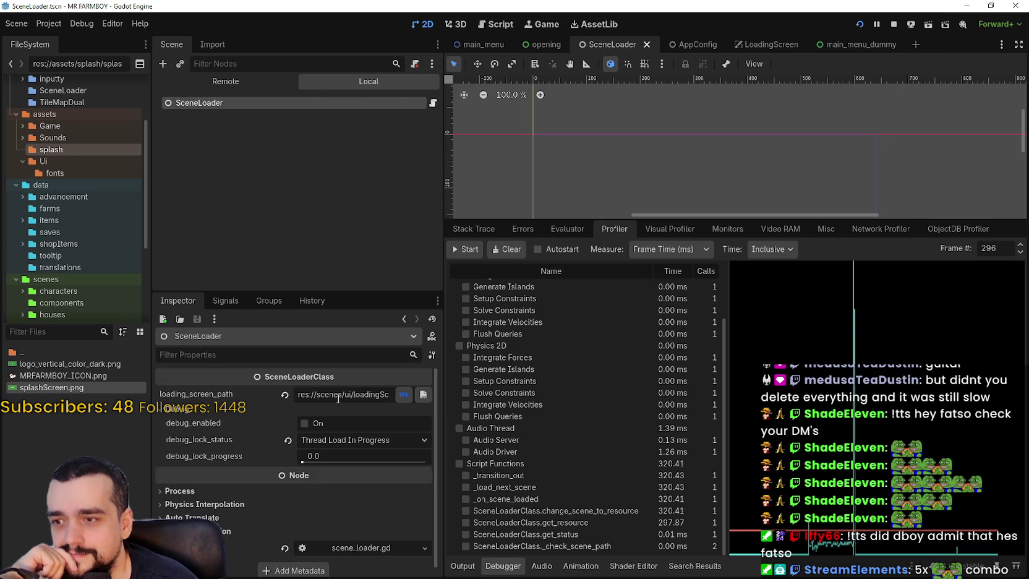
{"action": "left_click", "coordinate": [434, 103]}
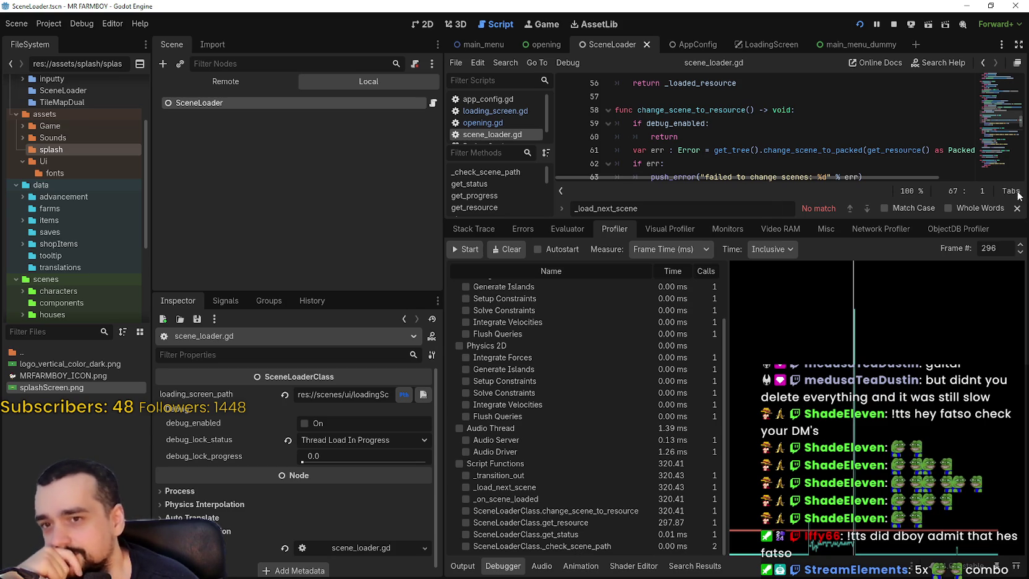
{"action": "key", "text": "Escape"}
{"action": "mouse_move", "coordinate": [820, 217]}
{"action": "left_mouse_down"}
{"action": "mouse_move", "coordinate": [712, 424]}
{"action": "mouse_move", "coordinate": [711, 340]}
{"action": "left_mouse_up"}
Review get_resource and its _check_scene_path call across lines 48–65 of scene_loader.gd.
{"action": "scroll", "coordinate": [656, 453], "scroll_direction": "down", "scroll_amount": 2}
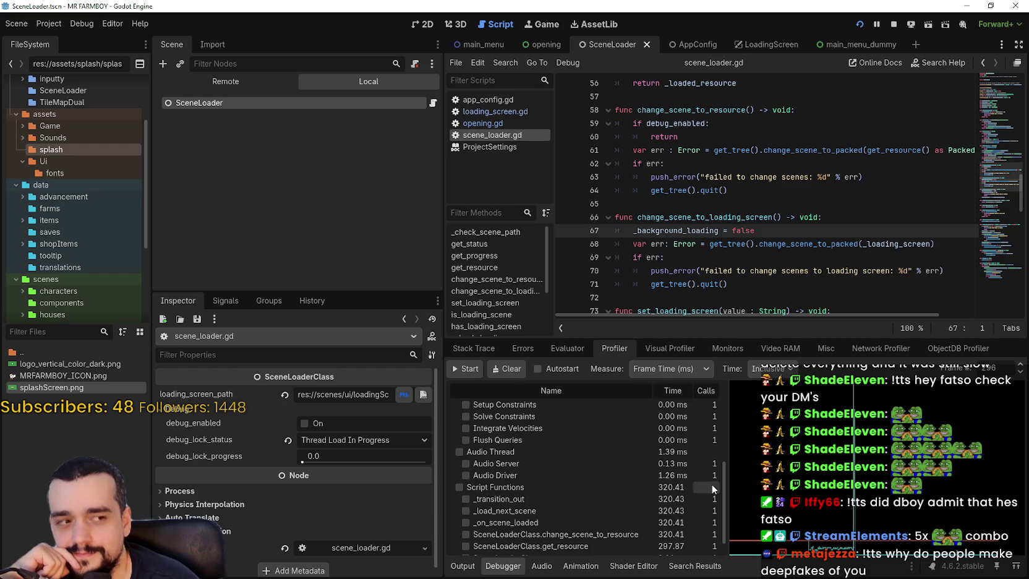
{"action": "scroll", "coordinate": [689, 473], "scroll_direction": "down", "scroll_amount": 1}
{"action": "left_click", "coordinate": [738, 216]}
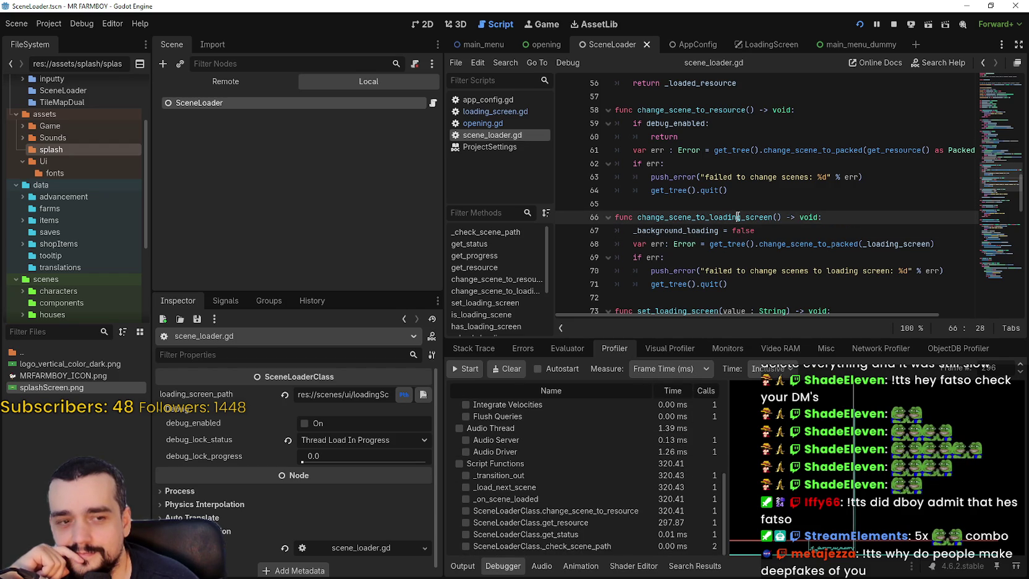
{"action": "left_click", "coordinate": [722, 201]}
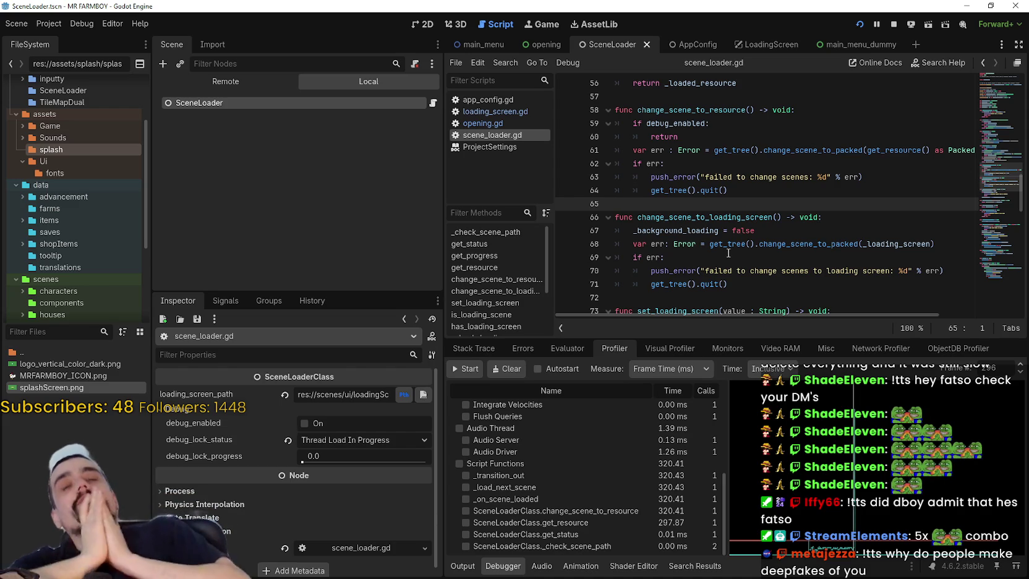
{"action": "scroll", "coordinate": [686, 200], "scroll_direction": "up", "scroll_amount": 3}
{"action": "left_click", "coordinate": [725, 206]}
{"action": "scroll", "coordinate": [712, 192], "scroll_direction": "up", "scroll_amount": 2}
{"action": "left_click", "coordinate": [711, 190]}
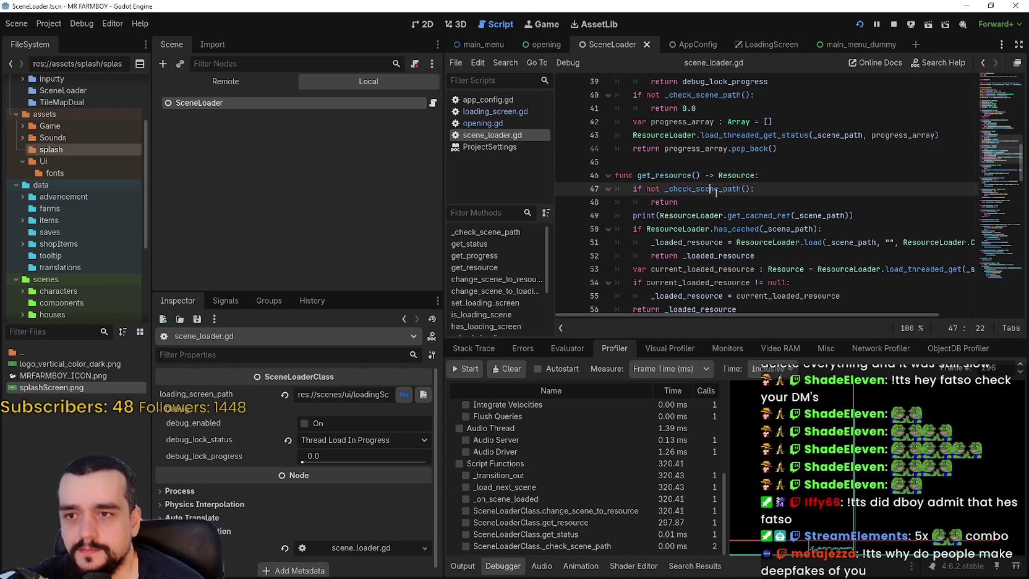
{"action": "left_click", "coordinate": [739, 201]}
{"action": "scroll", "coordinate": [781, 234], "scroll_direction": "up", "scroll_amount": 3}
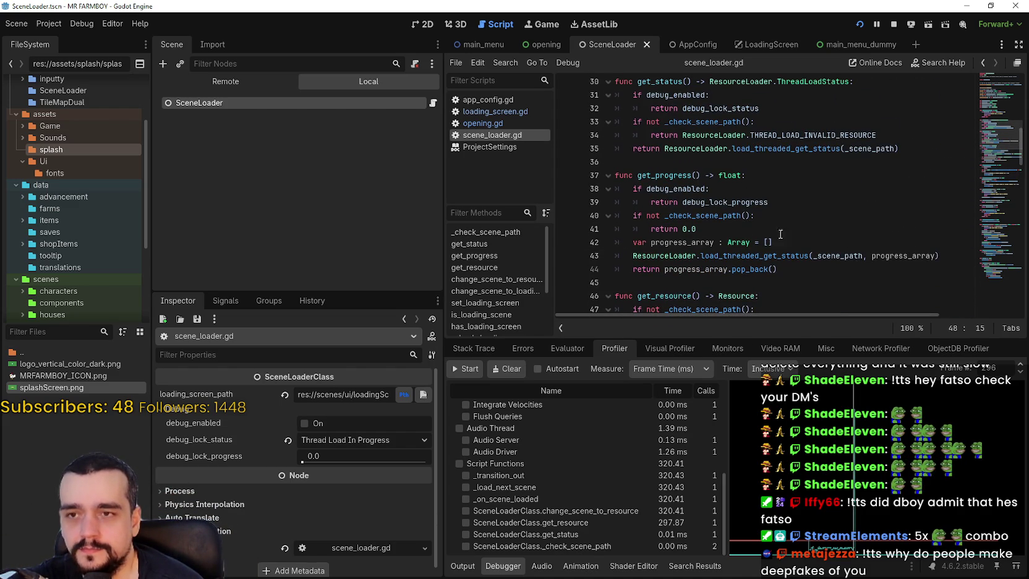
Check get_progress at line 44, then close the main_menu scene tab.
{"action": "left_click", "coordinate": [803, 267]}
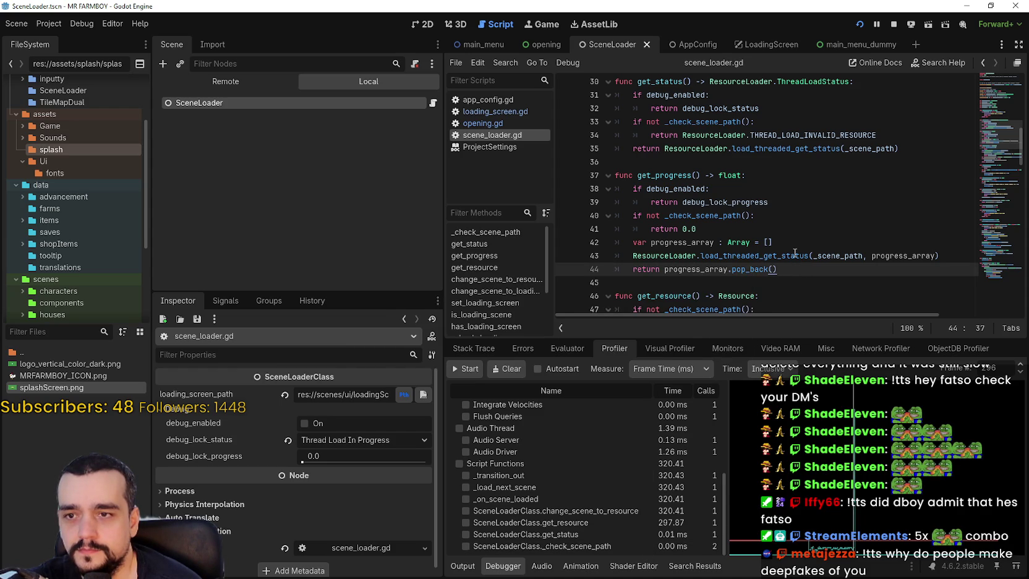
{"action": "mouse_move", "coordinate": [794, 252]}
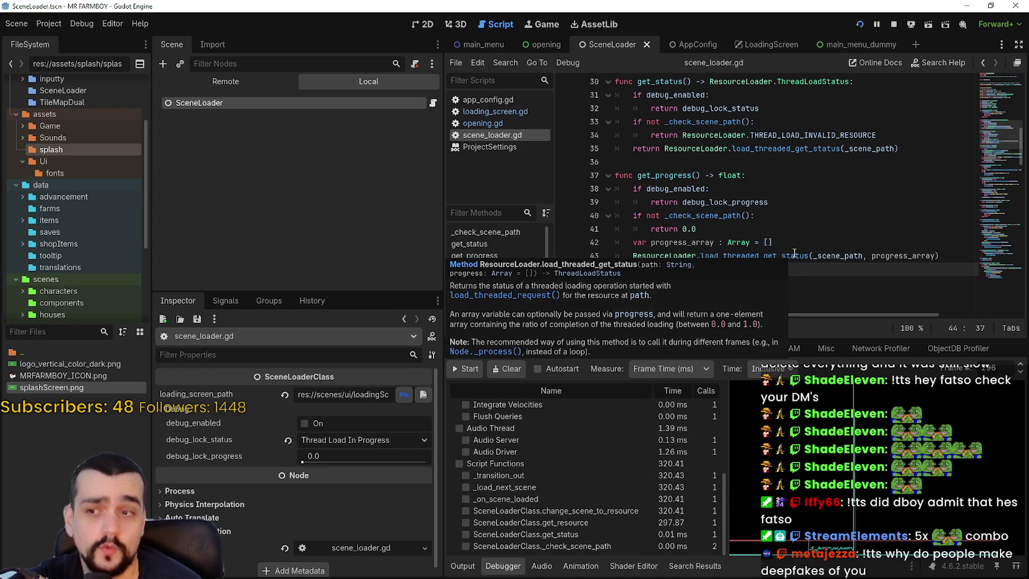
{"action": "left_click", "coordinate": [773, 202]}
{"action": "scroll", "coordinate": [680, 154], "scroll_direction": "up", "scroll_amount": 1}
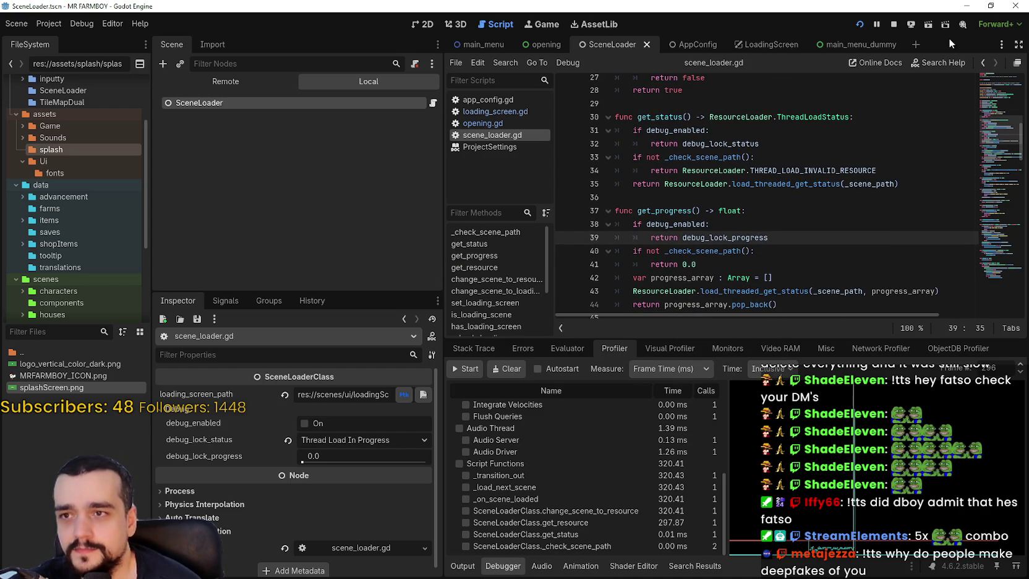
{"action": "left_click", "coordinate": [499, 45]}
Turn off the opening scene's last Transition toggle and open opening.gd.
{"action": "left_click", "coordinate": [513, 45]}
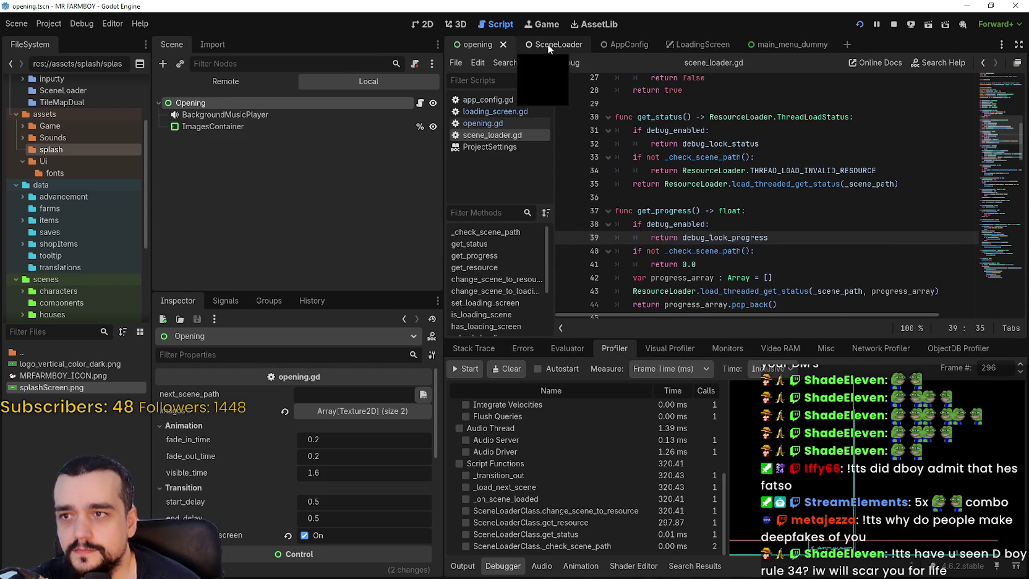
{"action": "left_click", "coordinate": [305, 535]}
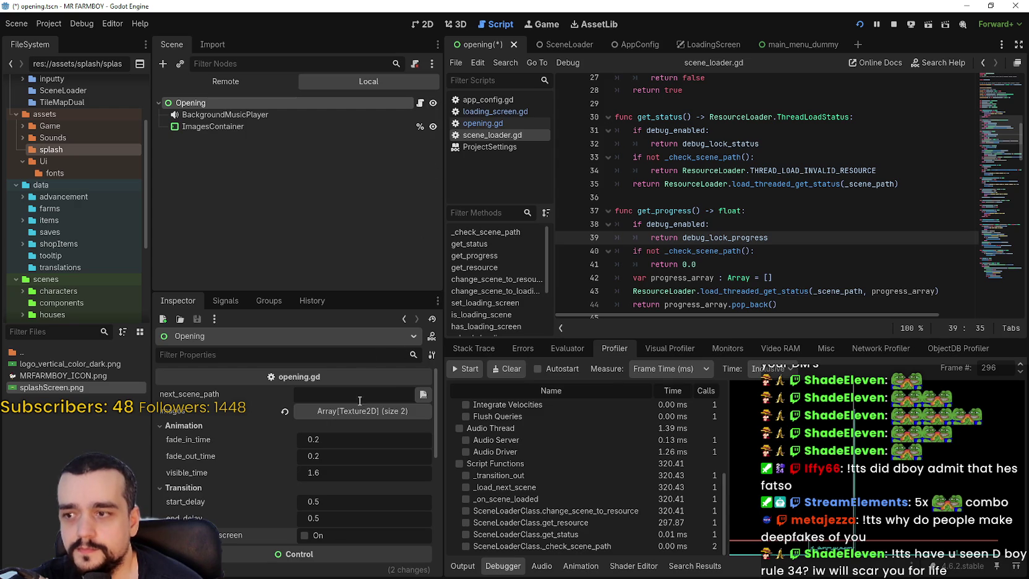
{"action": "left_click", "coordinate": [420, 103]}
Review opening.gd's _transition_in function, then stop and relaunch the game.
{"action": "left_click", "coordinate": [853, 231]}
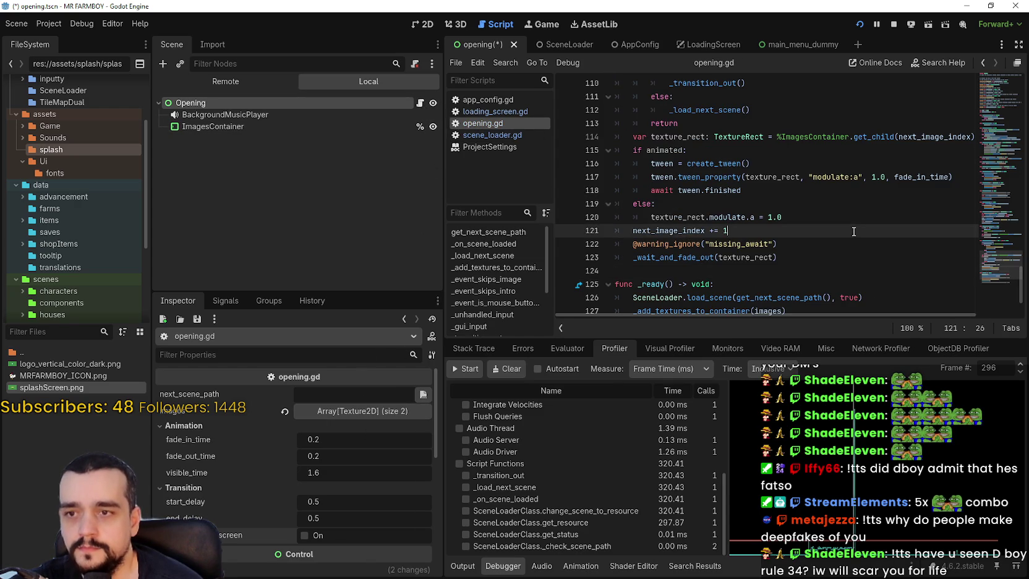
{"action": "scroll", "coordinate": [816, 265], "scroll_direction": "down", "scroll_amount": 2}
{"action": "scroll", "coordinate": [812, 255], "scroll_direction": "up", "scroll_amount": 11}
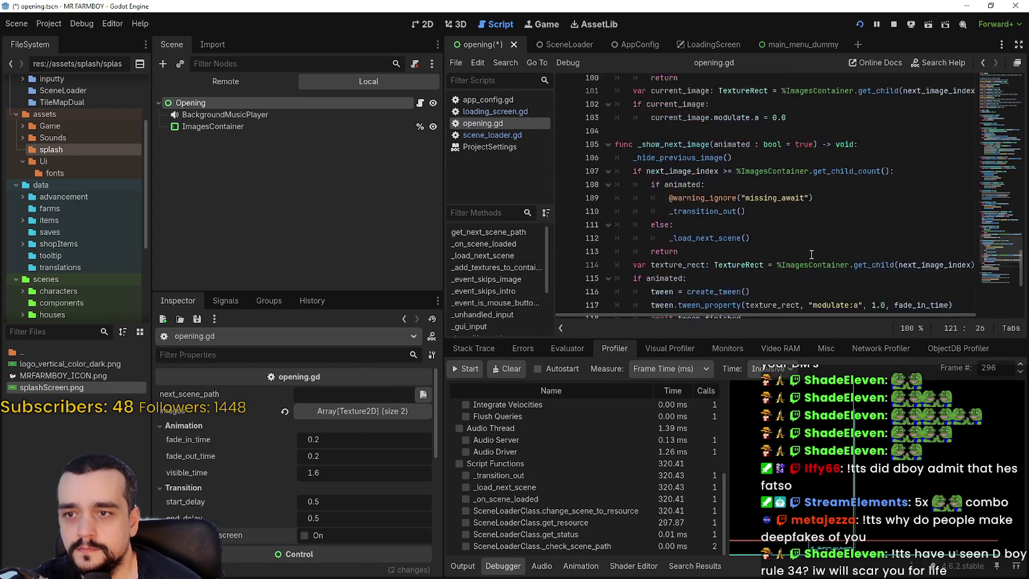
{"action": "scroll", "coordinate": [809, 251], "scroll_direction": "up", "scroll_amount": 5}
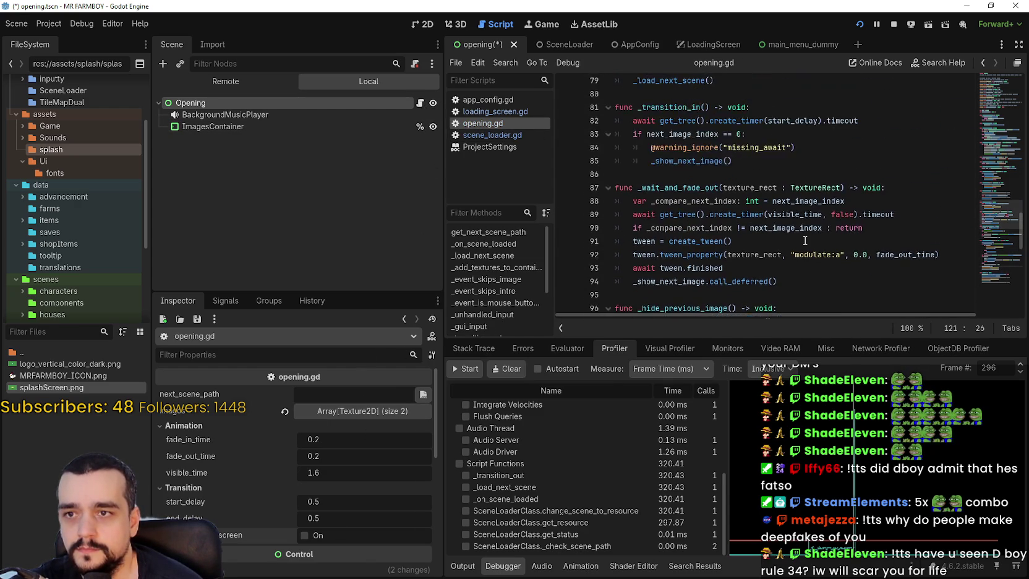
{"action": "left_click", "coordinate": [810, 253]}
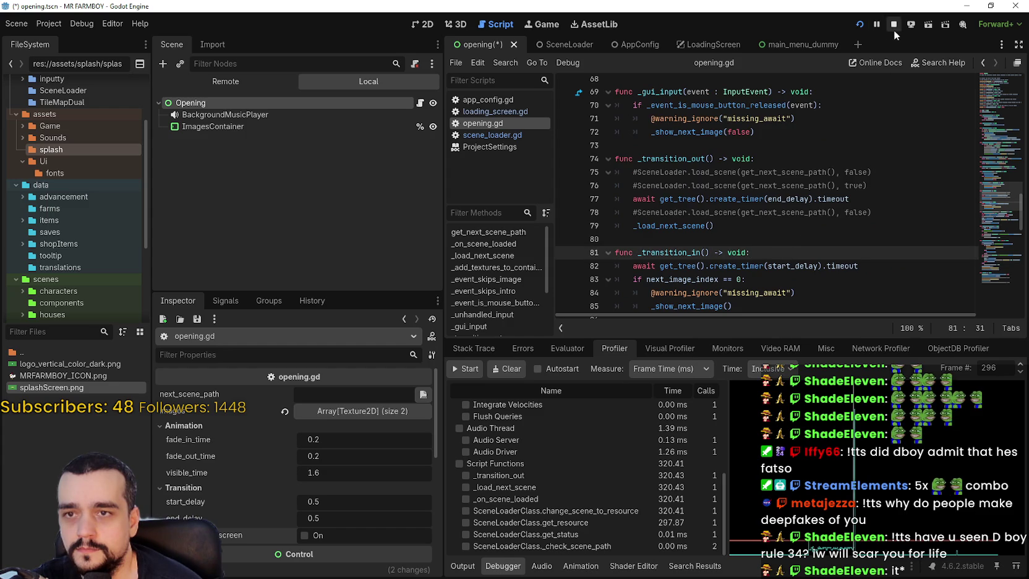
{"action": "left_click", "coordinate": [894, 27]}
{"action": "left_click", "coordinate": [855, 22]}
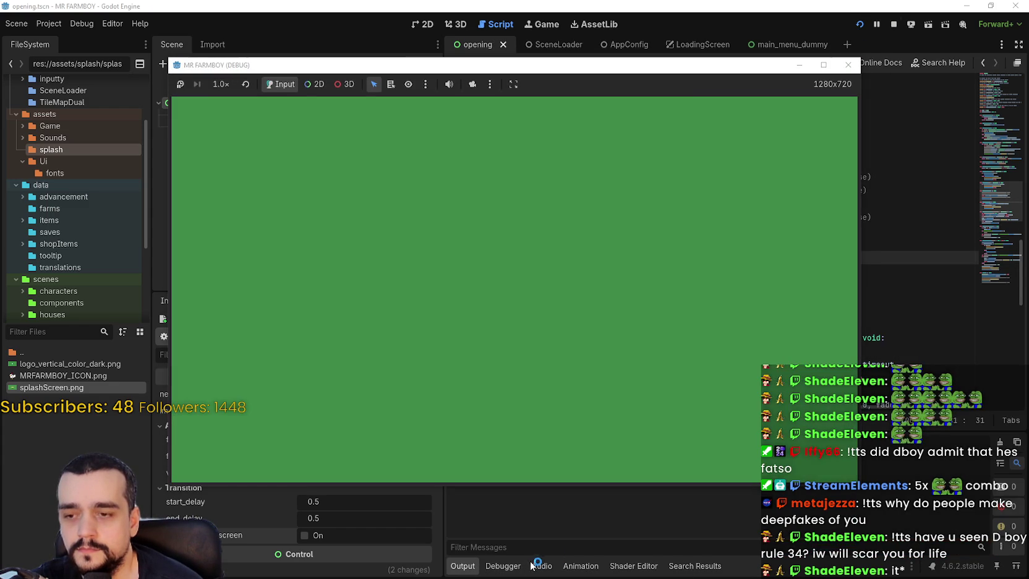
Profile the opening run, finding get_resource at 315.52 ms of a 336.73 ms frame, then stop the game.
{"action": "left_click", "coordinate": [504, 566]}
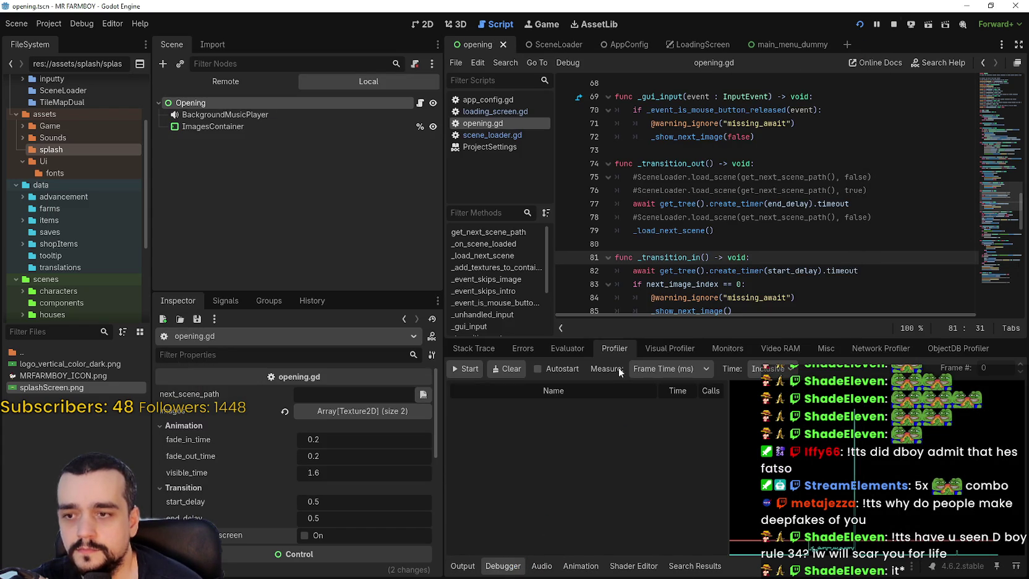
{"action": "left_click", "coordinate": [465, 369]}
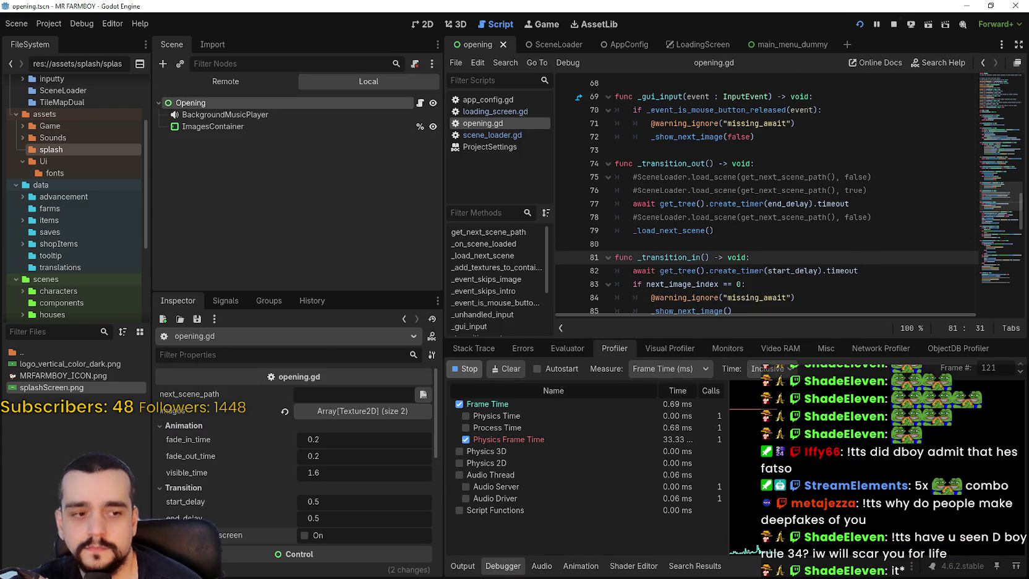
{"action": "key", "text": "alt+Tab"}
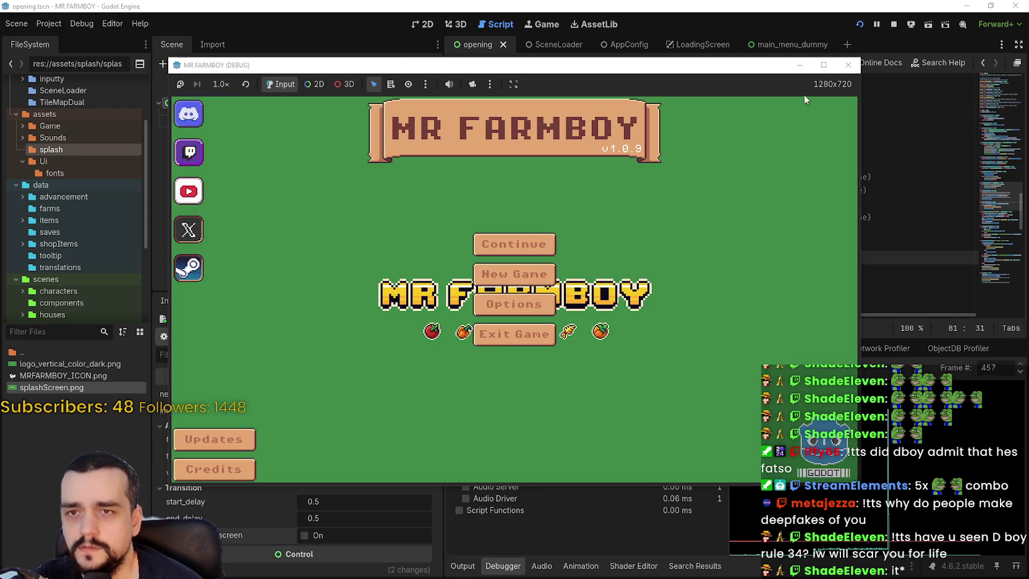
{"action": "left_click", "coordinate": [893, 25]}
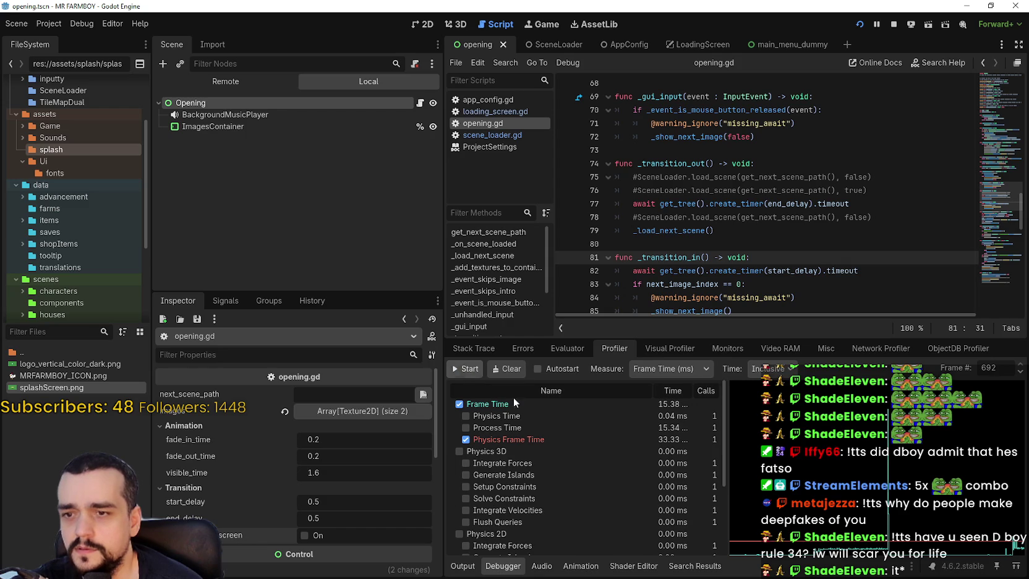
{"action": "left_click", "coordinate": [478, 373]}
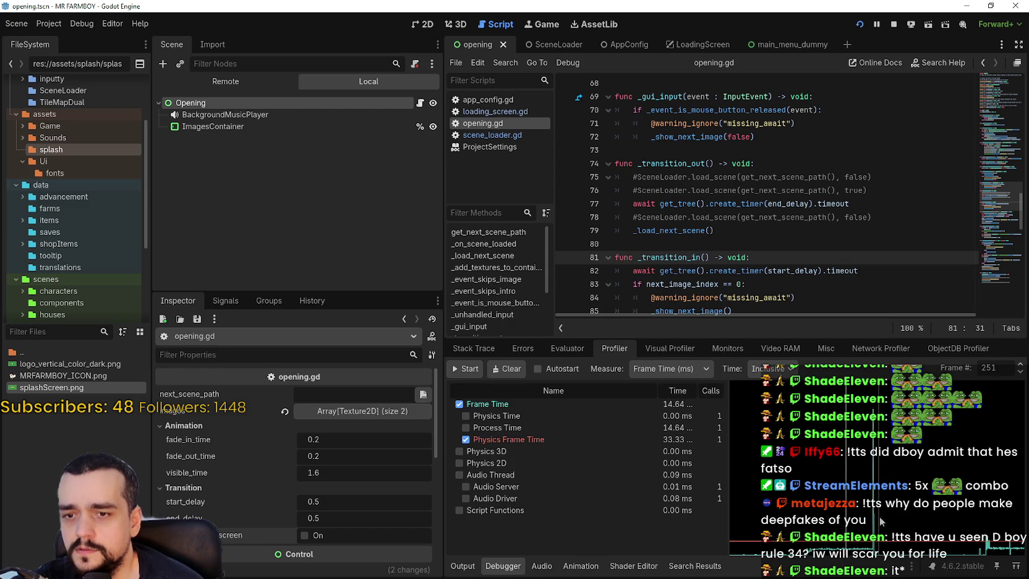
{"action": "left_click", "coordinate": [880, 516]}
{"action": "scroll", "coordinate": [647, 494], "scroll_direction": "down", "scroll_amount": 5}
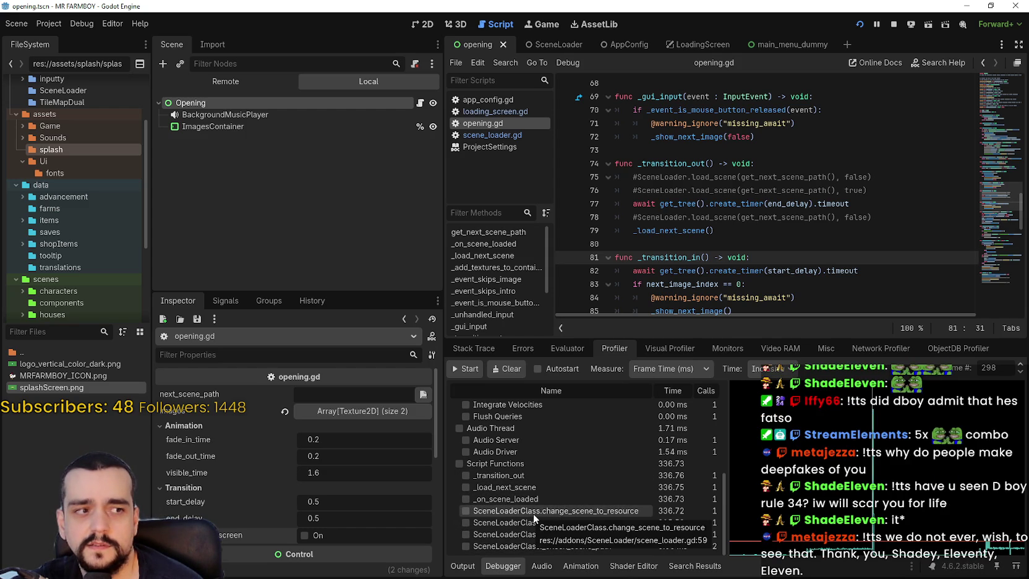
{"action": "left_click", "coordinate": [893, 25]}
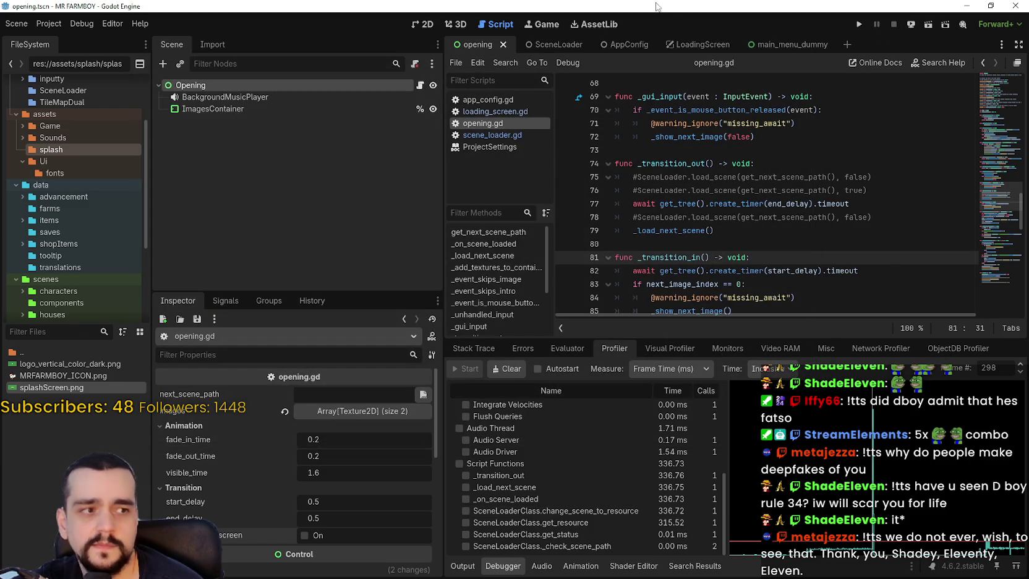
Run the game until the main menu appears, stop it, and open the Project menu.
{"action": "left_click", "coordinate": [855, 25]}
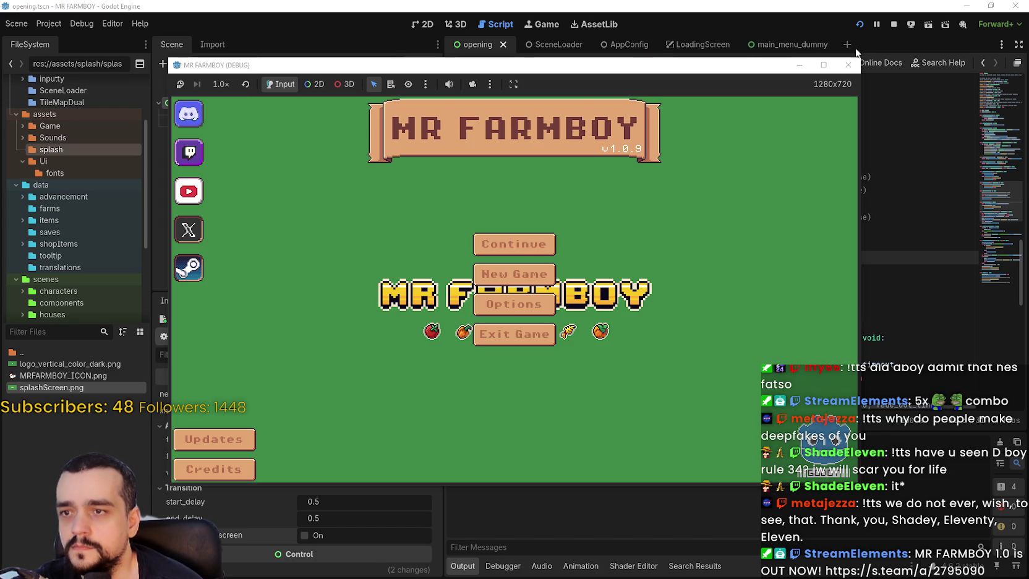
{"action": "left_click", "coordinate": [894, 24]}
{"action": "left_click", "coordinate": [49, 23]}
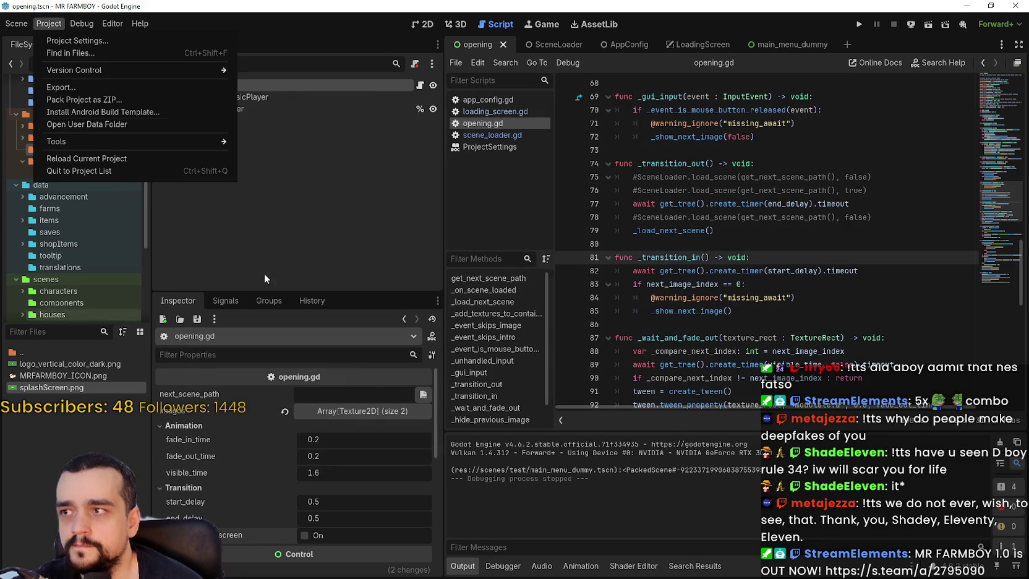
{"action": "key", "text": "Escape"}
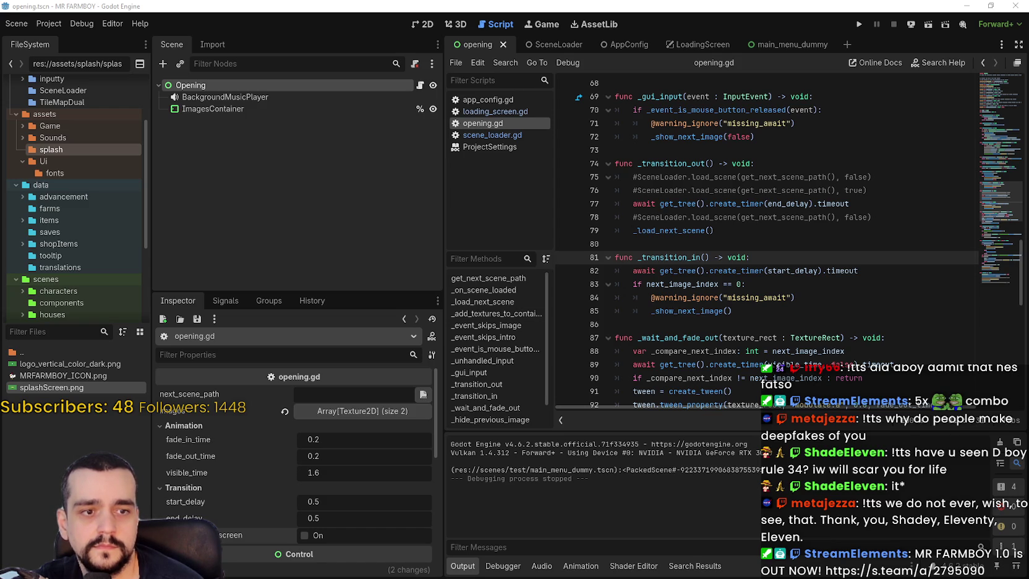
{"action": "left_click", "coordinate": [48, 24]}
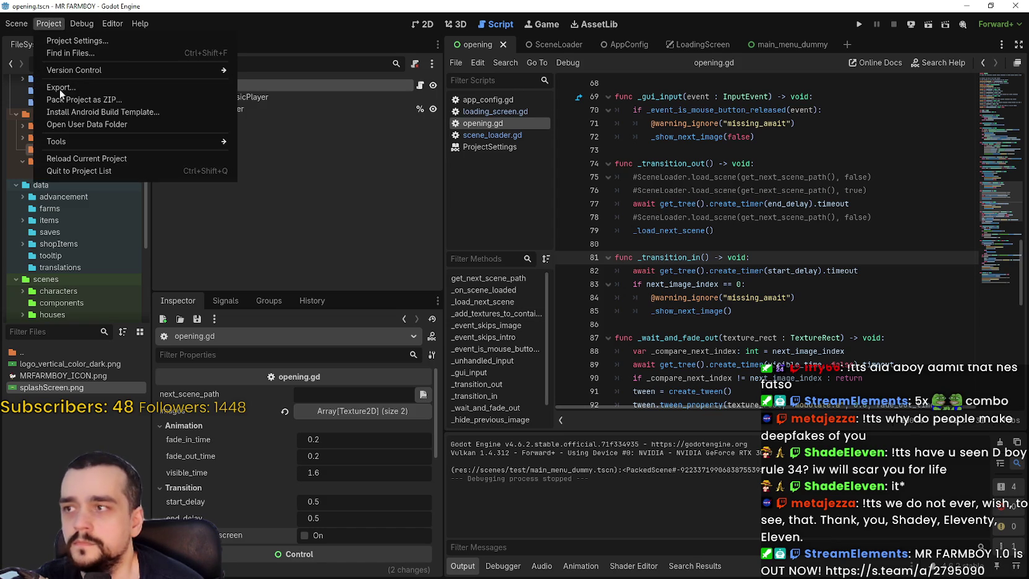
Export the Windows Desktop preset as MrFarmBoy.zip into mr-farmboy-exports.
{"action": "left_click", "coordinate": [824, 230]}
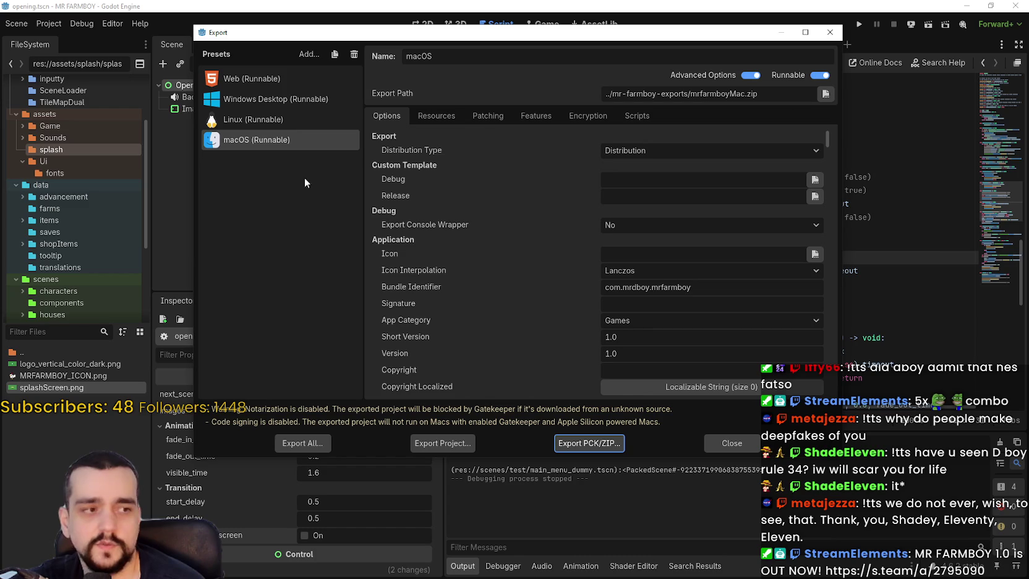
{"action": "left_click", "coordinate": [278, 117]}
{"action": "left_click", "coordinate": [277, 99]}
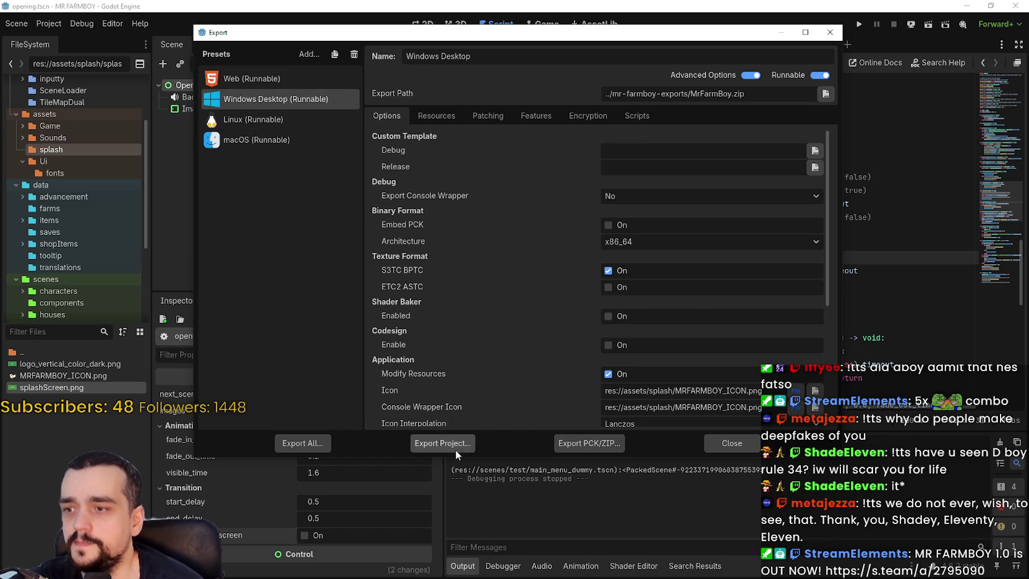
{"action": "left_click", "coordinate": [453, 444]}
{"action": "left_click", "coordinate": [395, 461]}
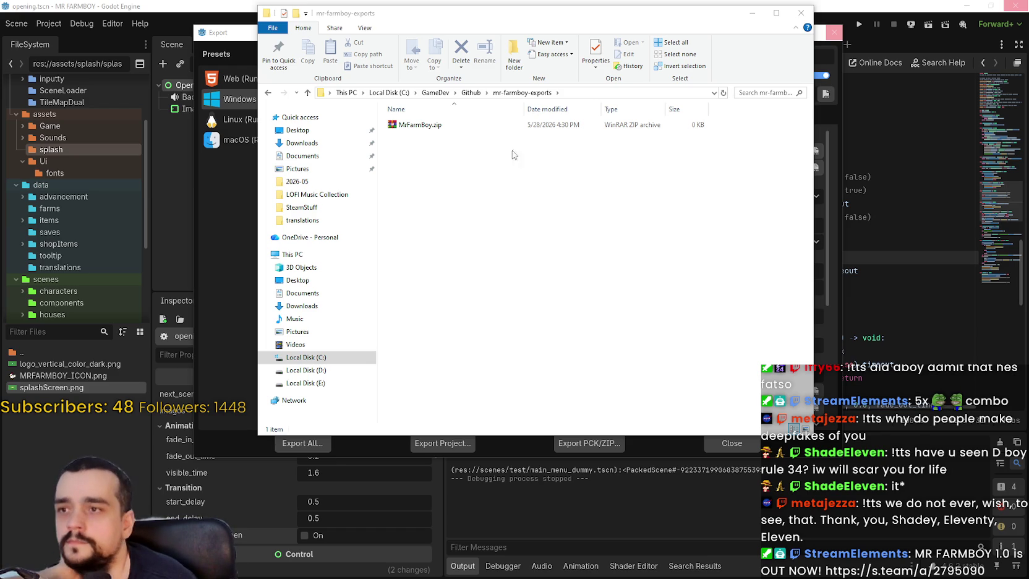
Extract MrFarmBoy.zip into a MrFarmBoy folder and open it.
{"action": "right_click", "coordinate": [438, 125]}
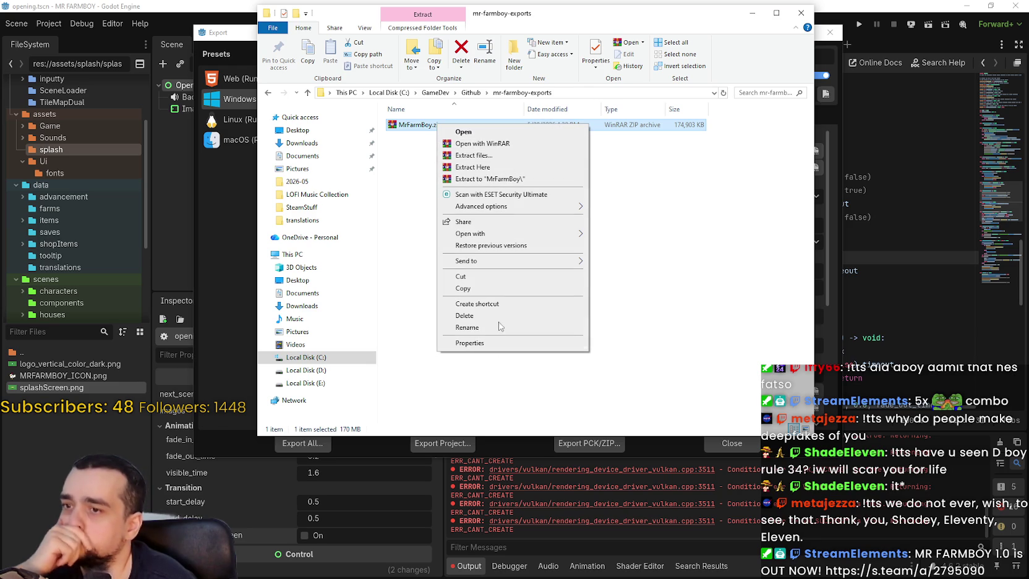
{"action": "left_click", "coordinate": [510, 179]}
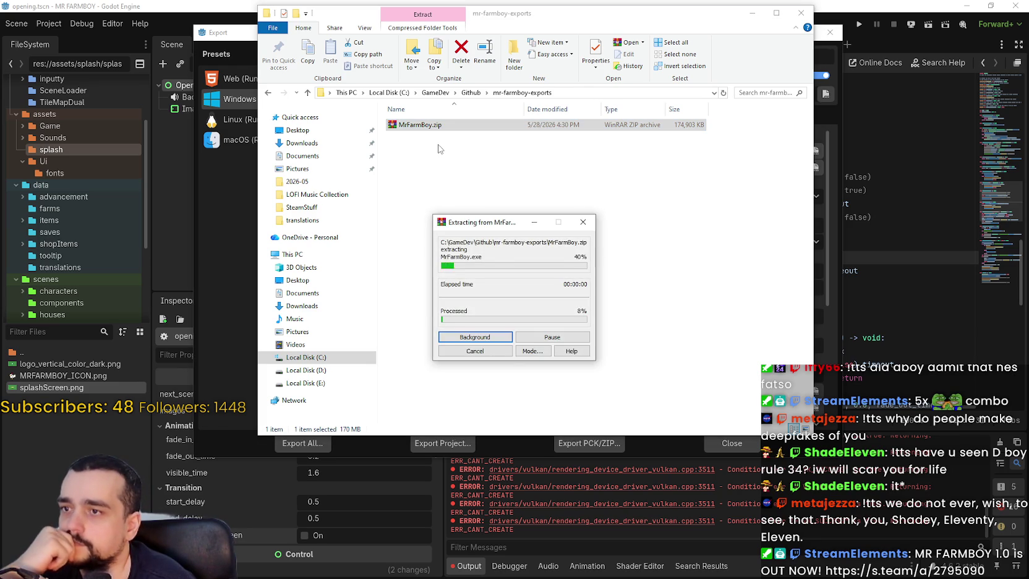
{"action": "double_click", "coordinate": [426, 125]}
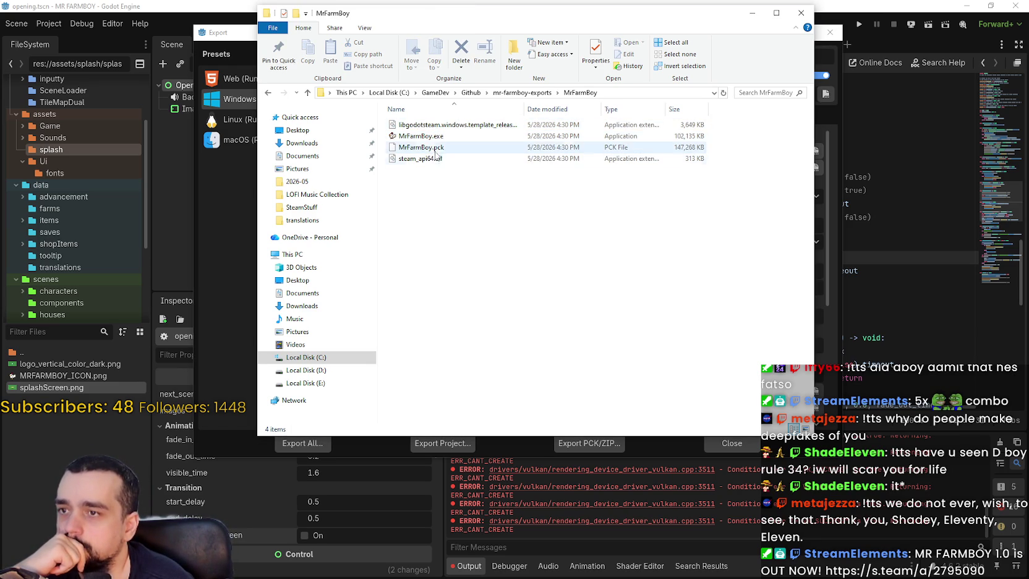
Test-run MrFarmBoy.exe, close the game, and minimize File Explorer.
{"action": "left_click", "coordinate": [440, 137]}
{"action": "key", "text": "Return"}
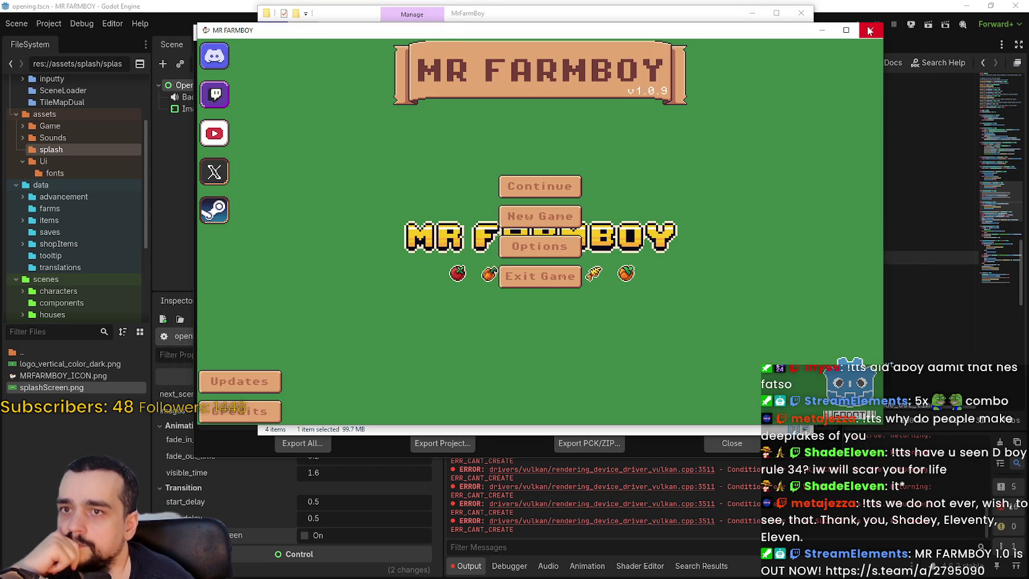
{"action": "left_click", "coordinate": [871, 29]}
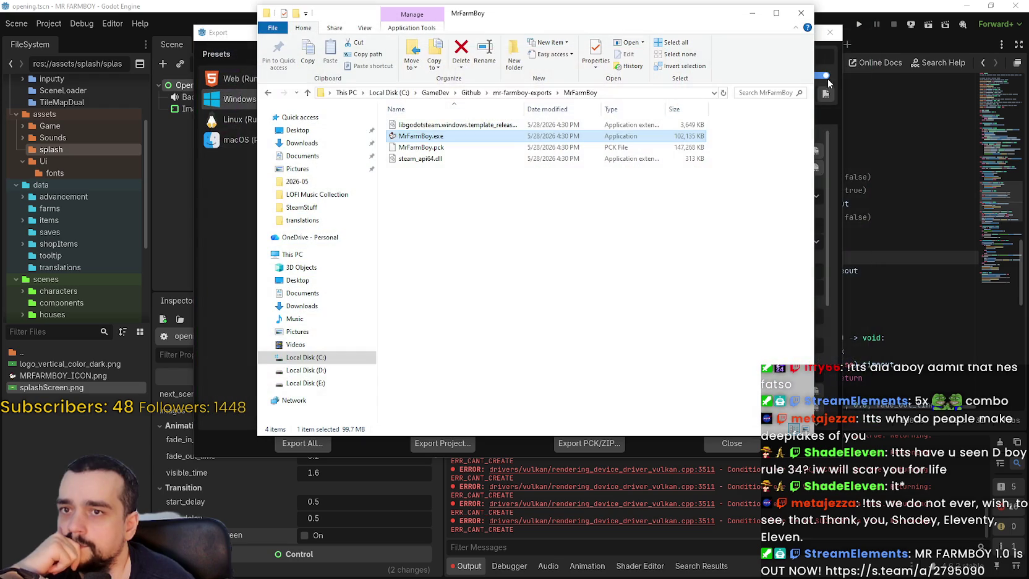
{"action": "left_click", "coordinate": [752, 13]}
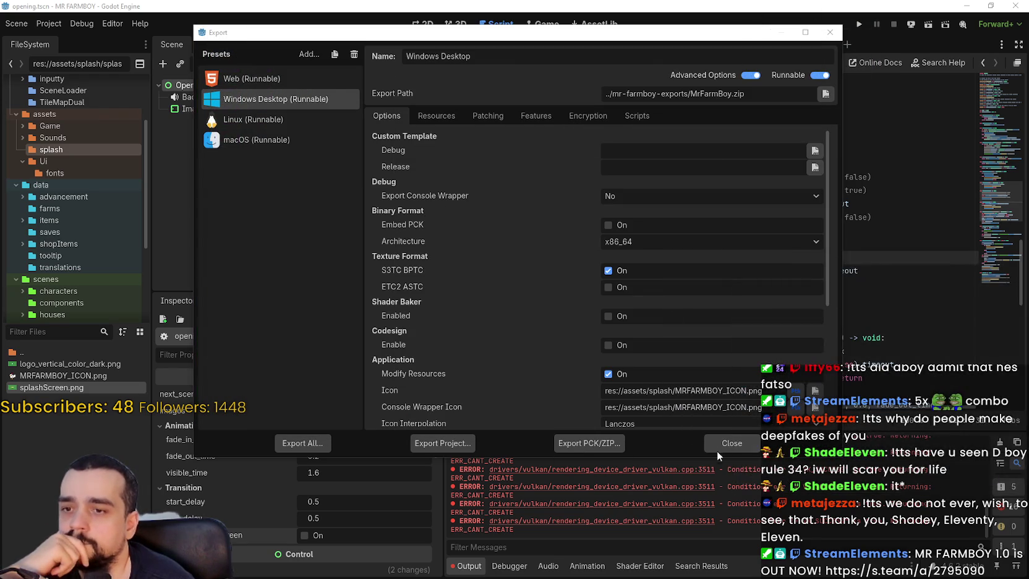
Close the Export dialog and jump to the _load_next_scene definition in opening.gd.
{"action": "left_click", "coordinate": [722, 443]}
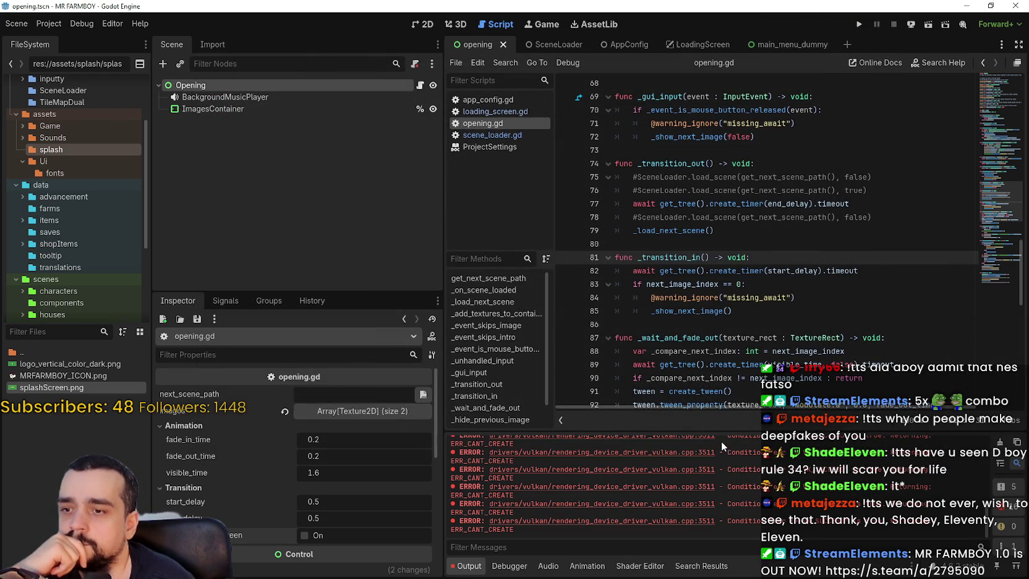
{"action": "left_click", "coordinate": [709, 331]}
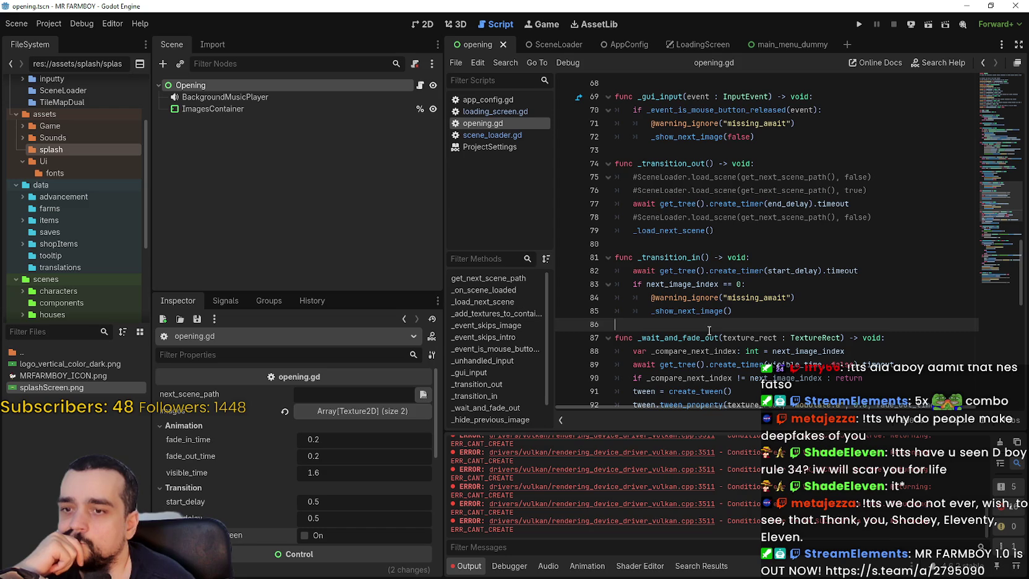
{"action": "scroll", "coordinate": [709, 330], "scroll_direction": "down", "scroll_amount": 3}
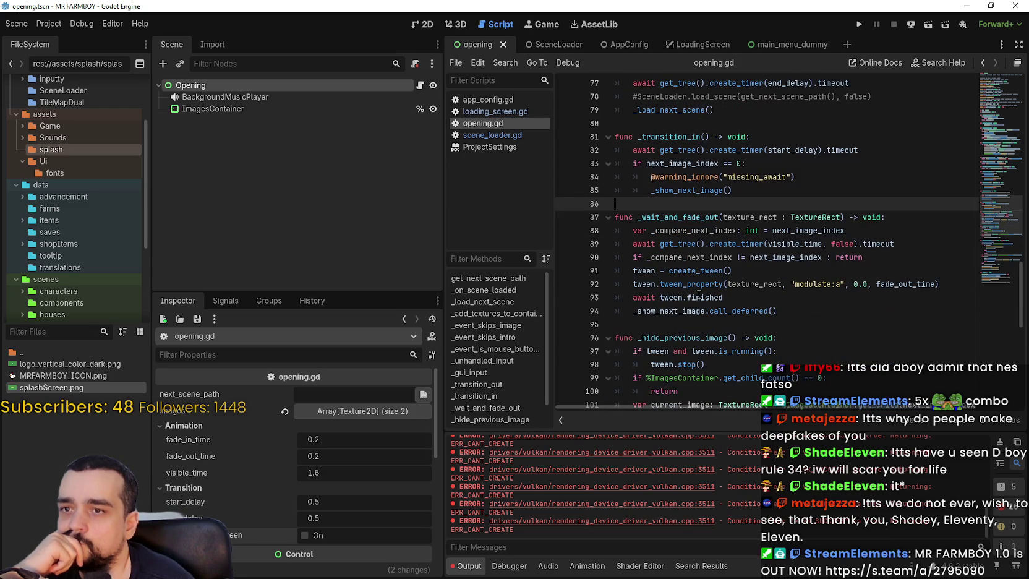
{"action": "right_click", "coordinate": [698, 110]}
{"action": "left_click", "coordinate": [745, 334]}
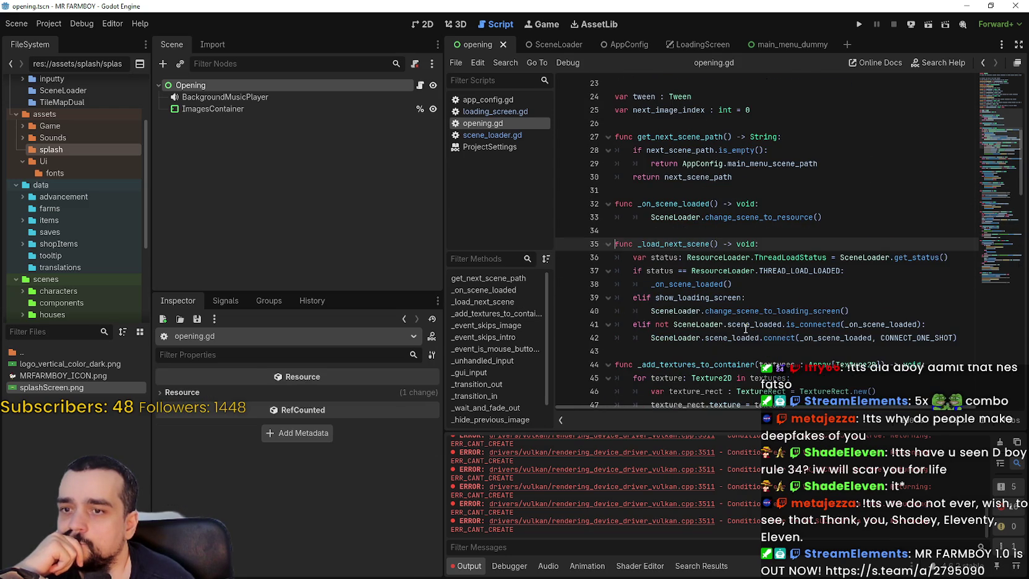
Set a breakpoint on line 38, then look up get_status in scene_loader.gd.
{"action": "left_click", "coordinate": [824, 270]}
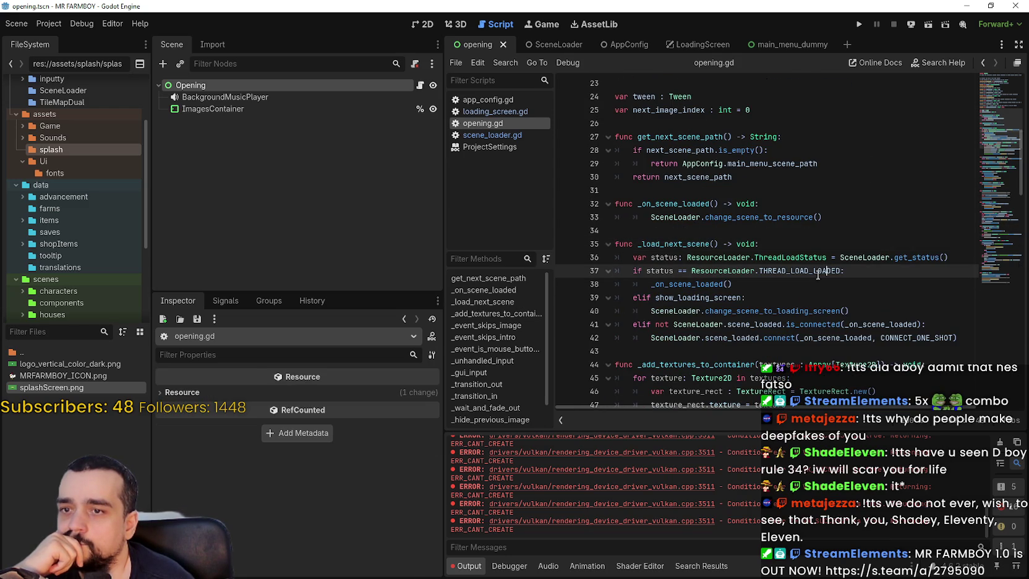
{"action": "mouse_move", "coordinate": [804, 270]}
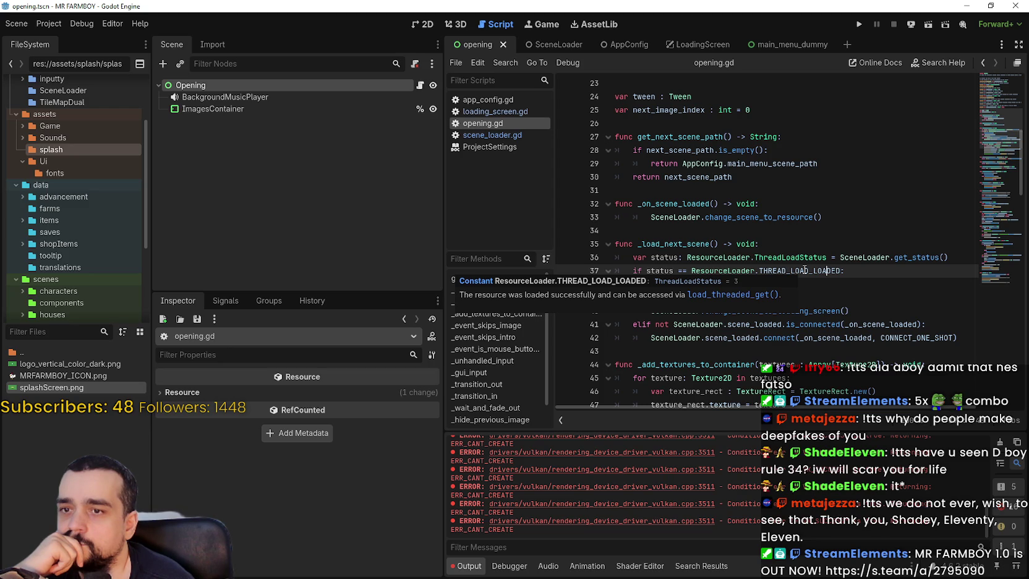
{"action": "double_click", "coordinate": [805, 271]}
{"action": "left_click", "coordinate": [745, 289]}
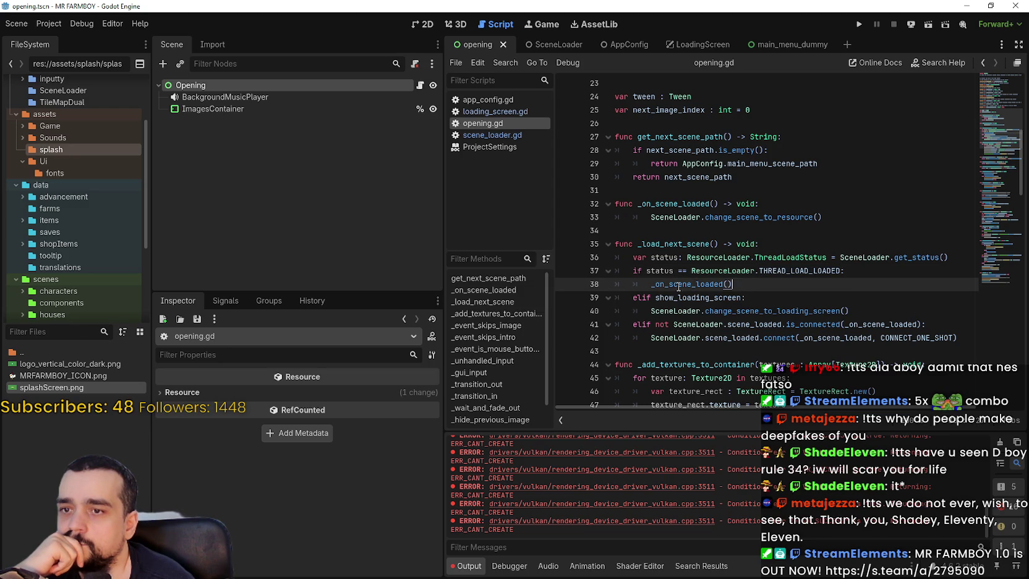
{"action": "right_click", "coordinate": [910, 260]}
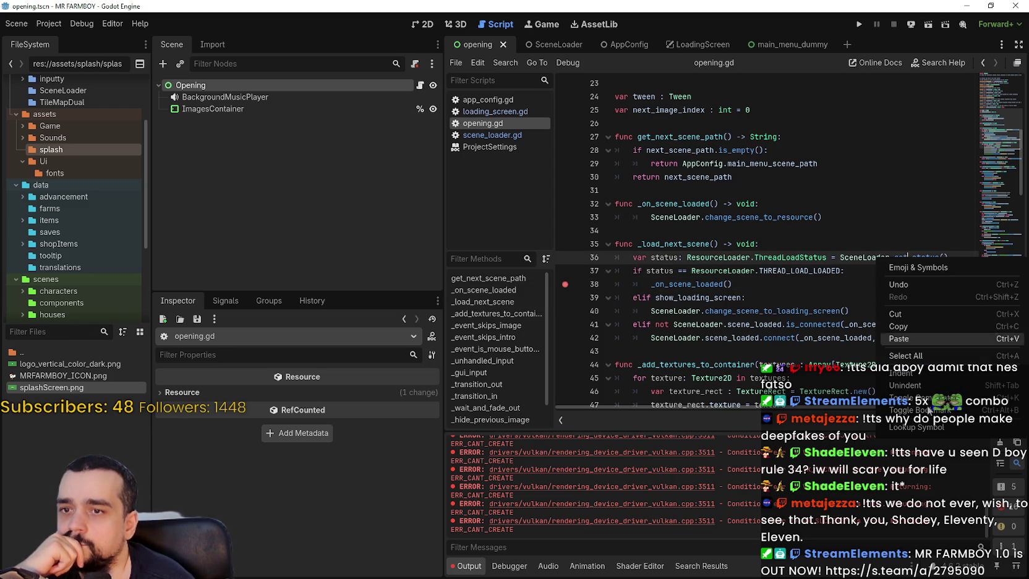
{"action": "left_click", "coordinate": [916, 266]}
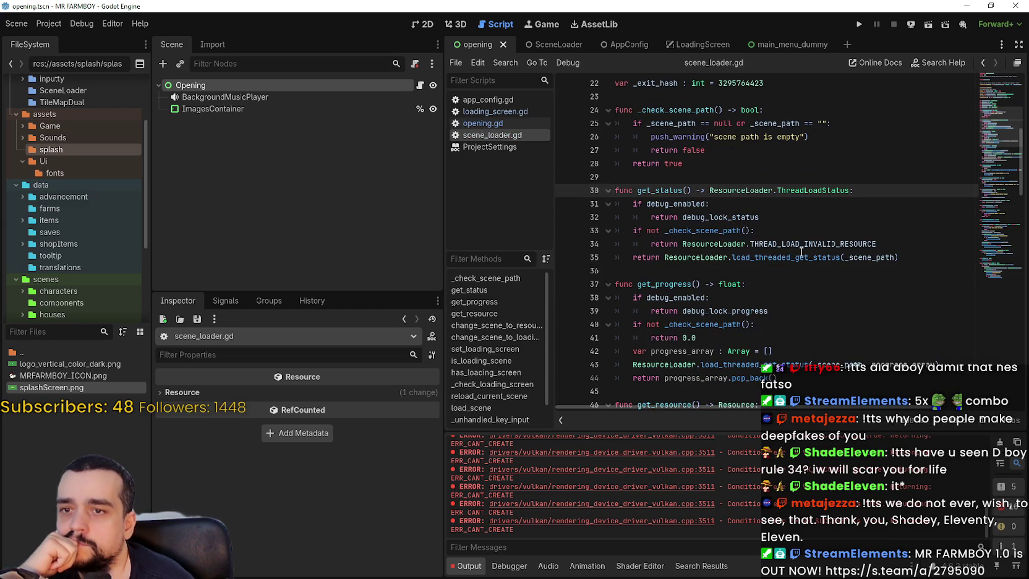
Add breakpoints on scene_loader.gd lines 35 and 51, then run the project with F5.
{"action": "left_click", "coordinate": [704, 258]}
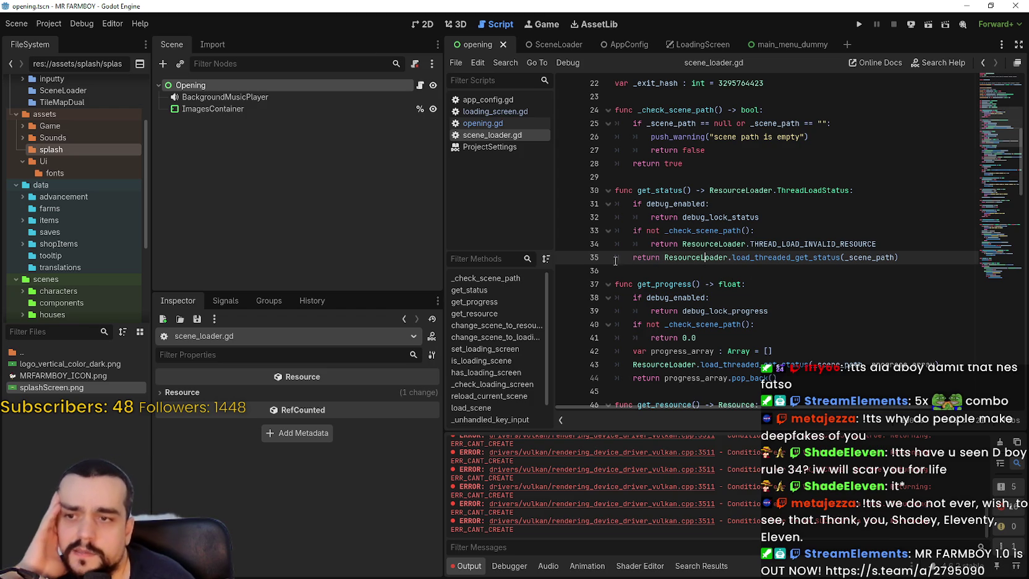
{"action": "scroll", "coordinate": [619, 258], "scroll_direction": "up", "scroll_amount": 4}
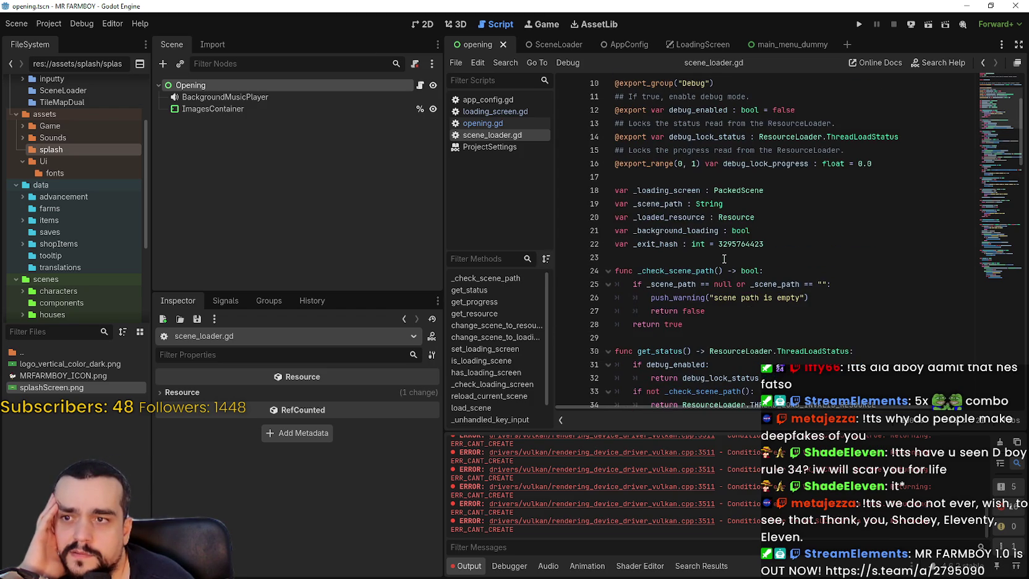
{"action": "scroll", "coordinate": [724, 258], "scroll_direction": "down", "scroll_amount": 8}
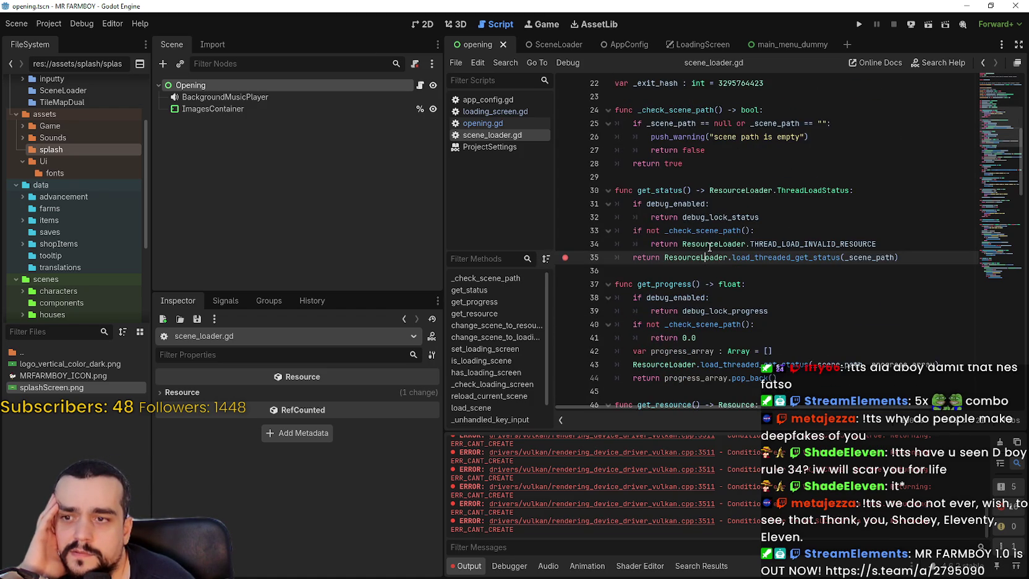
{"action": "left_click", "coordinate": [708, 236]}
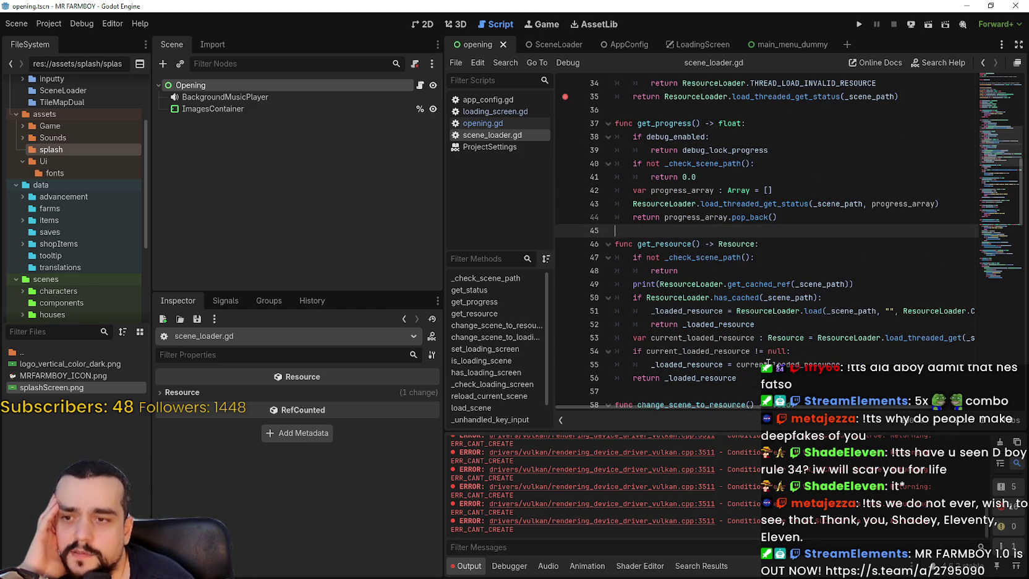
{"action": "scroll", "coordinate": [767, 350], "scroll_direction": "up", "scroll_amount": 1}
{"action": "scroll", "coordinate": [767, 349], "scroll_direction": "down", "scroll_amount": 3}
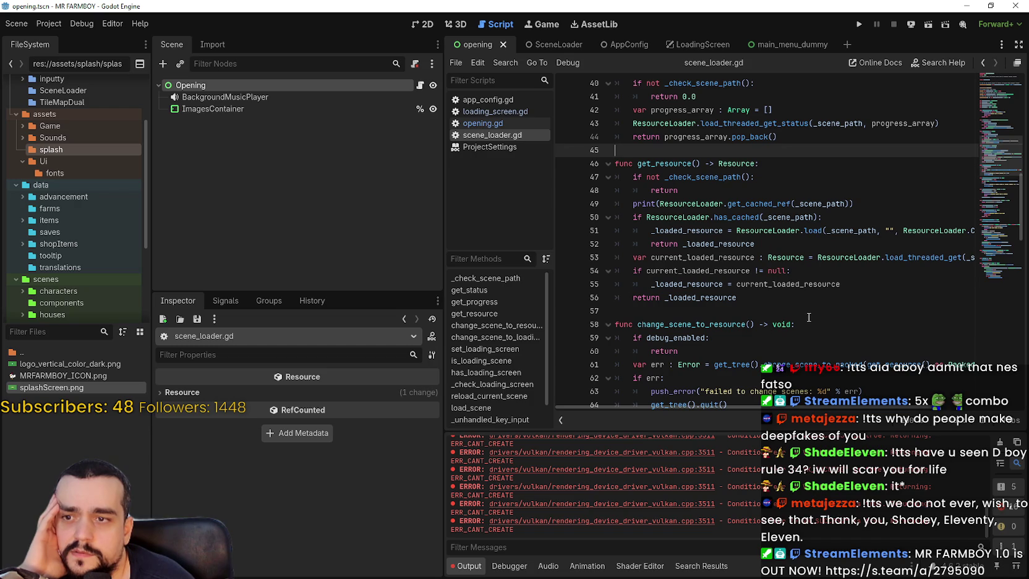
{"action": "left_click", "coordinate": [564, 230]}
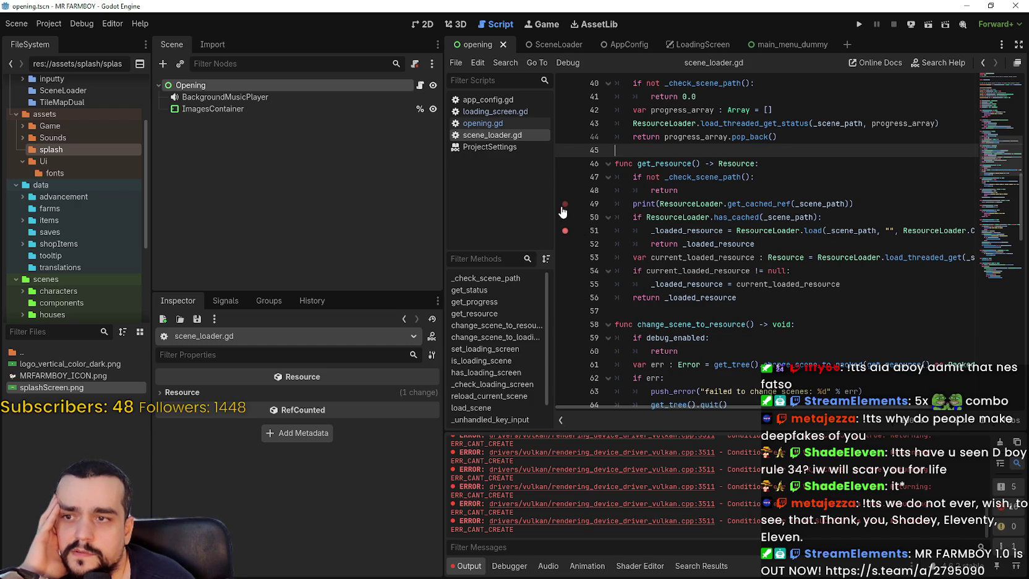
{"action": "key", "text": "F5"}
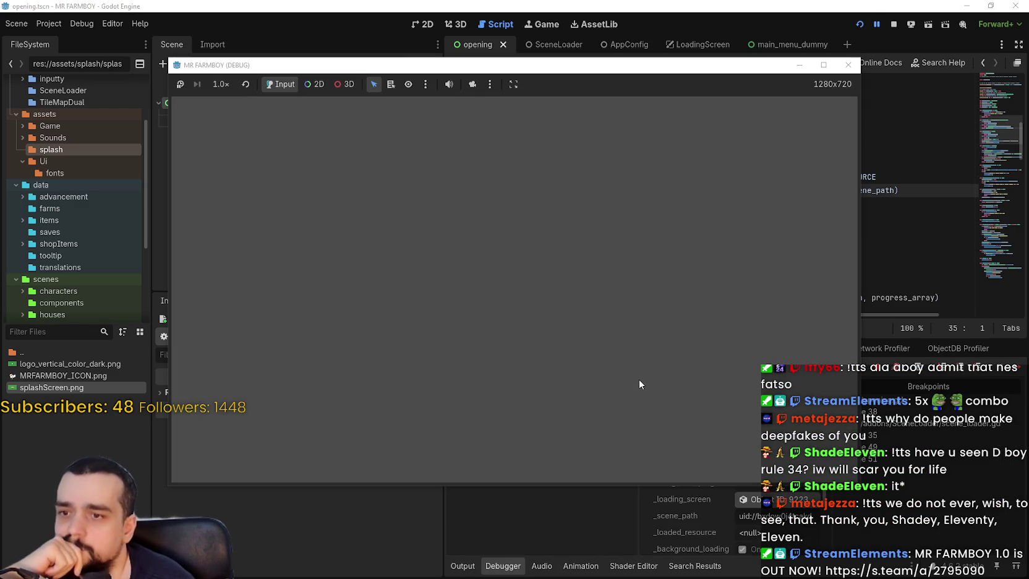
Inspect the paused get_status code and its ResourceLoader.ThreadLoadStatus return type at the line 35 breakpoint.
{"action": "left_click", "coordinate": [544, 531]}
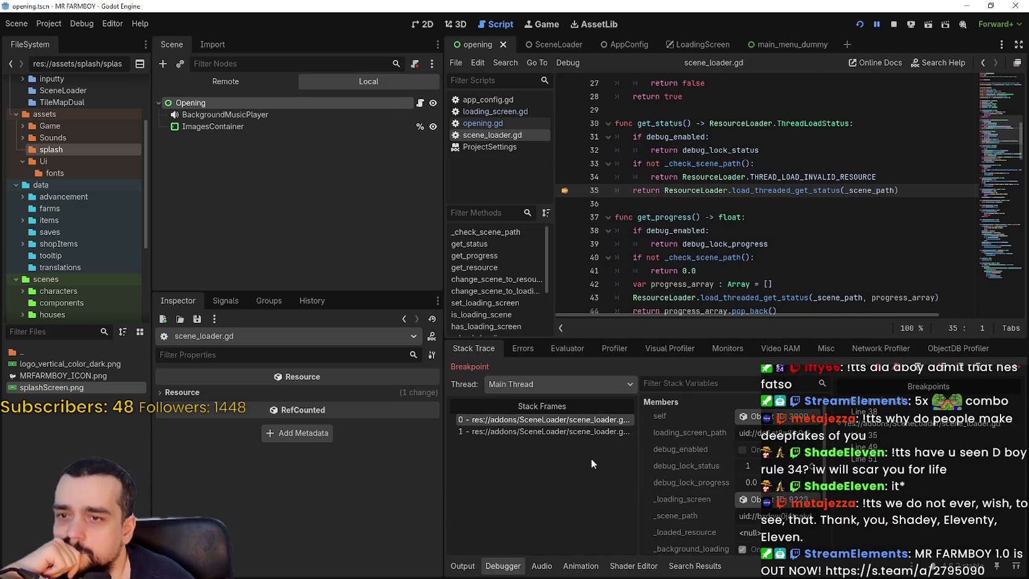
{"action": "left_click", "coordinate": [716, 203]}
{"action": "mouse_move", "coordinate": [726, 190]}
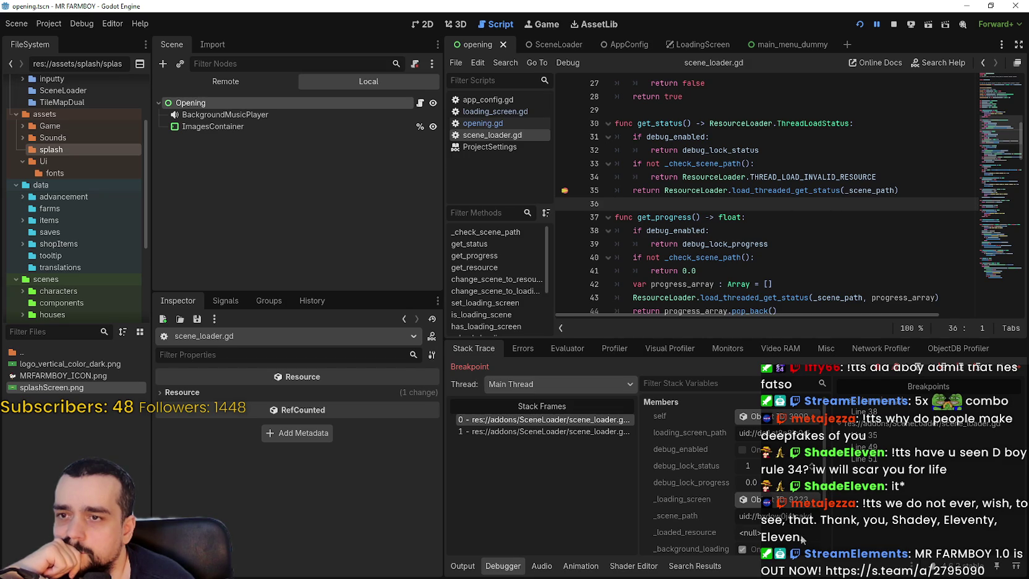
{"action": "scroll", "coordinate": [787, 513], "scroll_direction": "down", "scroll_amount": 3}
{"action": "scroll", "coordinate": [699, 443], "scroll_direction": "down", "scroll_amount": 1}
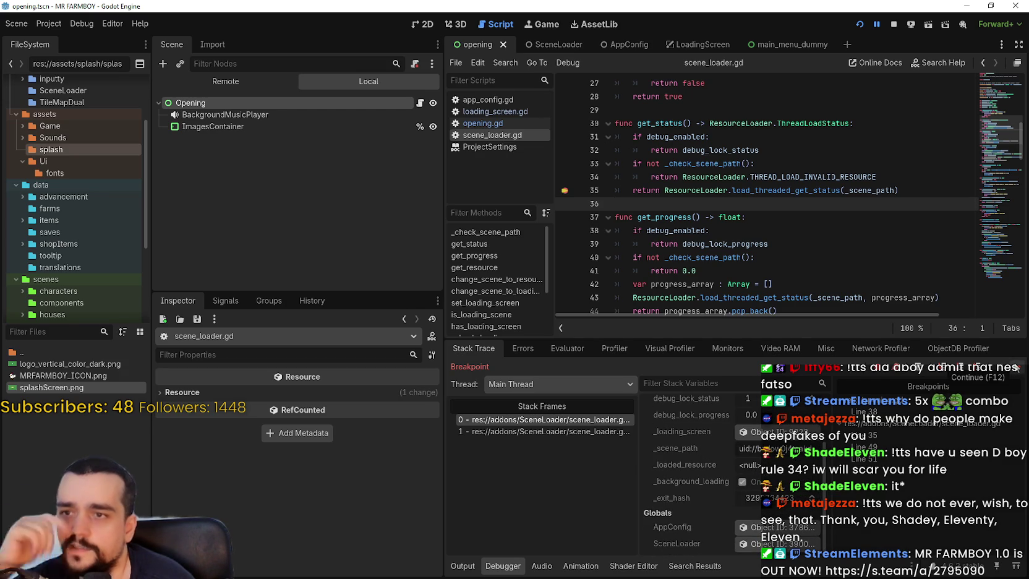
{"action": "left_click", "coordinate": [467, 567]}
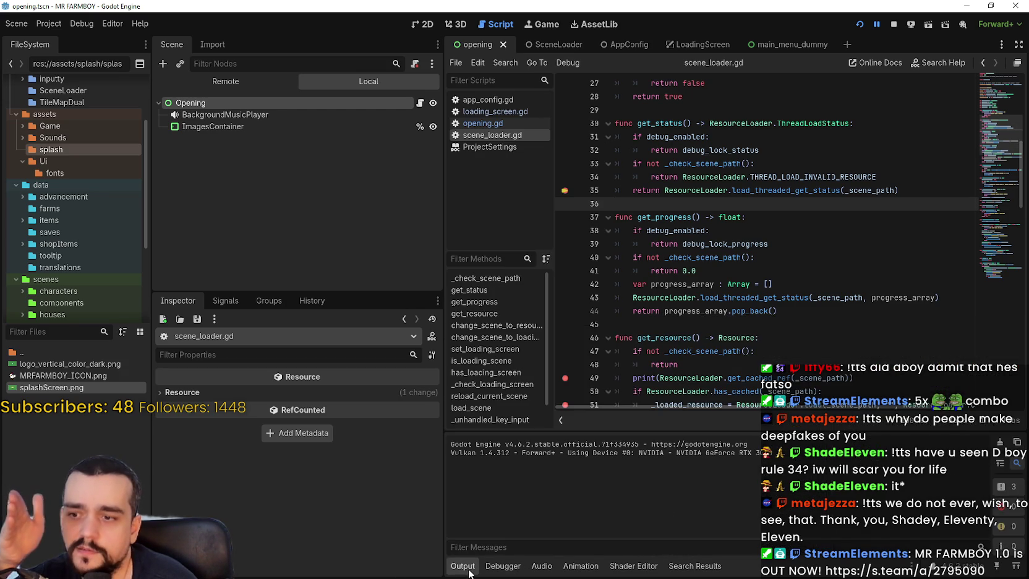
{"action": "left_click", "coordinate": [503, 566]}
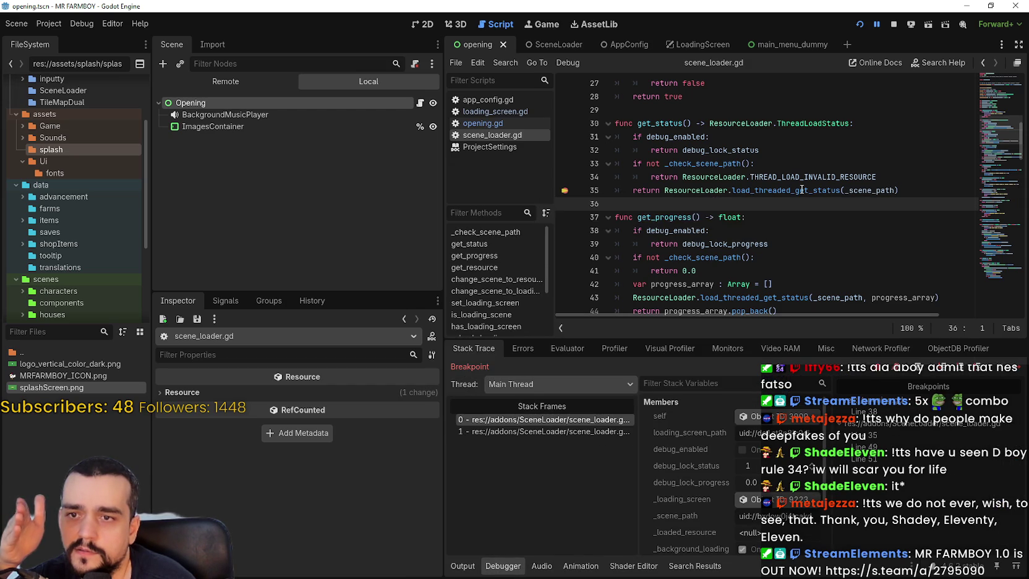
{"action": "mouse_move", "coordinate": [802, 189]}
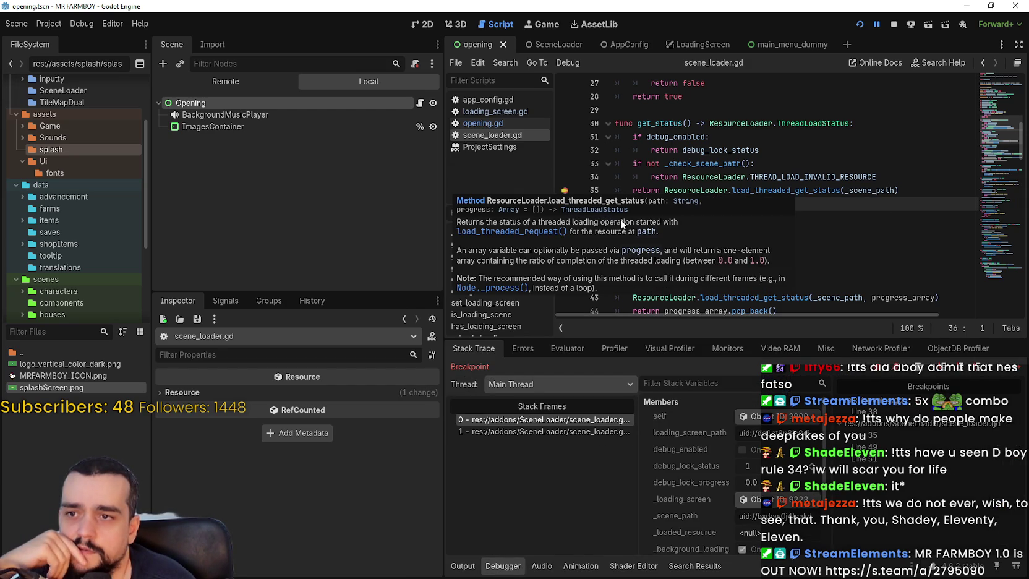
{"action": "double_click", "coordinate": [664, 123]}
{"action": "left_click_drag", "start_coordinate": [850, 123], "coordinate": [710, 123]}
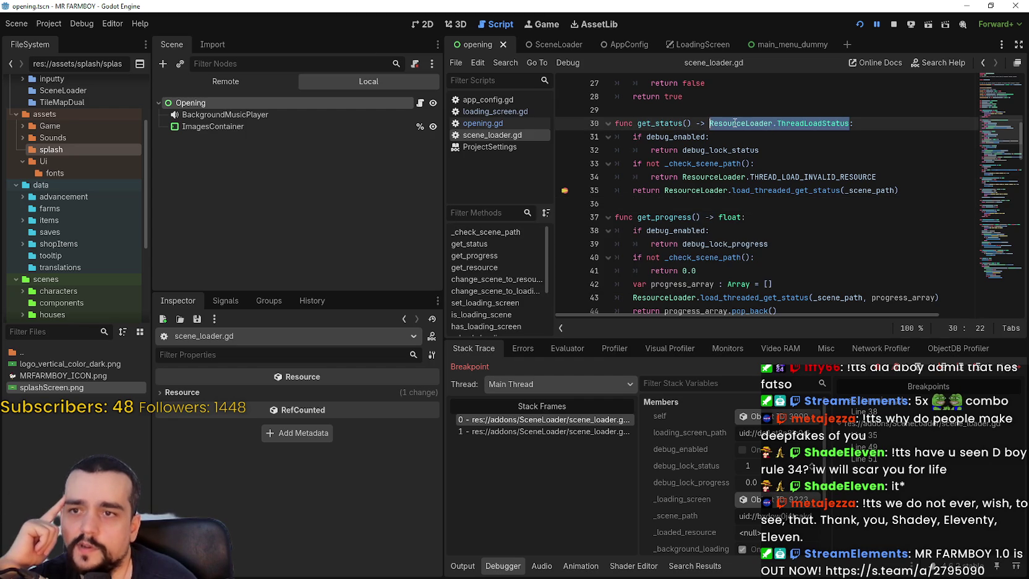
Resume, then use the Stack Trace to jump to _load_next_scene at opening.gd line 36.
{"action": "left_click", "coordinate": [1010, 366]}
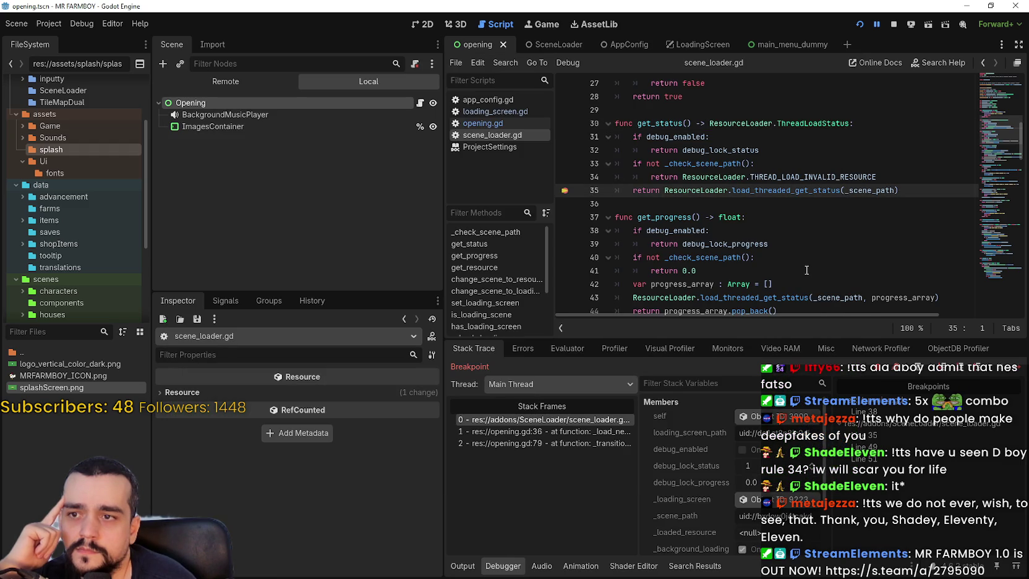
{"action": "left_click", "coordinate": [467, 567]}
{"action": "left_click", "coordinate": [494, 568]}
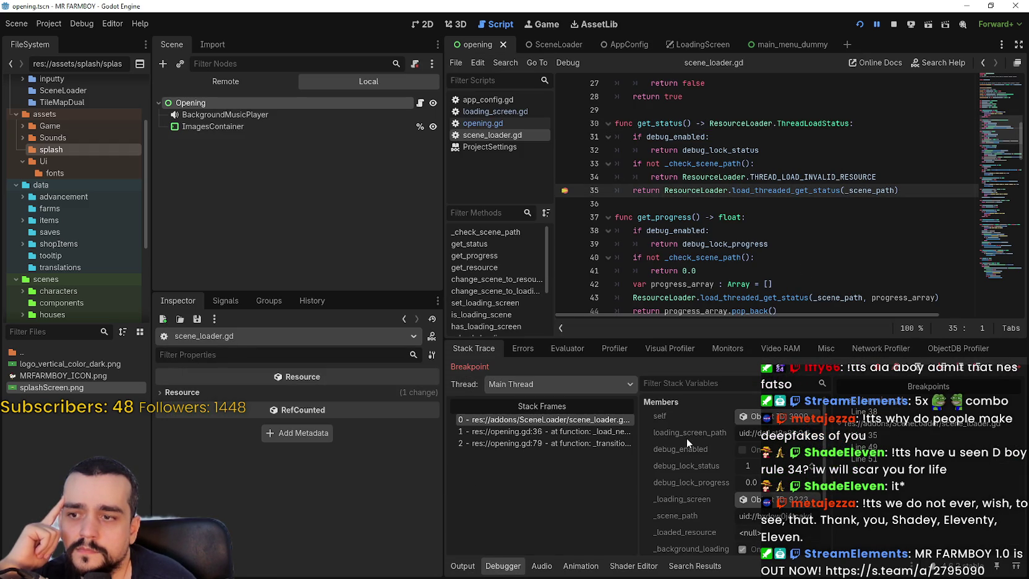
{"action": "left_click", "coordinate": [562, 442]}
{"action": "left_click", "coordinate": [575, 431]}
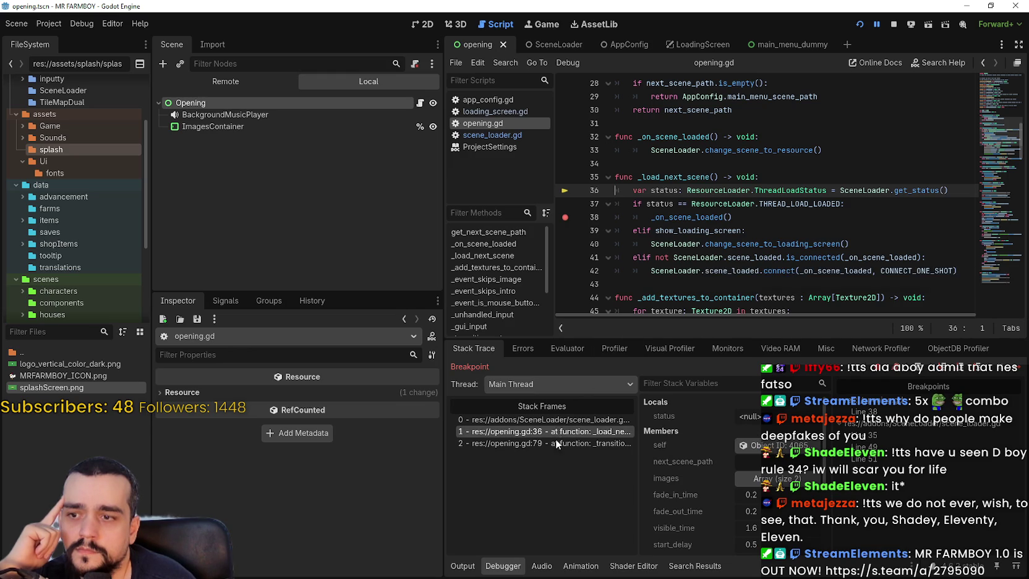
{"action": "left_click", "coordinate": [559, 420]}
{"action": "left_click", "coordinate": [557, 431]}
{"action": "double_click", "coordinate": [791, 201]}
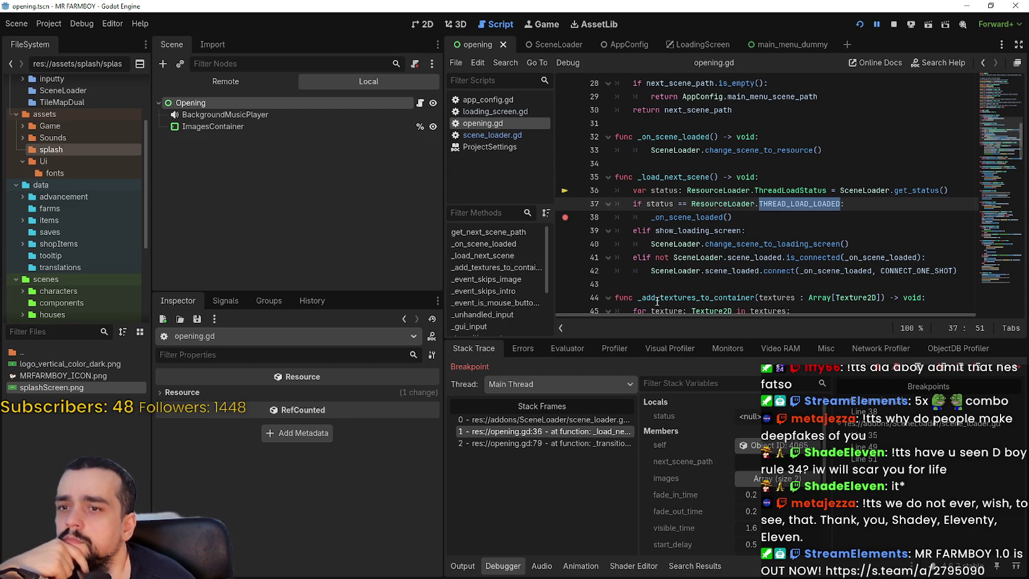
{"action": "left_click", "coordinate": [801, 257]}
{"action": "double_click", "coordinate": [855, 258]}
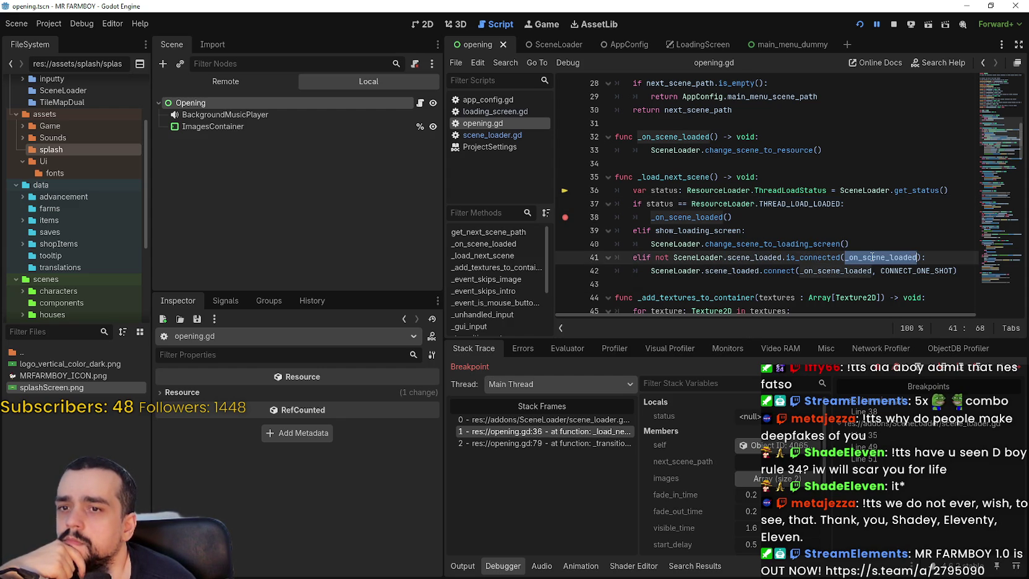
{"action": "double_click", "coordinate": [761, 255]}
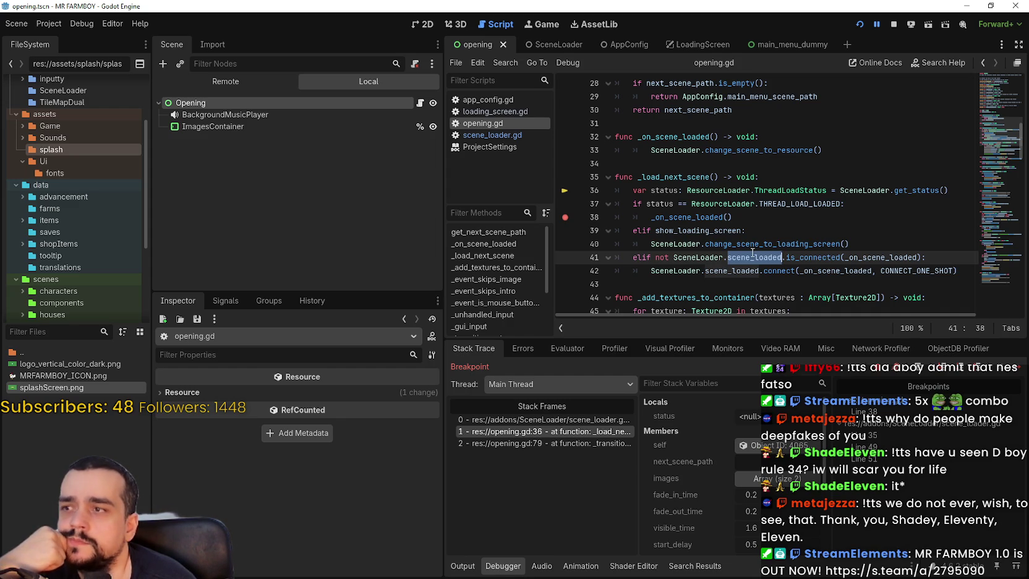
{"action": "scroll", "coordinate": [704, 247], "scroll_direction": "up", "scroll_amount": 1}
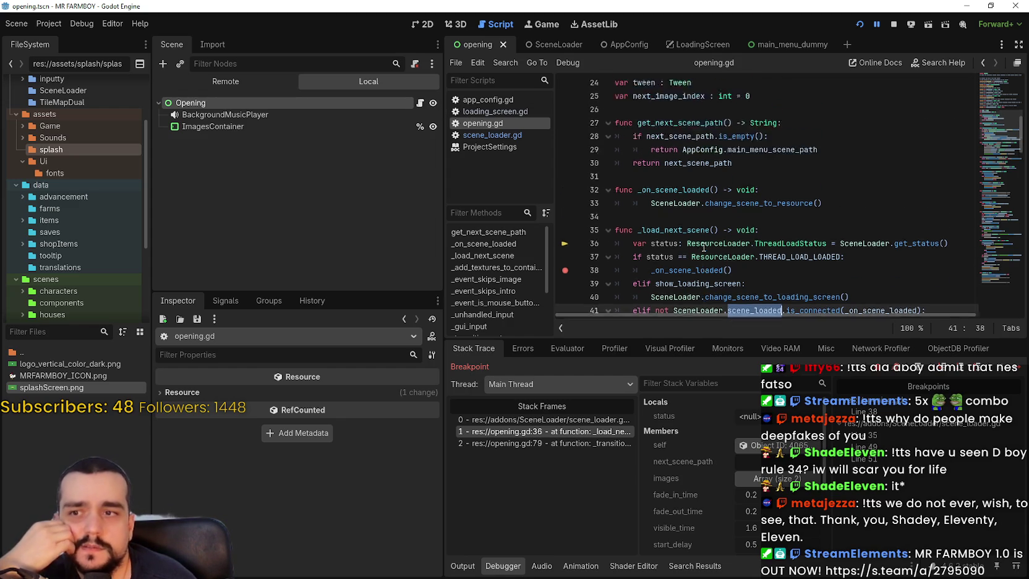
{"action": "scroll", "coordinate": [704, 246], "scroll_direction": "up", "scroll_amount": 8}
{"action": "scroll", "coordinate": [697, 228], "scroll_direction": "down", "scroll_amount": 11}
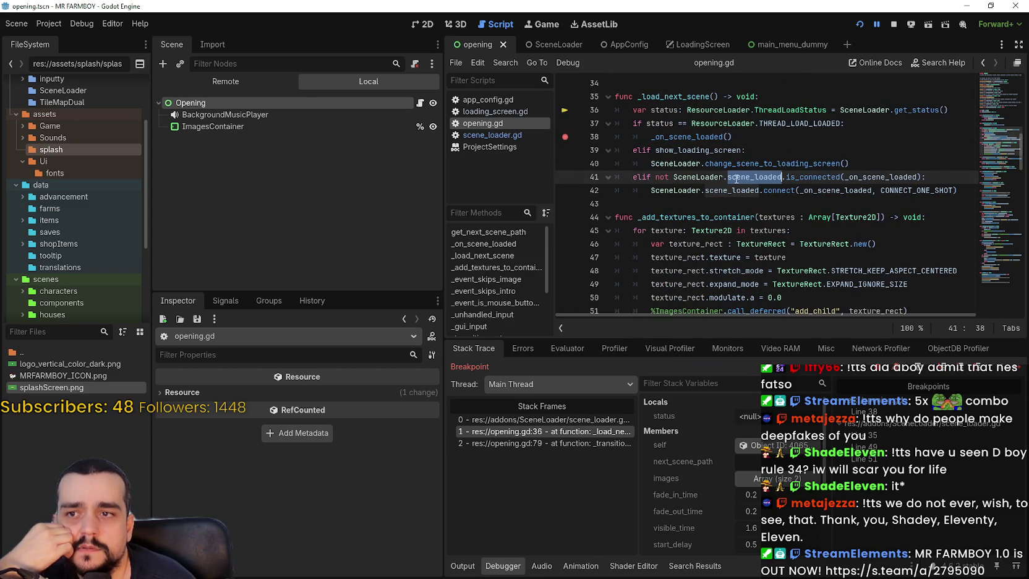
{"action": "double_click", "coordinate": [884, 176]}
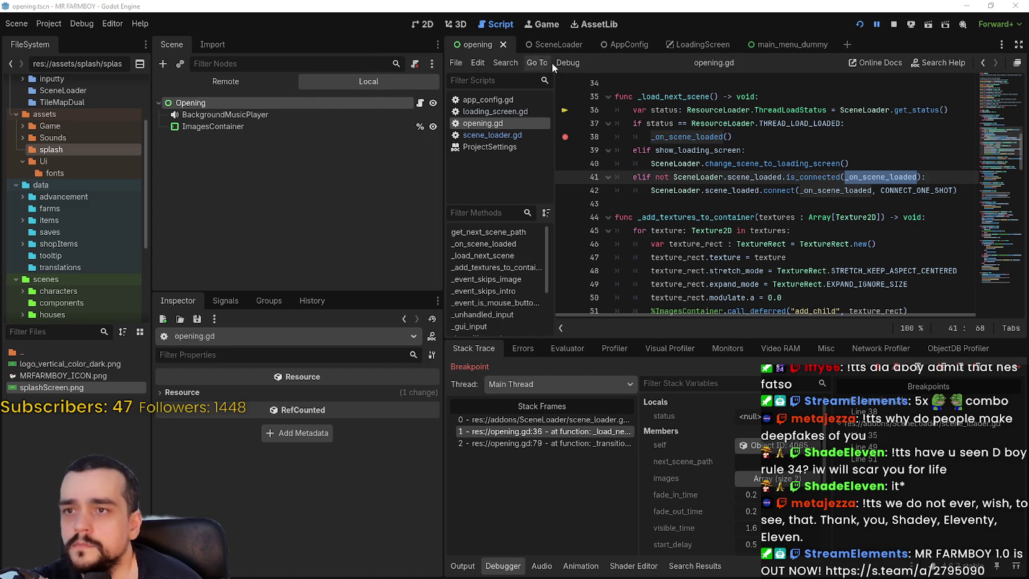
{"action": "left_click", "coordinate": [544, 44]}
{"action": "left_click", "coordinate": [433, 102]}
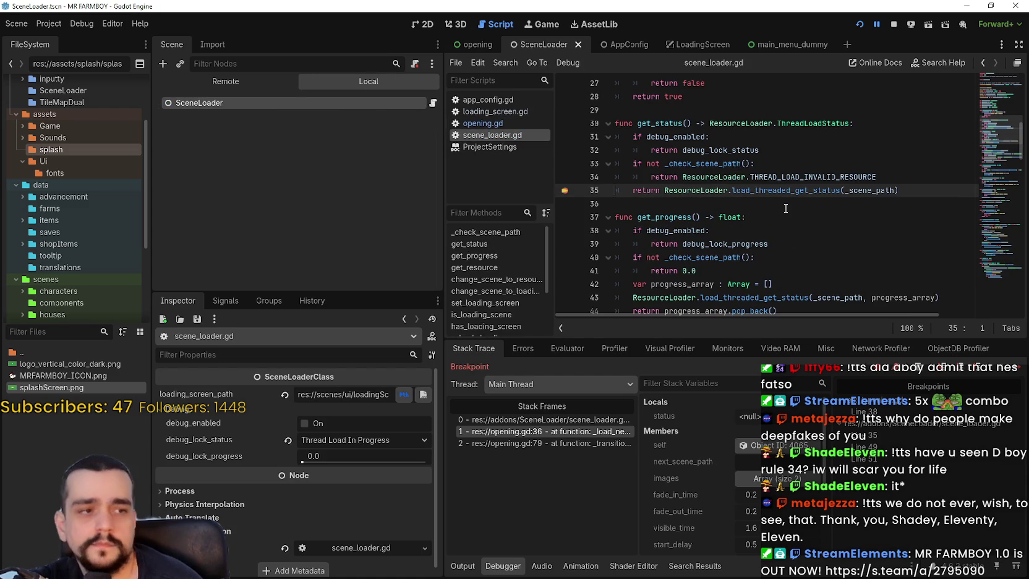
Scroll down through scene_loader.gd to review its final lines around 126–129.
{"action": "scroll", "coordinate": [781, 205], "scroll_direction": "down", "scroll_amount": 7}
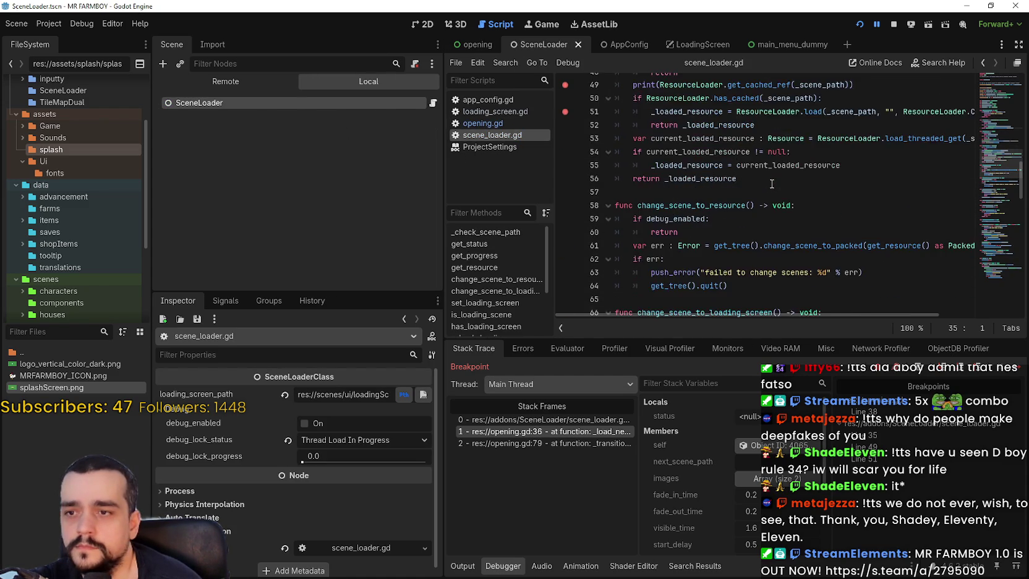
{"action": "scroll", "coordinate": [772, 184], "scroll_direction": "down", "scroll_amount": 9}
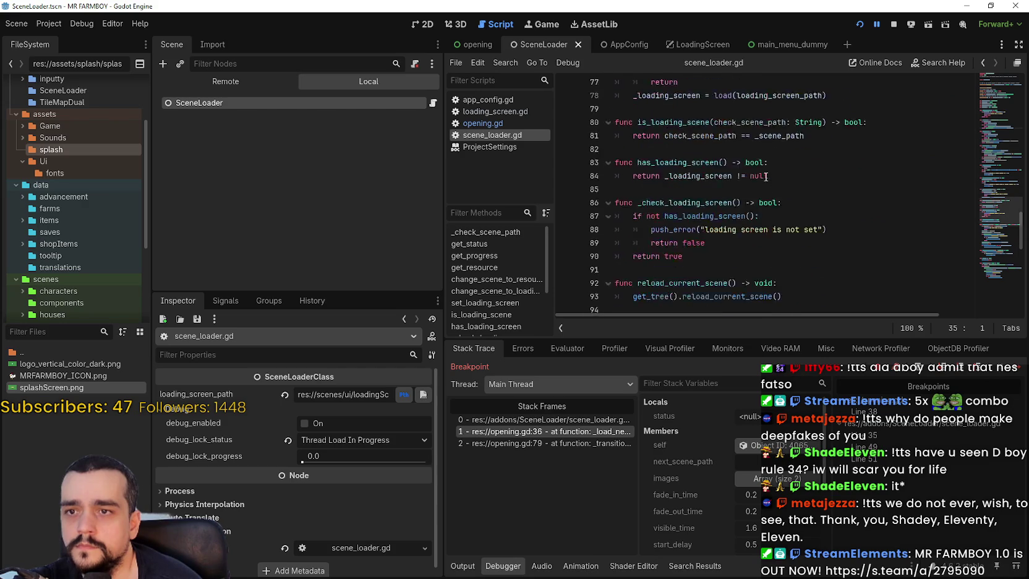
{"action": "scroll", "coordinate": [765, 177], "scroll_direction": "down", "scroll_amount": 4}
{"action": "scroll", "coordinate": [756, 165], "scroll_direction": "down", "scroll_amount": 4}
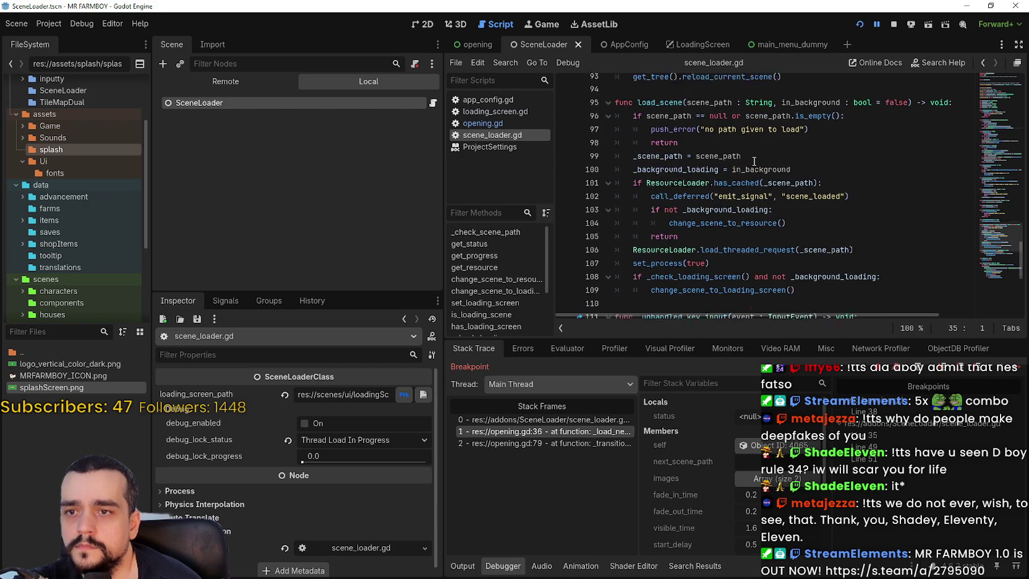
{"action": "scroll", "coordinate": [731, 136], "scroll_direction": "down", "scroll_amount": 3}
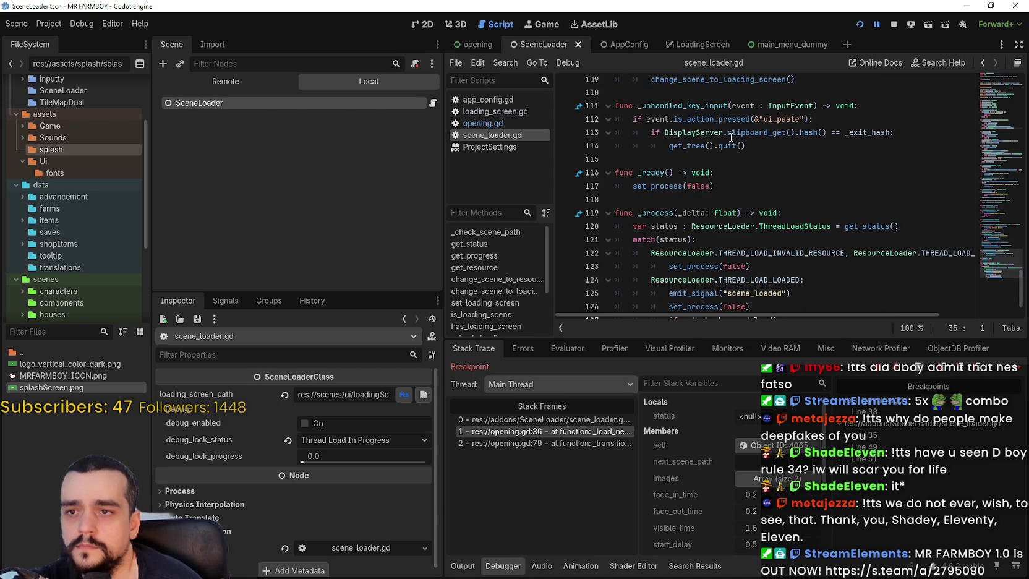
{"action": "scroll", "coordinate": [731, 137], "scroll_direction": "down", "scroll_amount": 1}
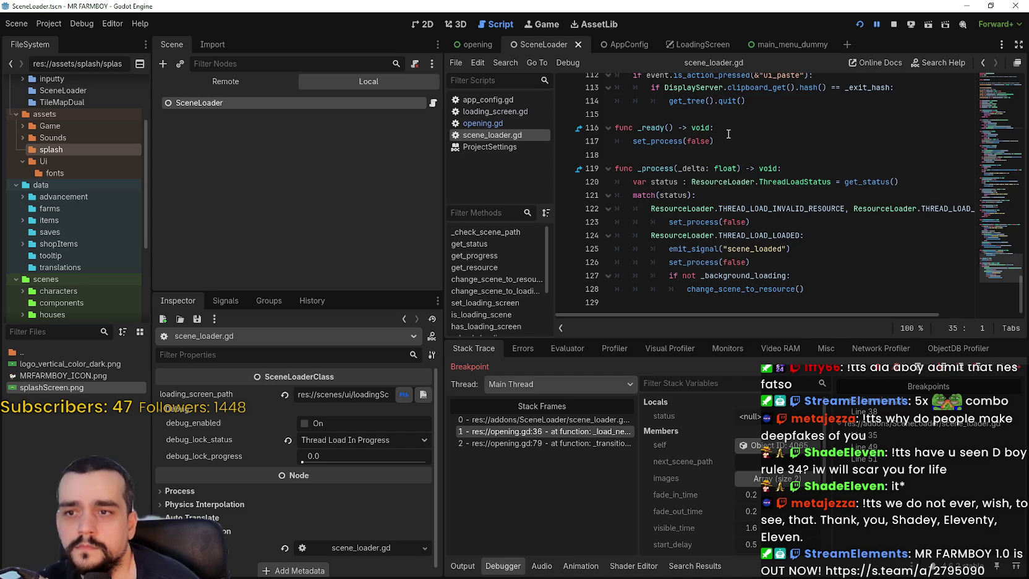
{"action": "left_click", "coordinate": [856, 299]}
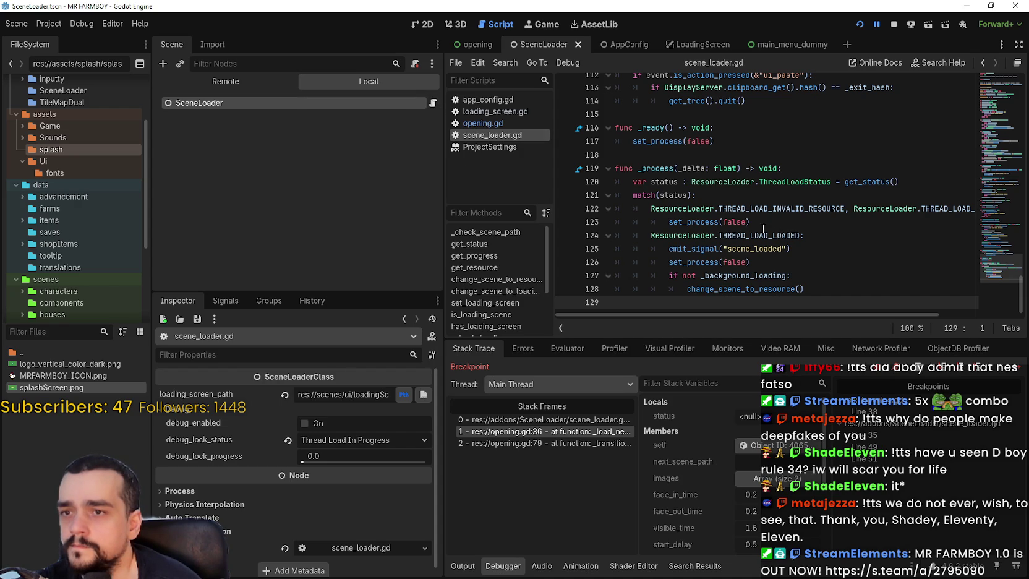
{"action": "left_click", "coordinate": [839, 264]}
{"action": "scroll", "coordinate": [812, 245], "scroll_direction": "up", "scroll_amount": 9}
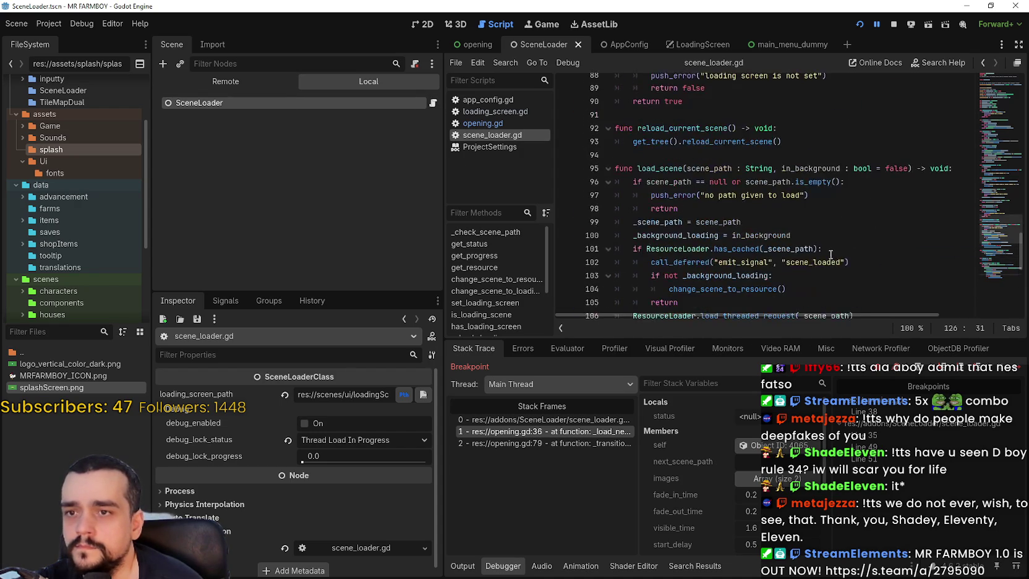
{"action": "scroll", "coordinate": [812, 245], "scroll_direction": "up", "scroll_amount": 4}
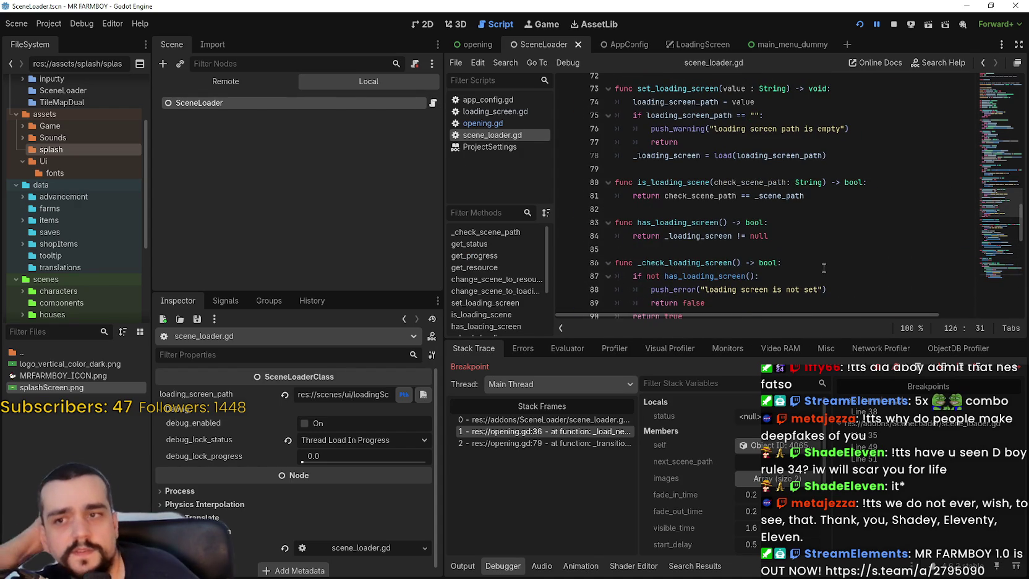
Stop the running game and set the Profiler to start automatically on run.
{"action": "left_click", "coordinate": [893, 24]}
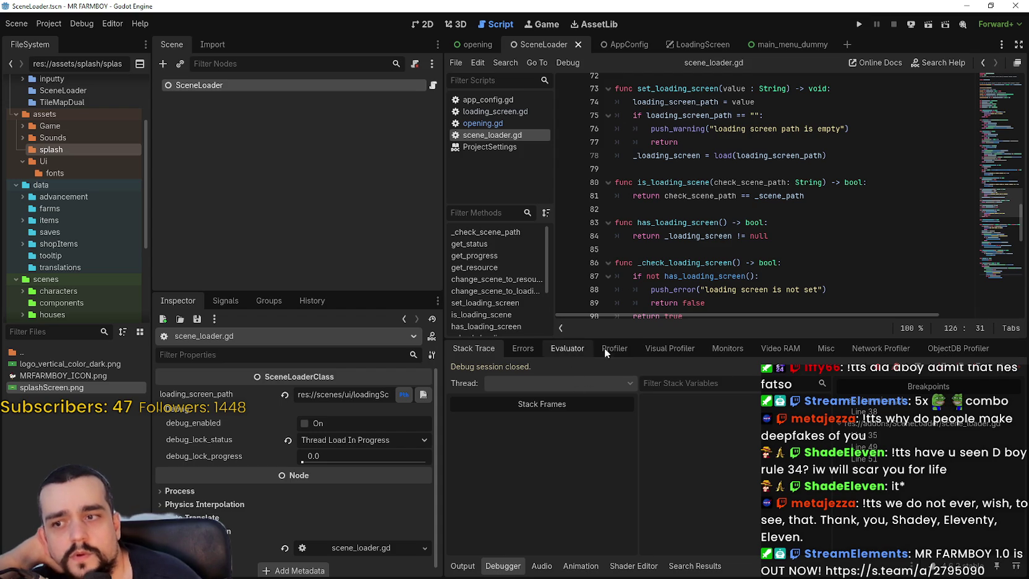
{"action": "left_click", "coordinate": [621, 352]}
{"action": "left_click", "coordinate": [543, 370]}
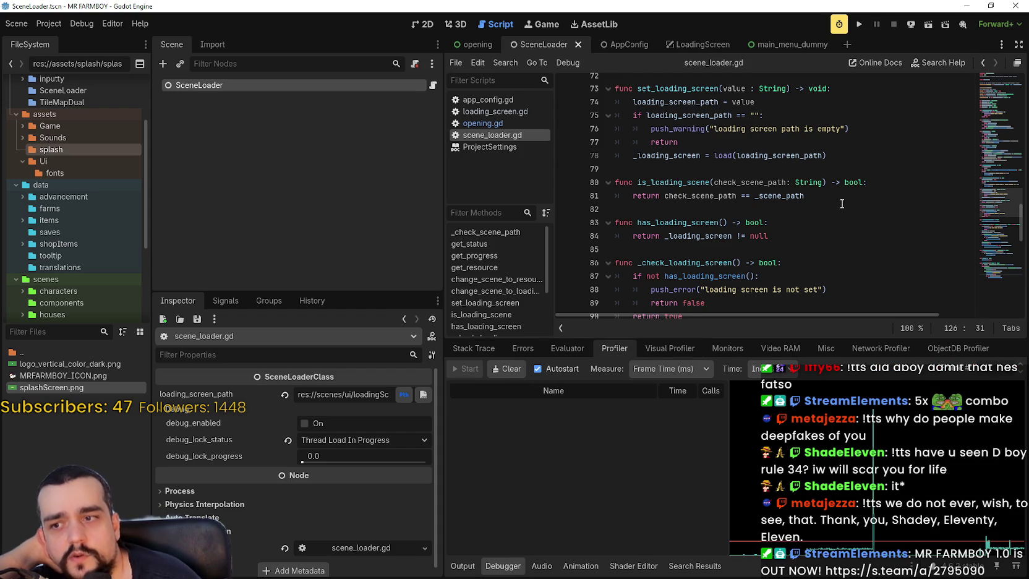
Run the game with profiling, continue from the line 35 get_status breakpoint, then stop the profiler and show its timings.
{"action": "left_click", "coordinate": [860, 26]}
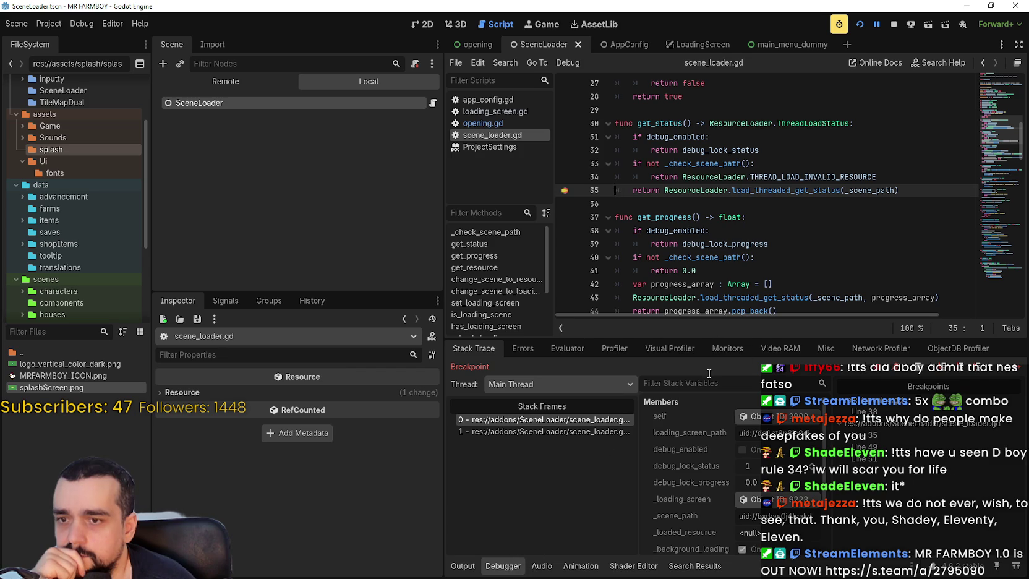
{"action": "left_click", "coordinate": [613, 348]}
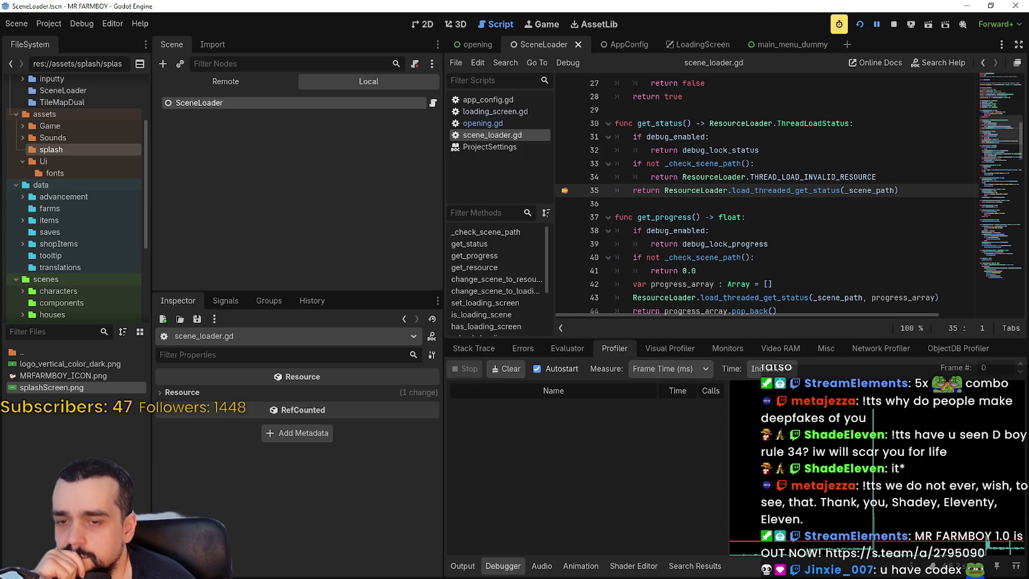
{"action": "left_click", "coordinate": [492, 350]}
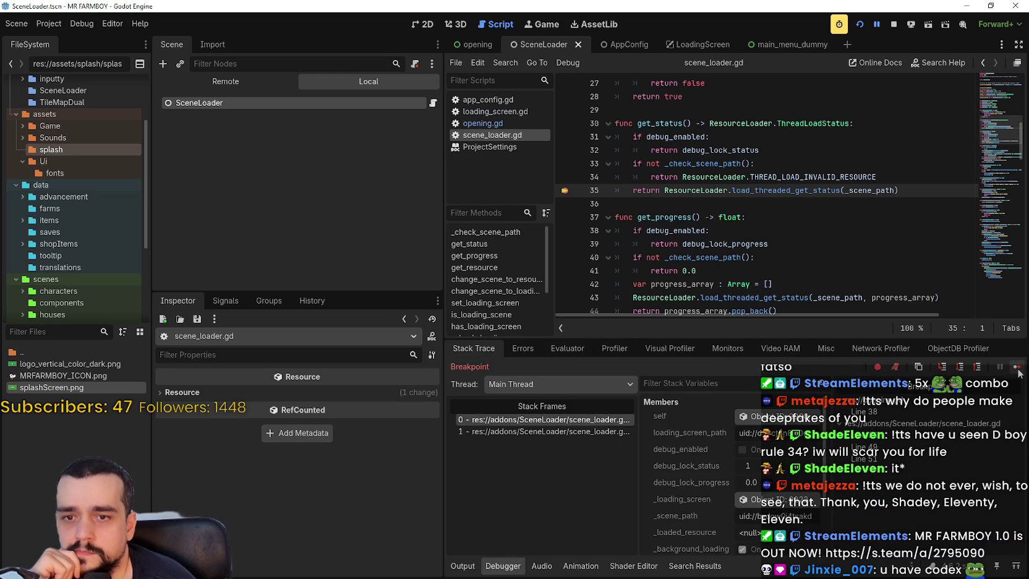
{"action": "left_click", "coordinate": [1018, 369]}
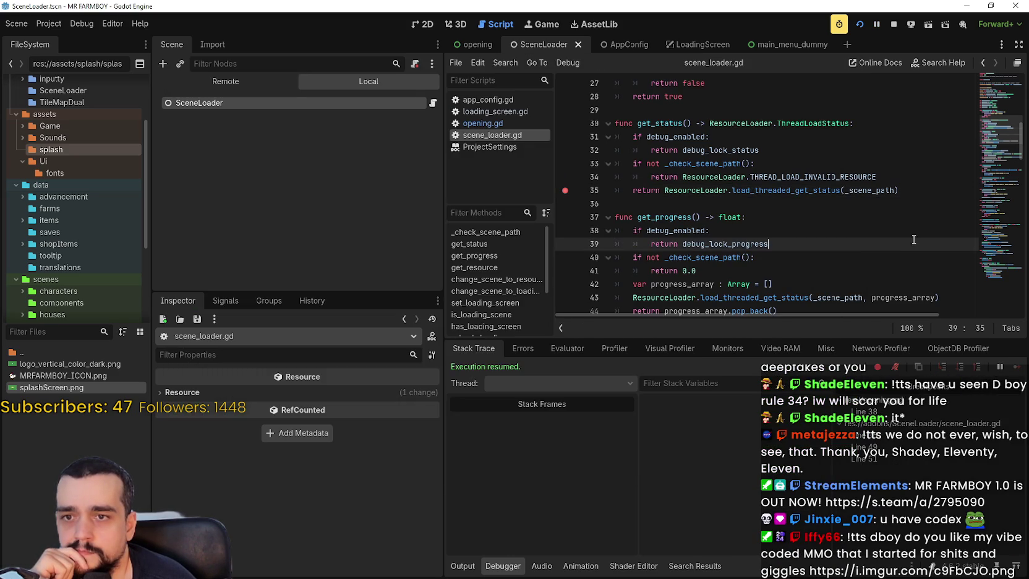
{"action": "left_click", "coordinate": [616, 347]}
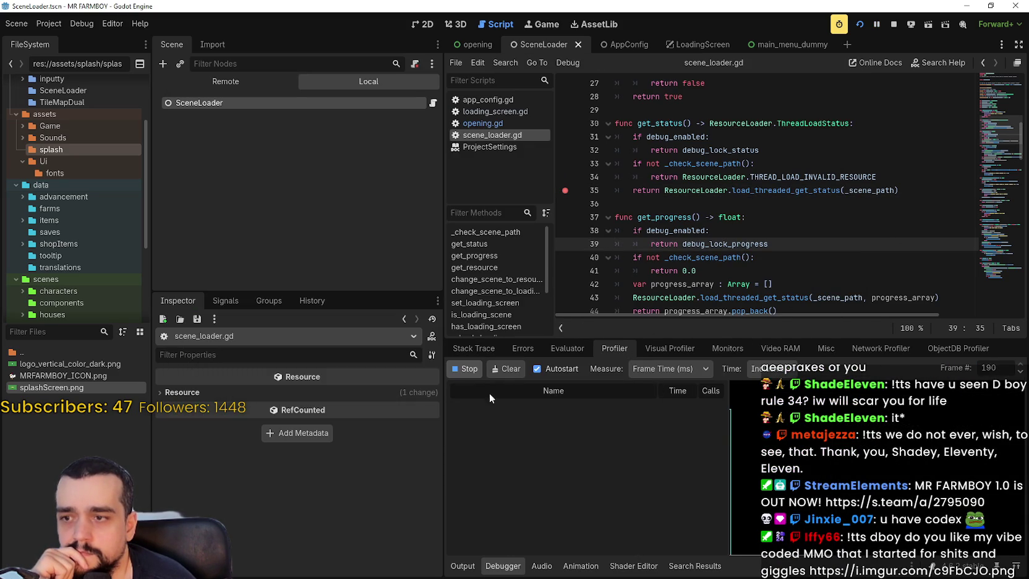
{"action": "left_click", "coordinate": [467, 372]}
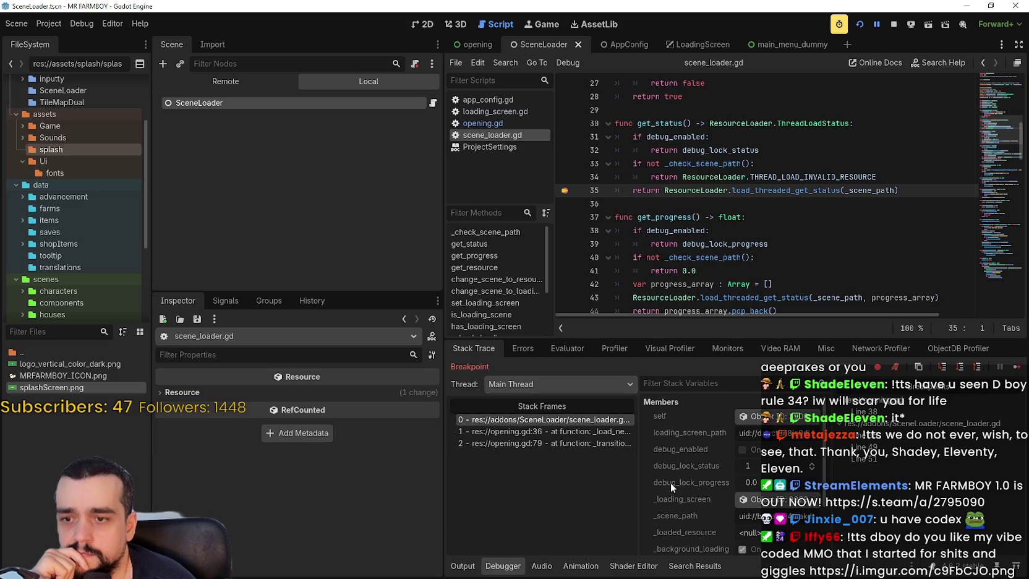
{"action": "left_click", "coordinate": [615, 348]}
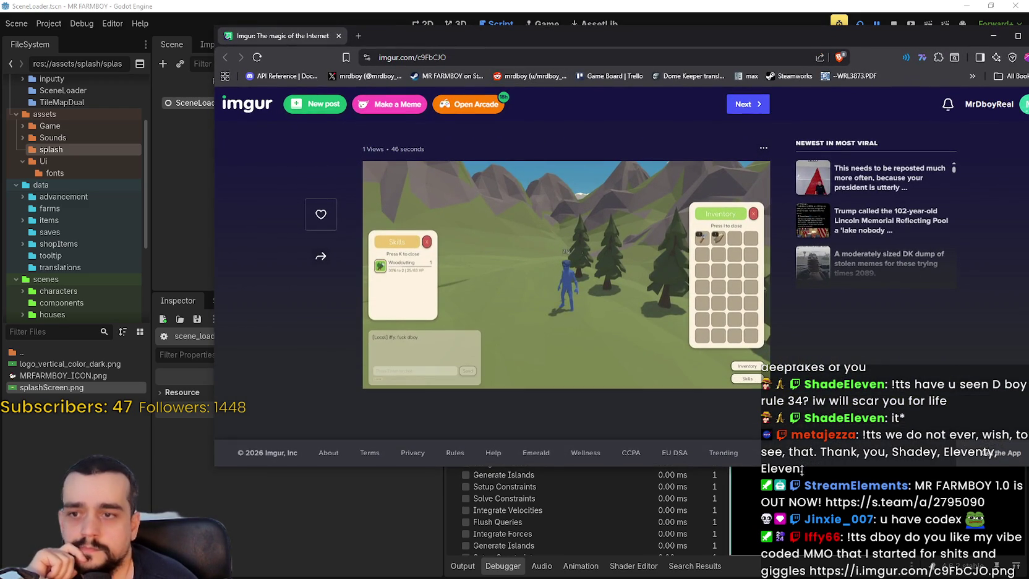
Enlarge the Imgur game screenshot, then move the browser aside and return to Godot.
{"action": "left_click", "coordinate": [557, 258]}
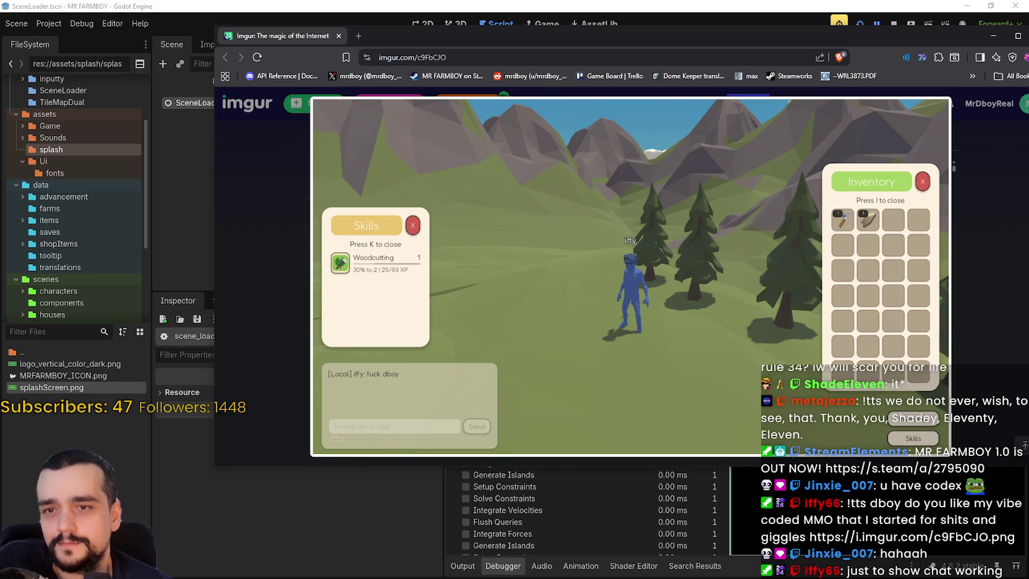
{"action": "left_click_drag", "start_coordinate": [850, 27], "coordinate": [800, 35]}
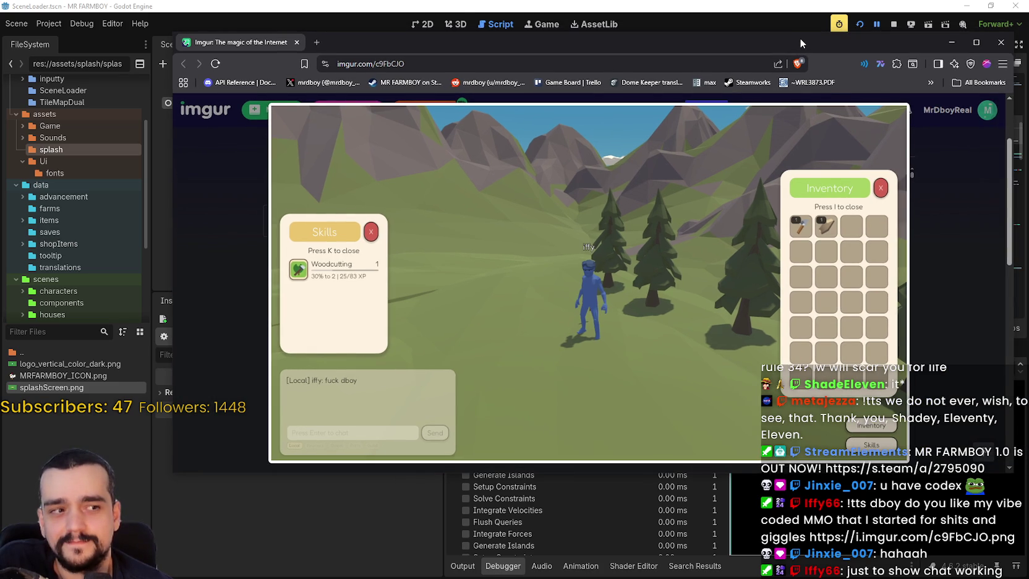
{"action": "key", "text": "alt+Tab"}
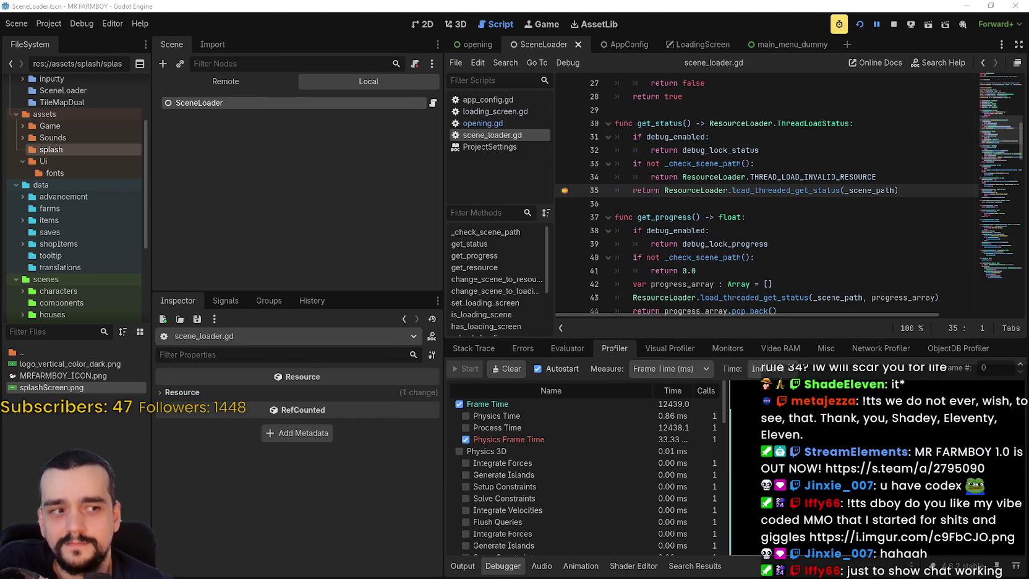
Scroll the profiler and drag its frame marker back to read an earlier frame's timings.
{"action": "scroll", "coordinate": [676, 473], "scroll_direction": "down", "scroll_amount": 3}
{"action": "scroll", "coordinate": [675, 473], "scroll_direction": "down", "scroll_amount": 5}
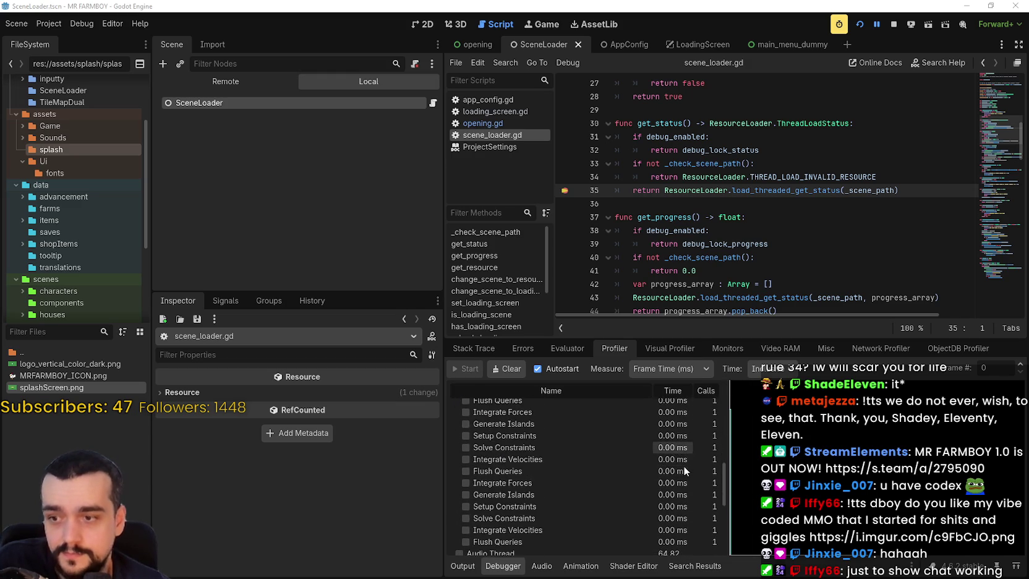
{"action": "scroll", "coordinate": [659, 501], "scroll_direction": "down", "scroll_amount": 5}
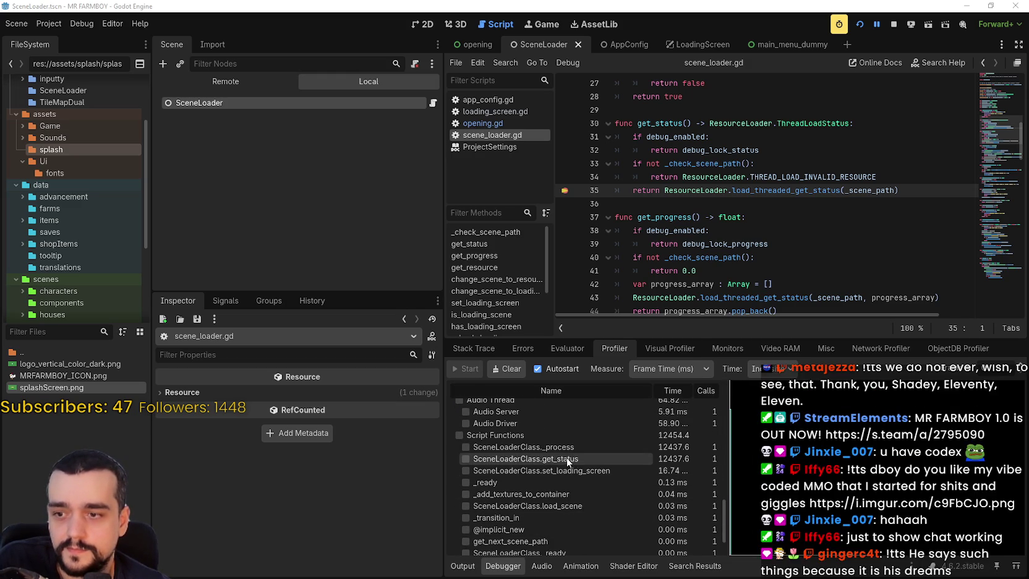
{"action": "scroll", "coordinate": [582, 486], "scroll_direction": "down", "scroll_amount": 3}
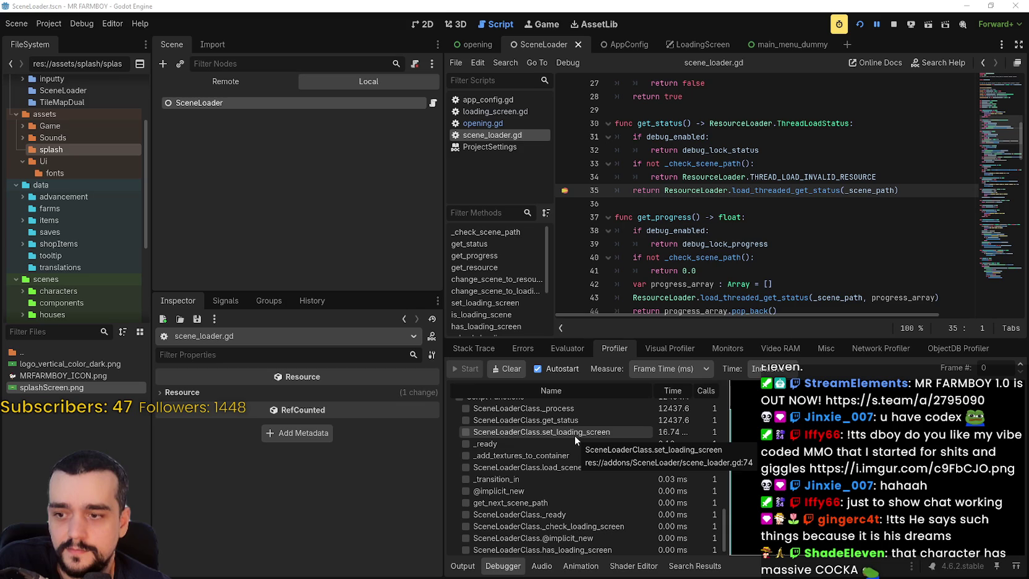
{"action": "scroll", "coordinate": [575, 436], "scroll_direction": "down", "scroll_amount": 1}
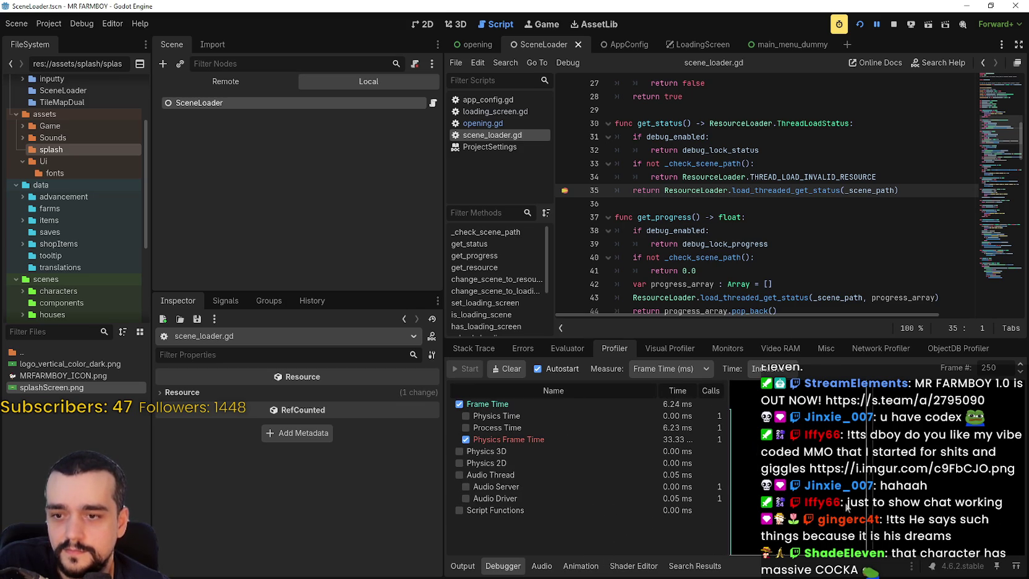
{"action": "mouse_move", "coordinate": [755, 515]}
{"action": "left_mouse_down"}
{"action": "mouse_move", "coordinate": [725, 517]}
{"action": "mouse_move", "coordinate": [867, 515]}
{"action": "left_mouse_up"}
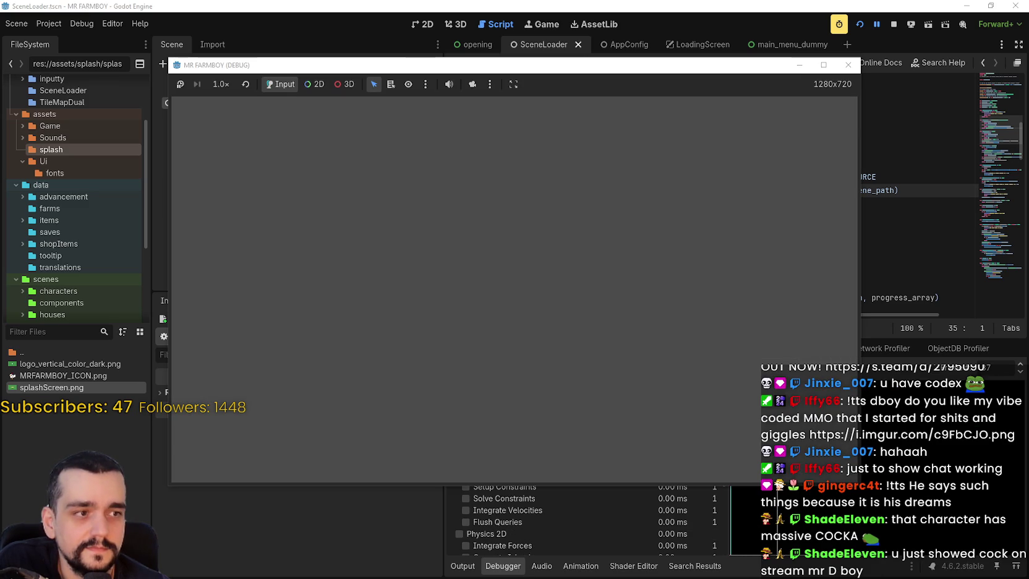
Continue past the scene_loader.gd and opening.gd breakpoints, then view the profiler's timing table.
{"action": "left_click", "coordinate": [713, 5]}
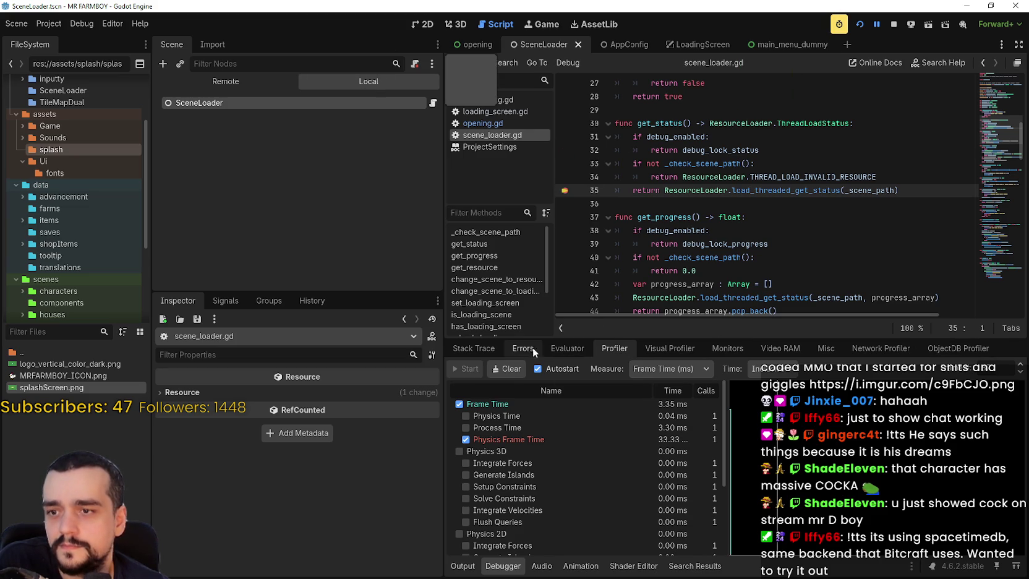
{"action": "left_click", "coordinate": [476, 348]}
{"action": "left_click", "coordinate": [1017, 368]}
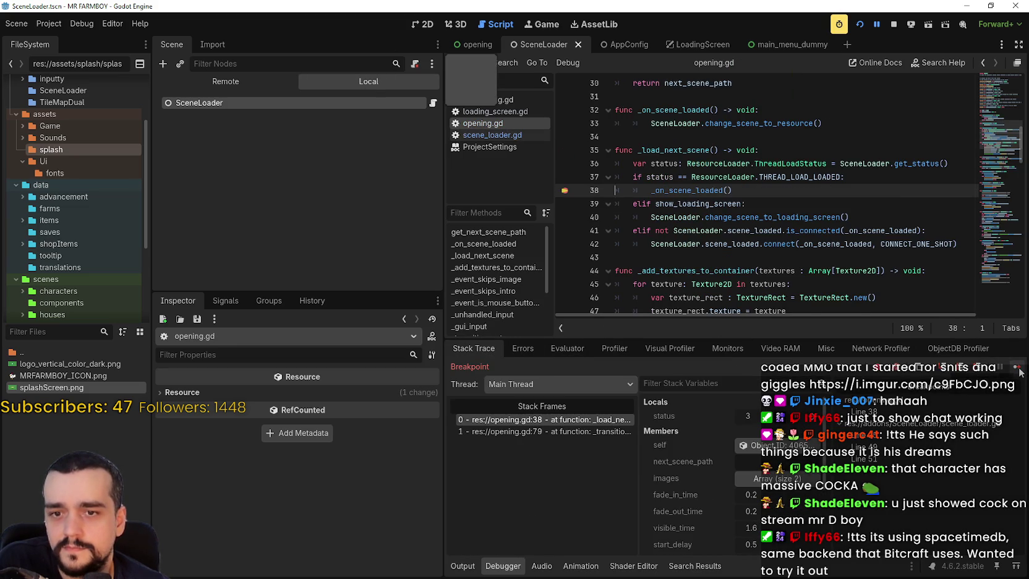
{"action": "left_click", "coordinate": [1018, 370]}
{"action": "left_click", "coordinate": [1019, 373]}
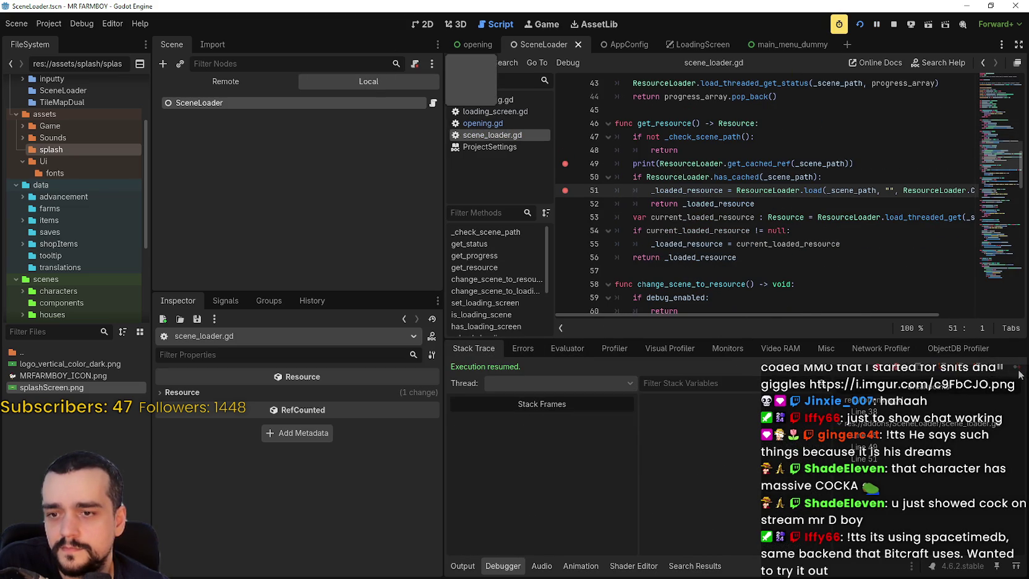
{"action": "left_click", "coordinate": [648, 352]}
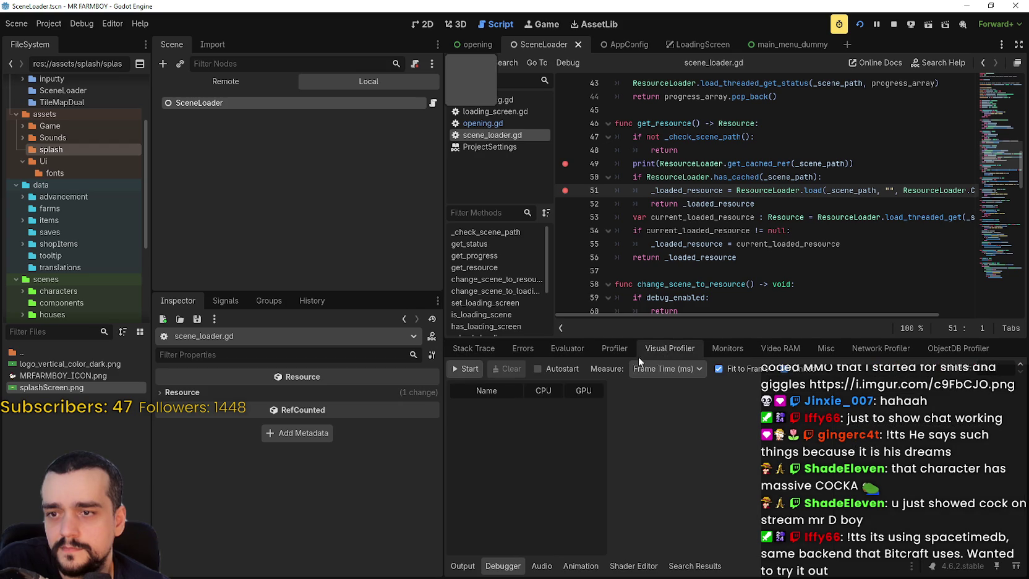
{"action": "left_click", "coordinate": [616, 357]}
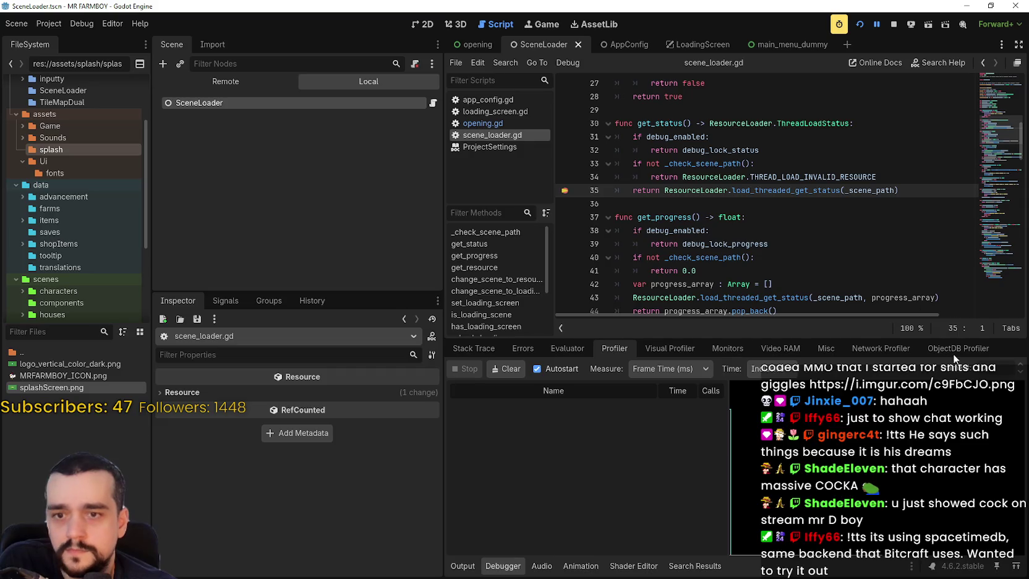
Continue past the next breakpoint with F12 and return to the profiler timings.
{"action": "left_click", "coordinate": [493, 350]}
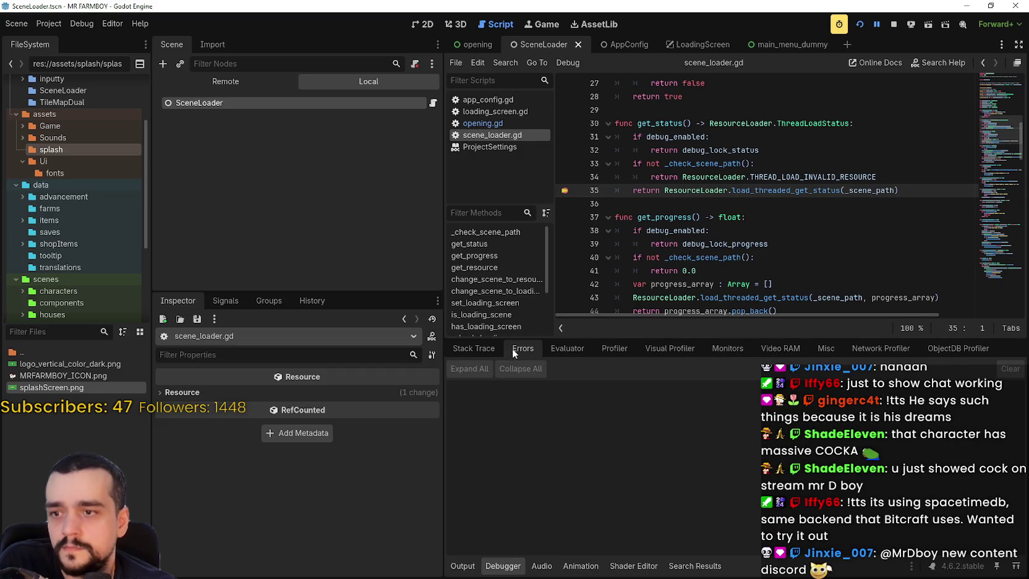
{"action": "left_click", "coordinate": [1017, 367]}
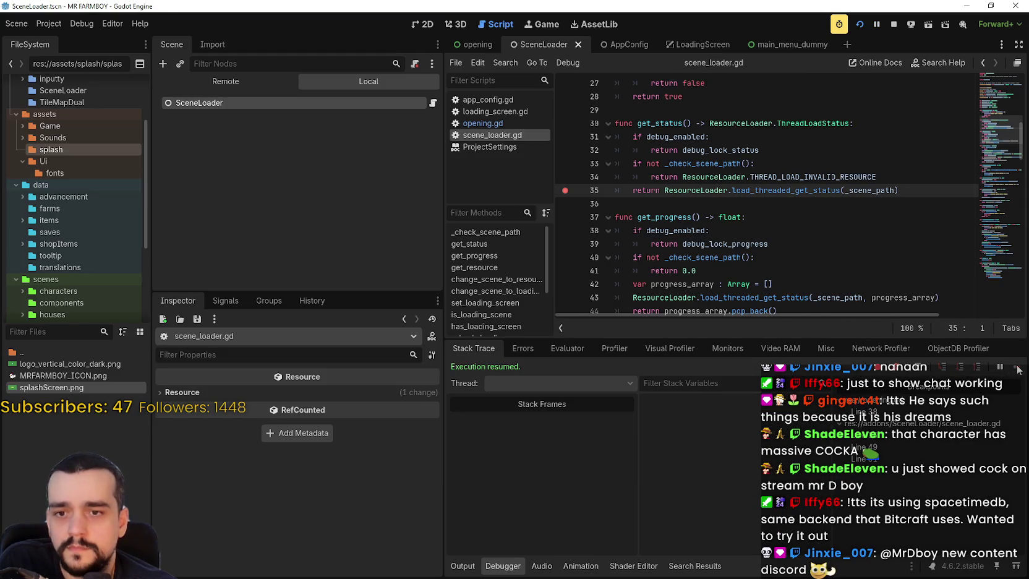
{"action": "left_click", "coordinate": [556, 347]}
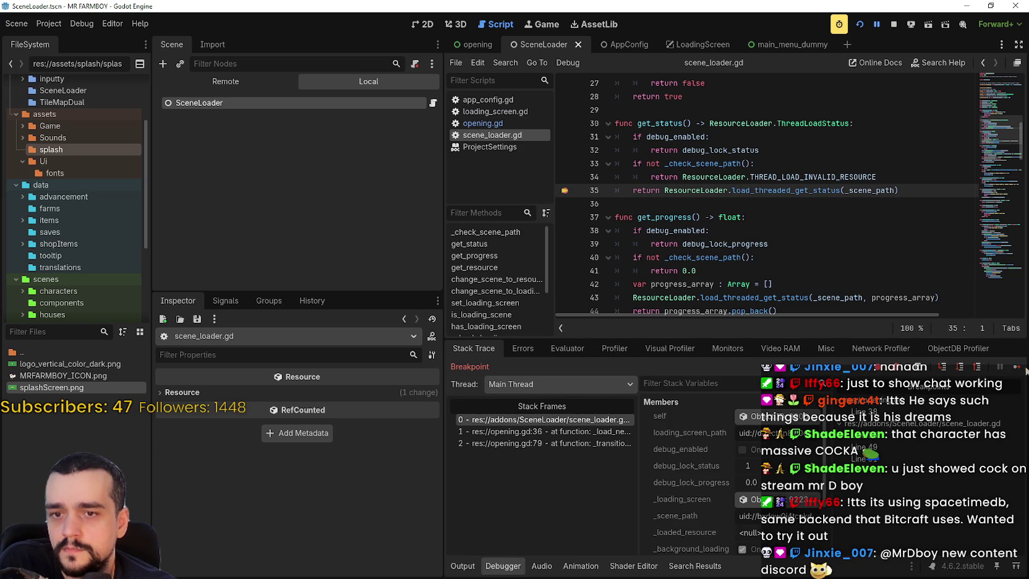
{"action": "key", "text": "F12"}
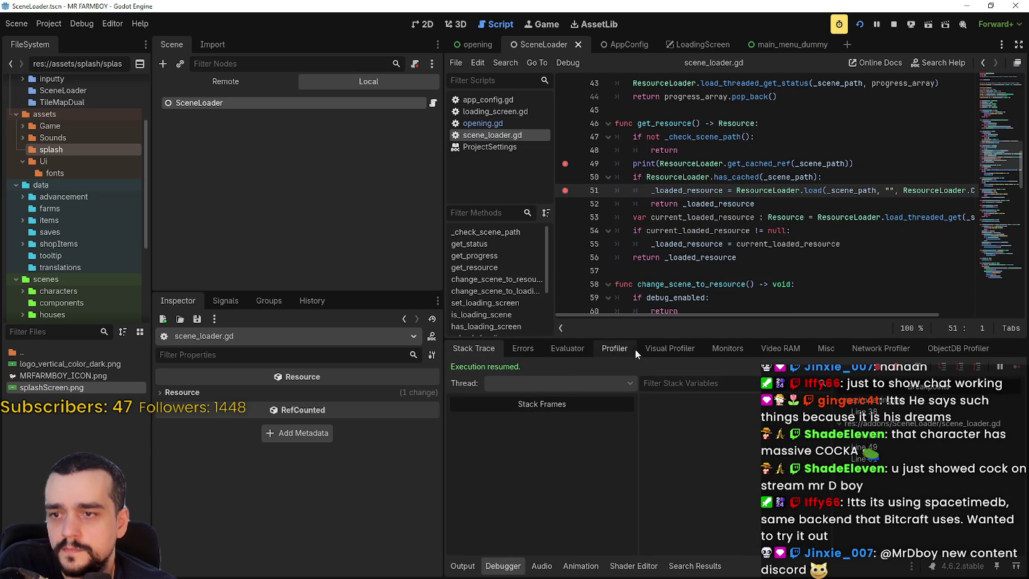
{"action": "left_click", "coordinate": [618, 349]}
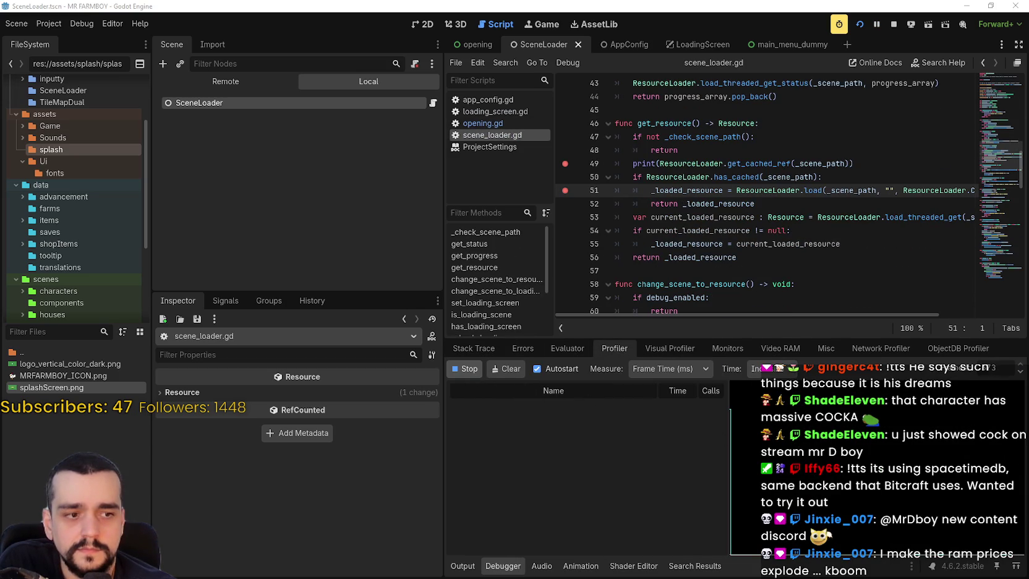
Stop profiling and sweep the frame marker to compare earlier frames' timings.
{"action": "left_click", "coordinate": [469, 370]}
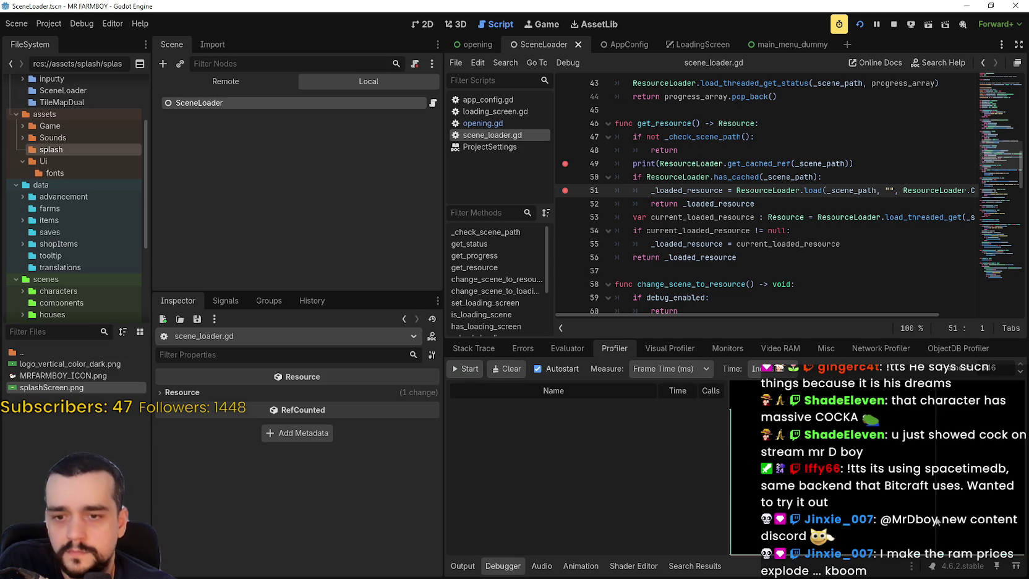
{"action": "left_click", "coordinate": [887, 534]}
{"action": "mouse_move", "coordinate": [917, 545]}
{"action": "left_mouse_down"}
{"action": "mouse_move", "coordinate": [750, 527]}
{"action": "mouse_move", "coordinate": [774, 538]}
{"action": "mouse_move", "coordinate": [891, 532]}
{"action": "mouse_move", "coordinate": [749, 531]}
{"action": "mouse_move", "coordinate": [879, 532]}
{"action": "left_mouse_up"}
{"action": "mouse_move", "coordinate": [946, 528]}
{"action": "left_mouse_down"}
{"action": "mouse_move", "coordinate": [1024, 531]}
{"action": "mouse_move", "coordinate": [884, 517]}
{"action": "mouse_move", "coordinate": [849, 502]}
{"action": "mouse_move", "coordinate": [926, 495]}
{"action": "mouse_move", "coordinate": [834, 490]}
{"action": "mouse_move", "coordinate": [833, 501]}
{"action": "mouse_move", "coordinate": [762, 507]}
{"action": "left_mouse_up"}
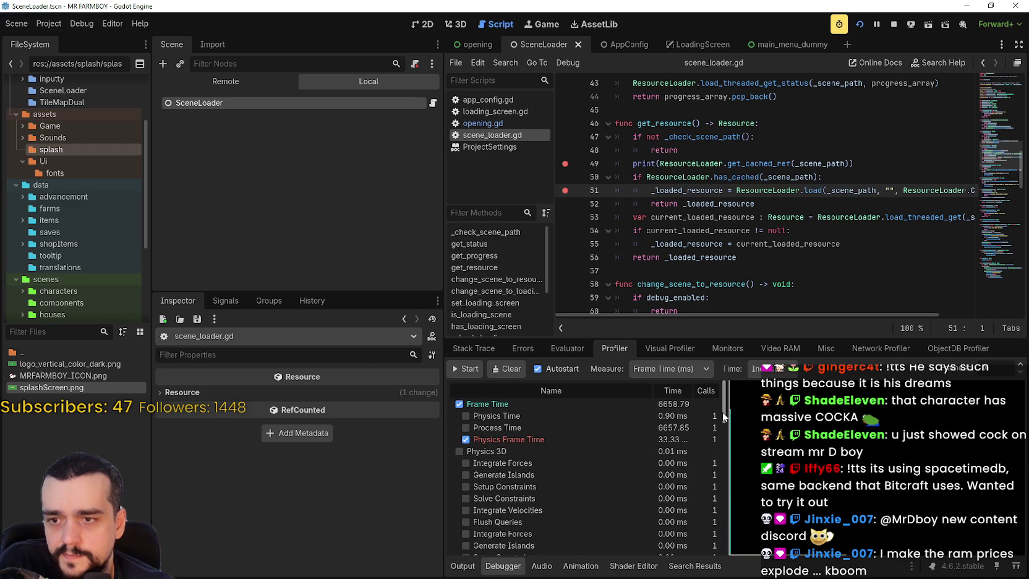
Scroll through the SceneLoaderClass function timings, stop the running game, and open the shared chat picture.
{"action": "left_click_drag", "start_coordinate": [720, 410], "coordinate": [726, 524]}
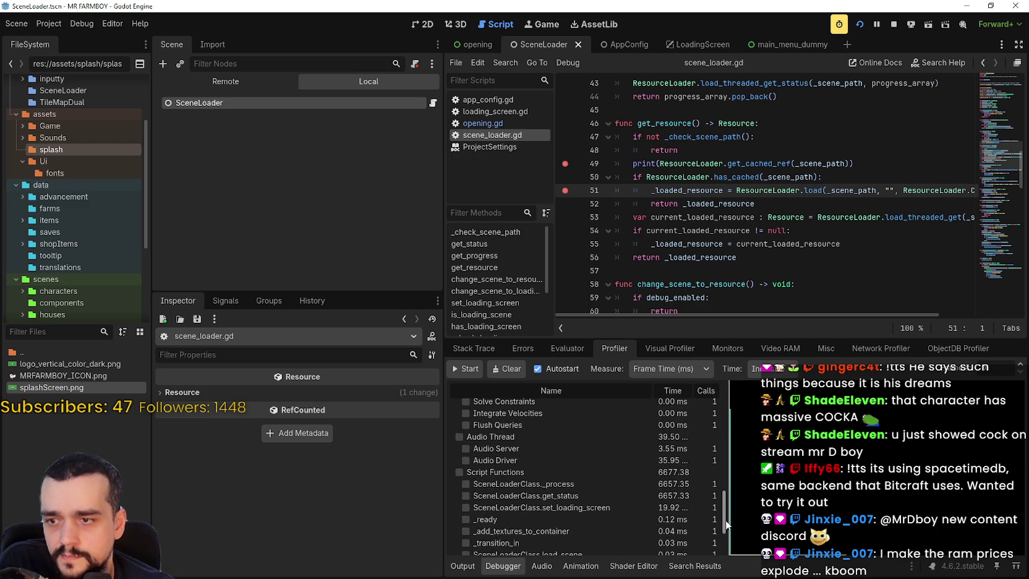
{"action": "left_click_drag", "start_coordinate": [727, 525], "coordinate": [728, 565]}
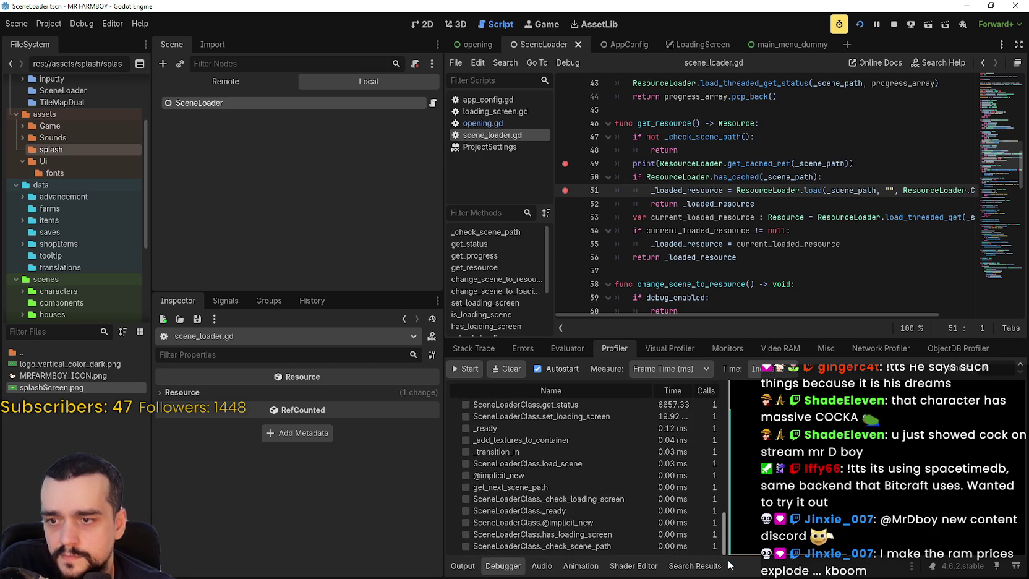
{"action": "left_click", "coordinate": [892, 26]}
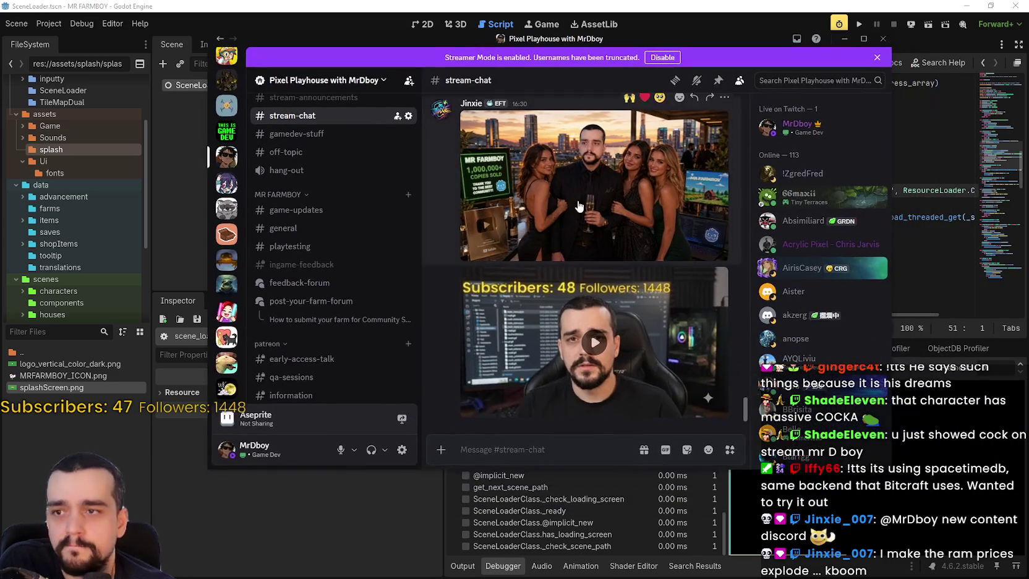
{"action": "left_click", "coordinate": [518, 192]}
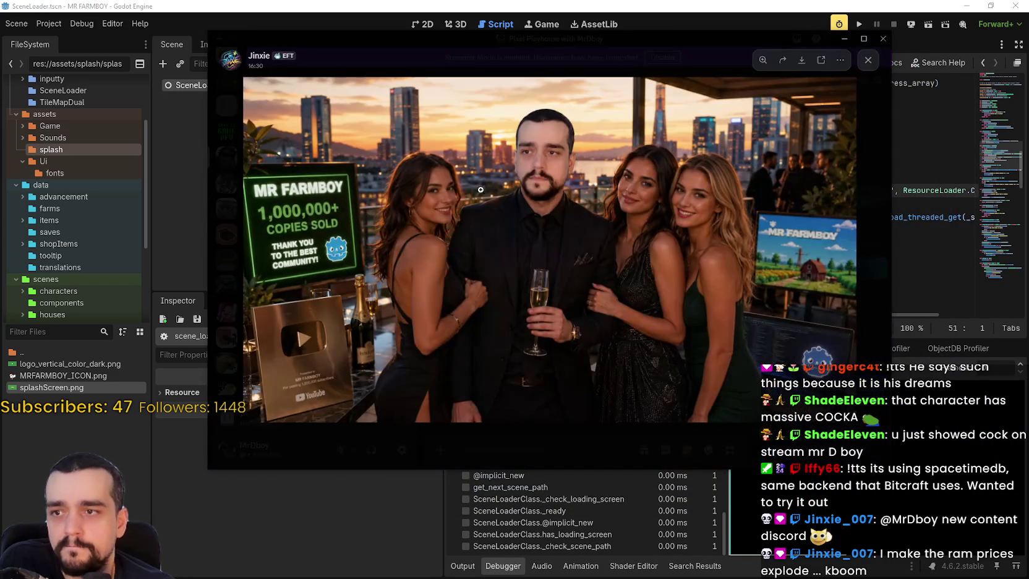
Zoom in on the MR FARMBOY picture's sales sign, face and YouTube plaque, then close it.
{"action": "left_click", "coordinate": [277, 224]}
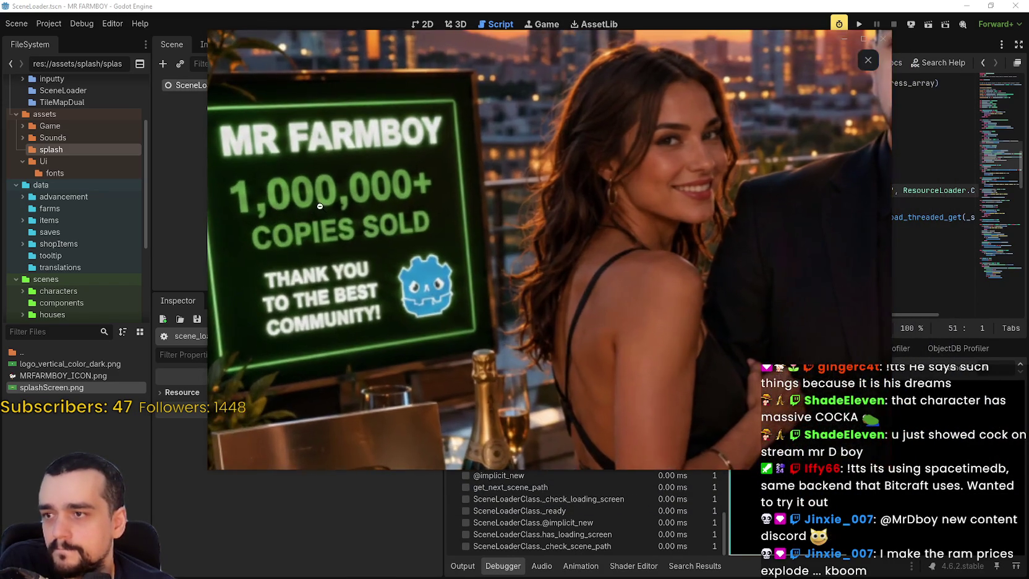
{"action": "left_click", "coordinate": [390, 165]}
{"action": "left_click", "coordinate": [816, 233]}
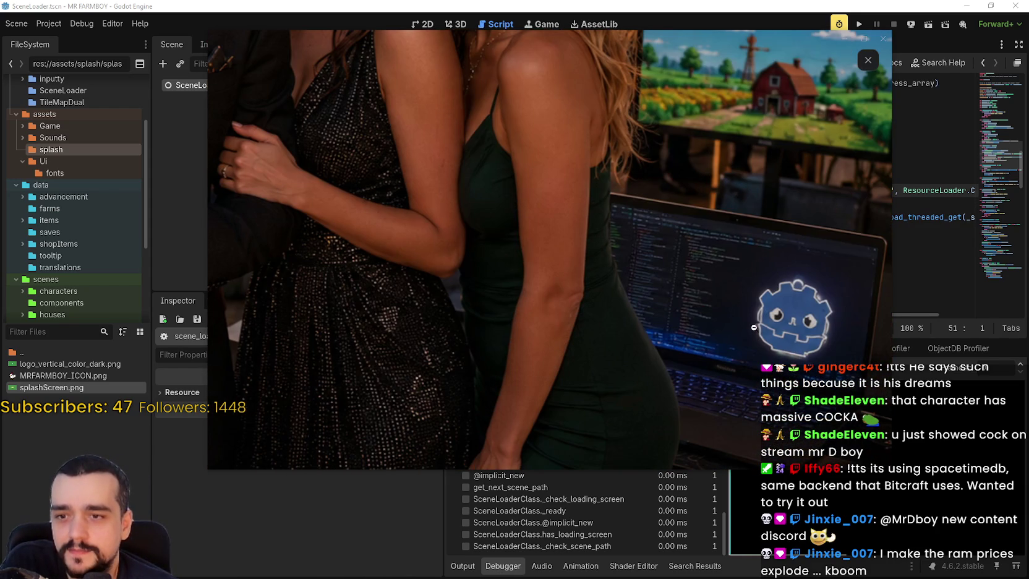
{"action": "left_click", "coordinate": [708, 290]}
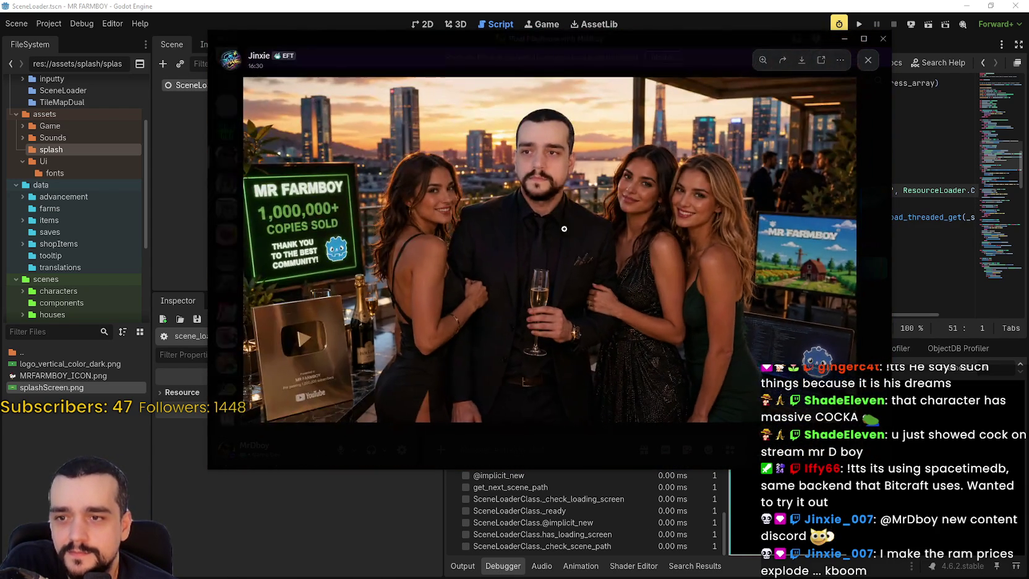
{"action": "left_click", "coordinate": [526, 238]}
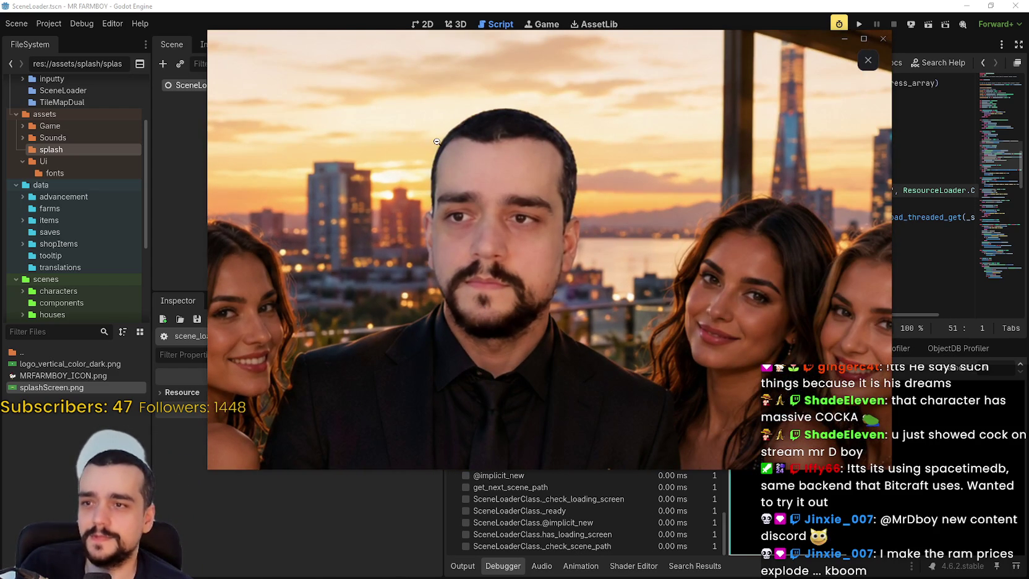
{"action": "left_click", "coordinate": [443, 129]}
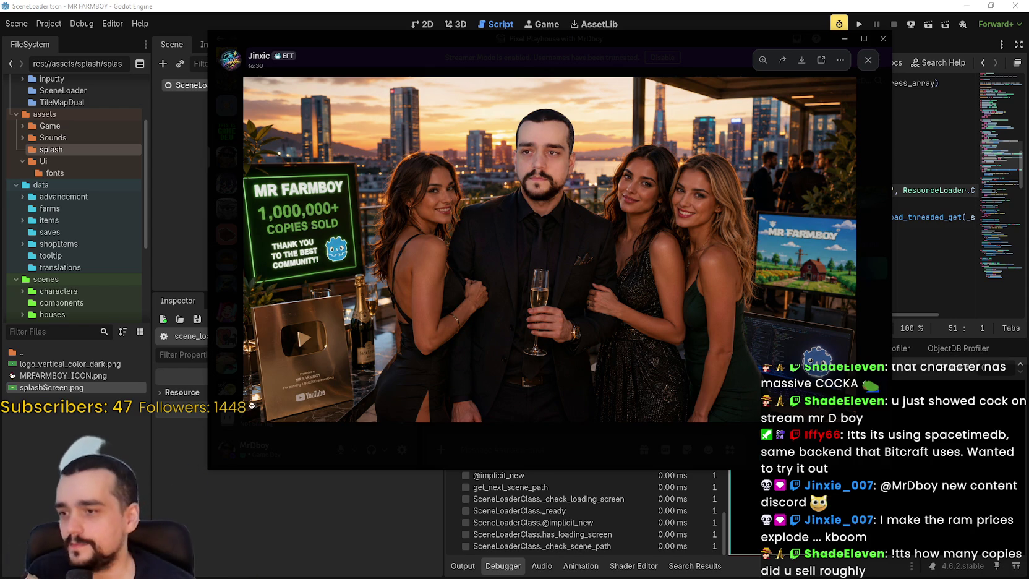
{"action": "left_click", "coordinate": [284, 379]}
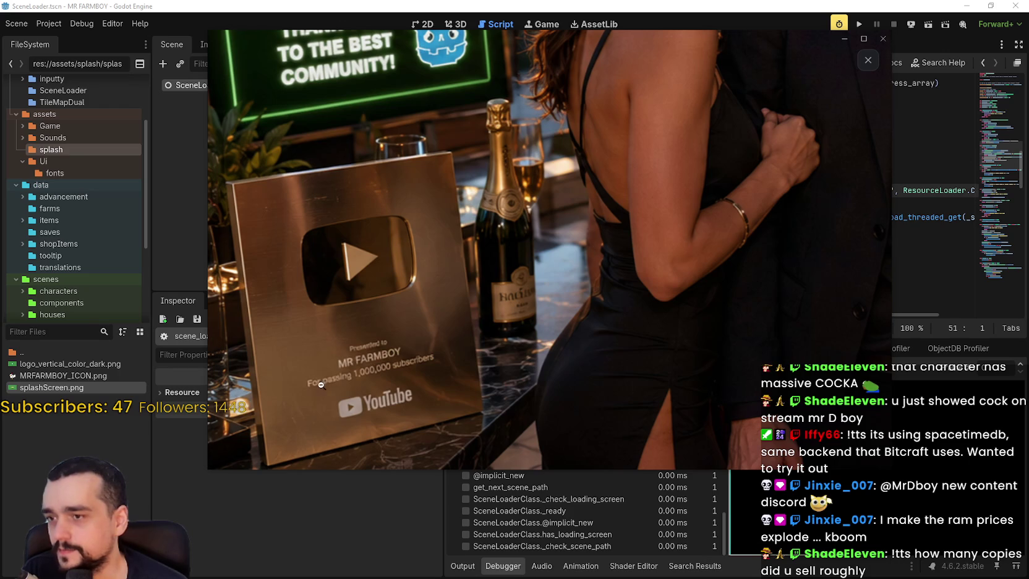
{"action": "left_click", "coordinate": [422, 364]}
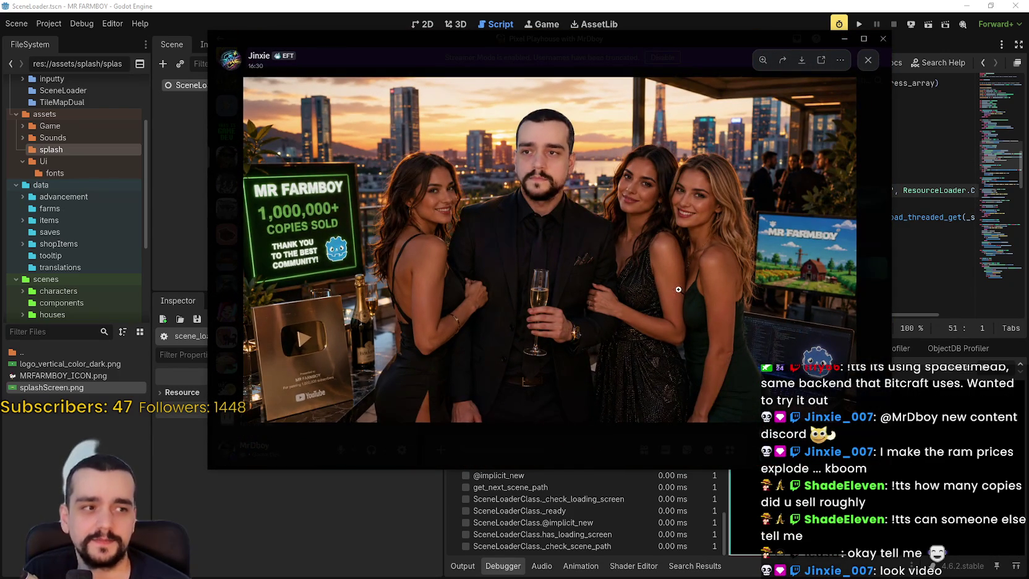
{"action": "left_click", "coordinate": [871, 228]}
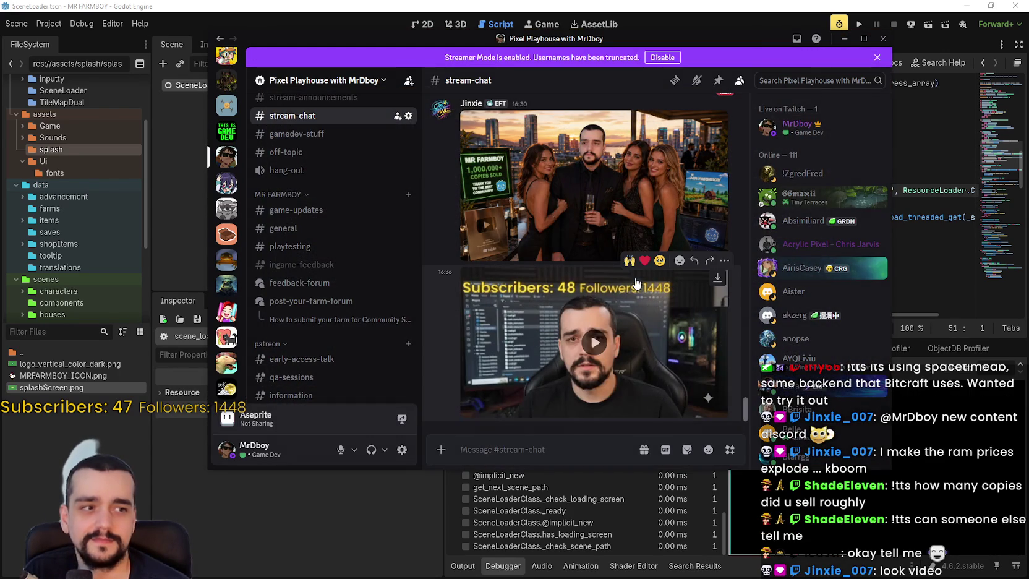
Watch the video attachment full screen, then close the viewer and move Discord away.
{"action": "left_click", "coordinate": [608, 361]}
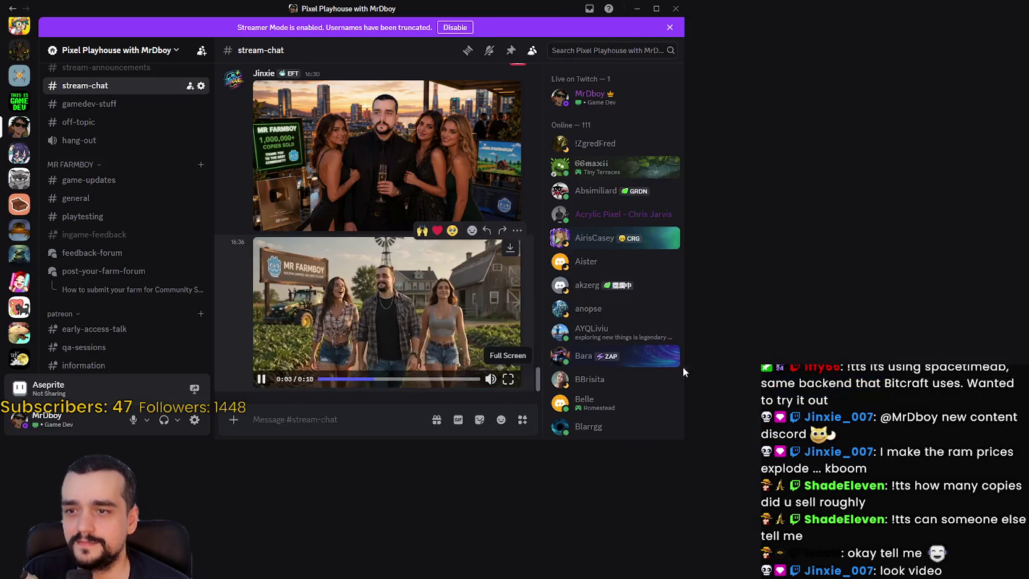
{"action": "left_click", "coordinate": [508, 379]}
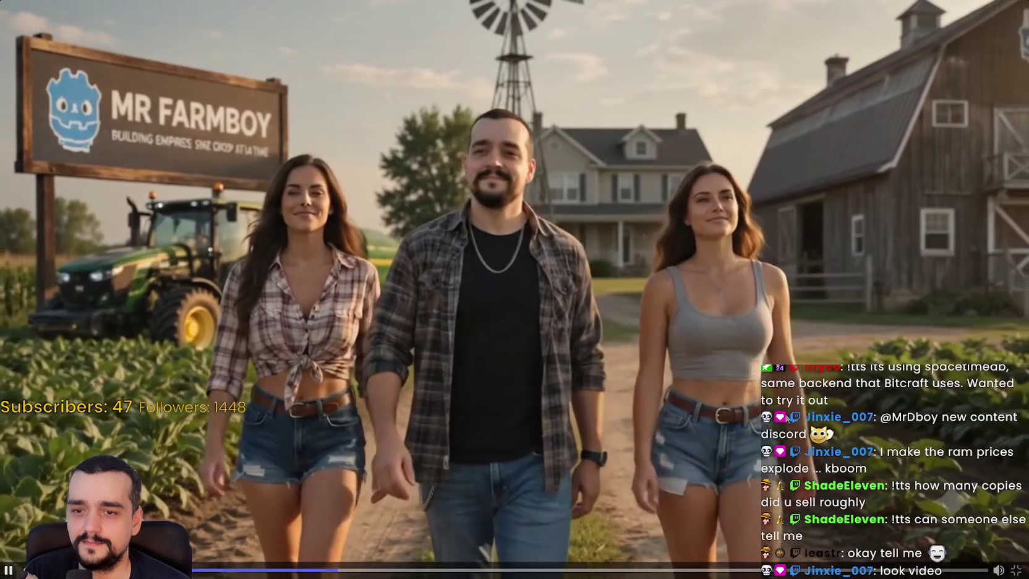
{"action": "left_click", "coordinate": [501, 436]}
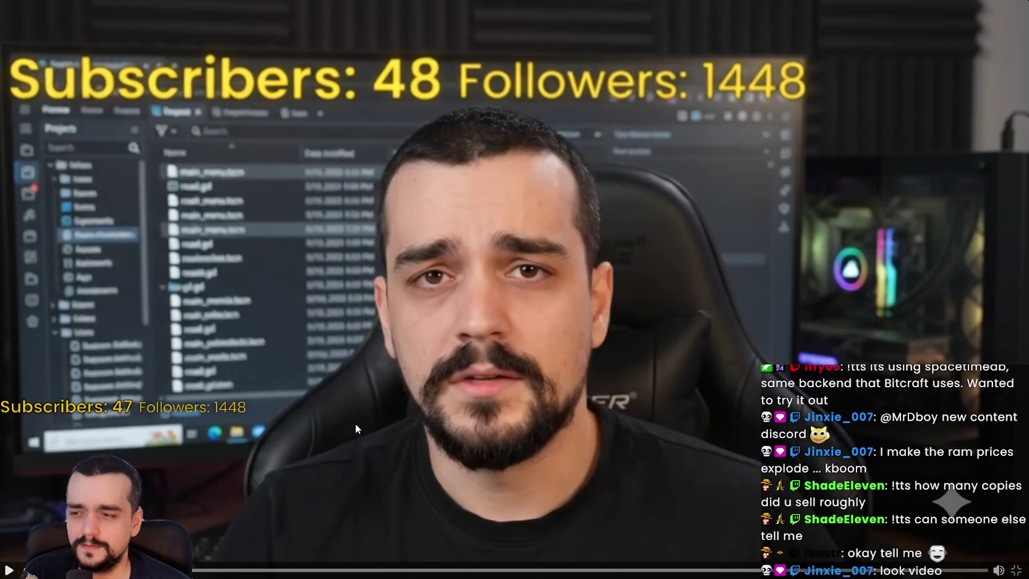
{"action": "left_click", "coordinate": [360, 416]}
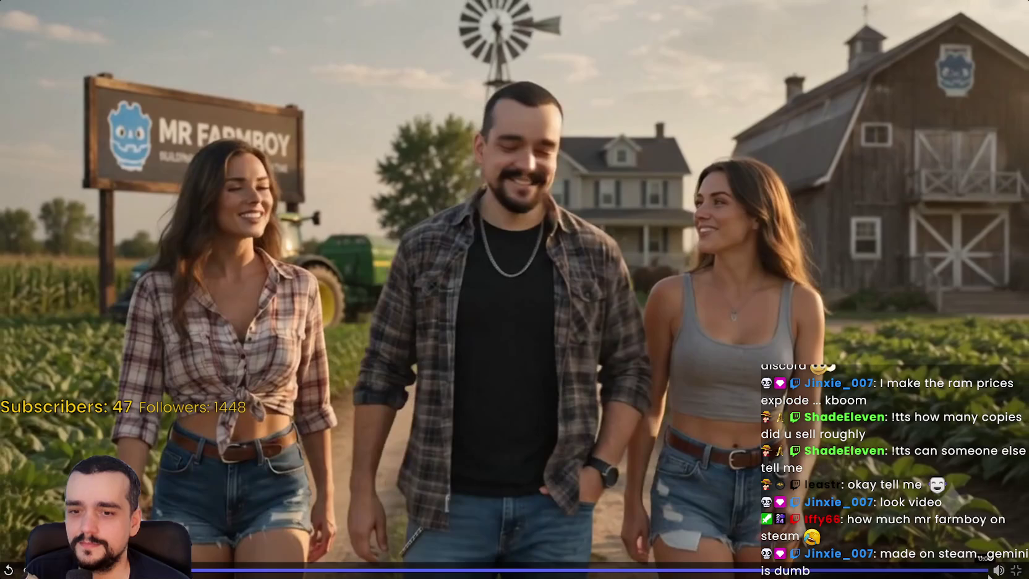
{"action": "left_click", "coordinate": [1009, 566]}
{"action": "key", "text": "Escape"}
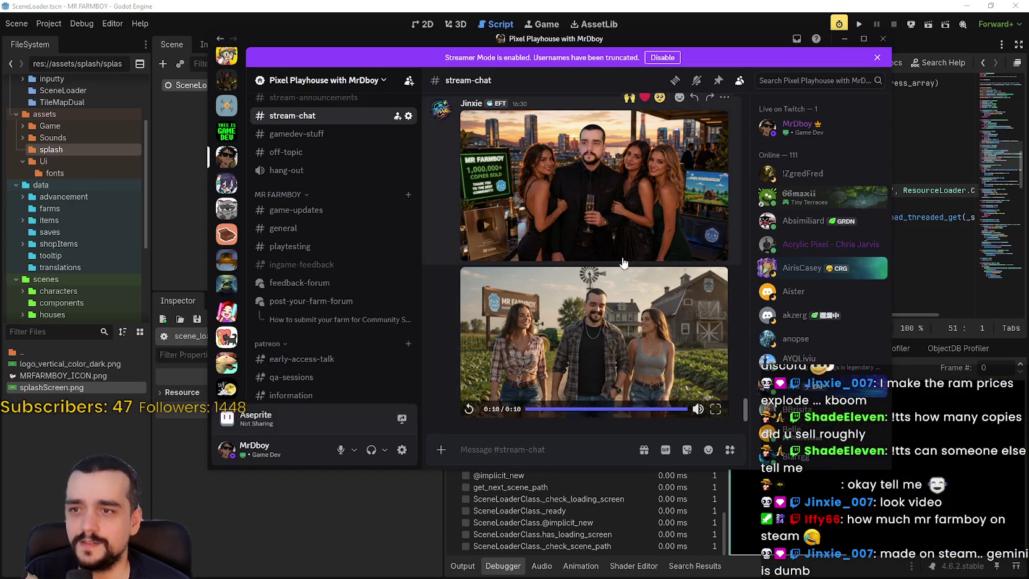
{"action": "left_click_drag", "start_coordinate": [391, 42], "coordinate": [1028, 55]}
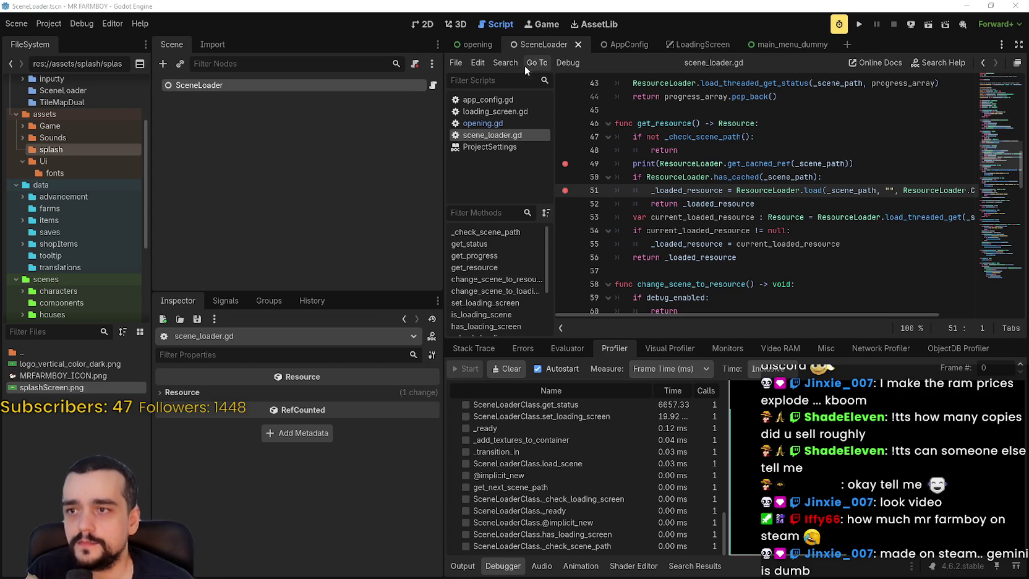
Look through the opening, LoadingScreen and AppConfig scenes before settling on SceneLoader.
{"action": "left_click", "coordinate": [492, 123]}
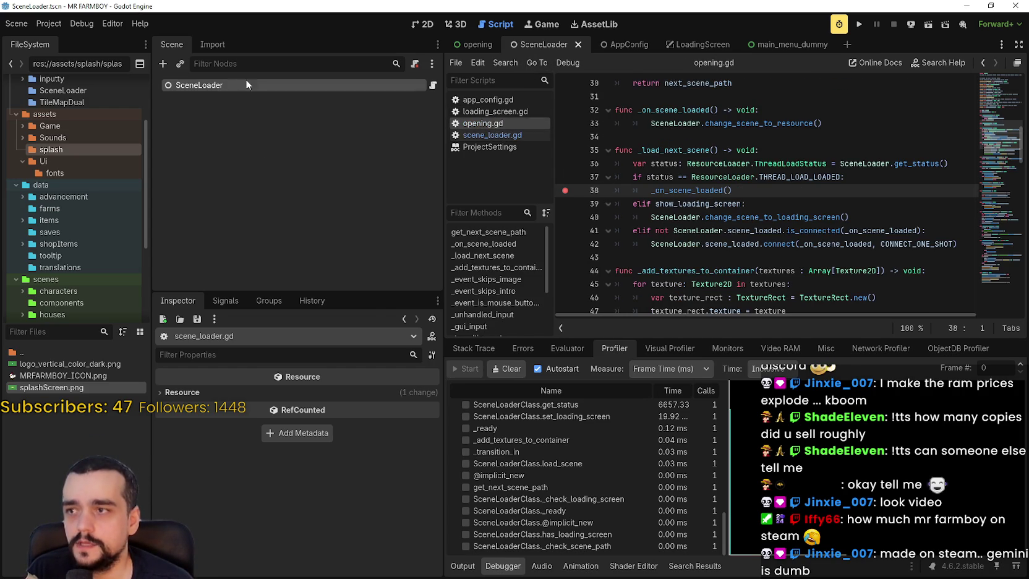
{"action": "left_click", "coordinate": [491, 43]}
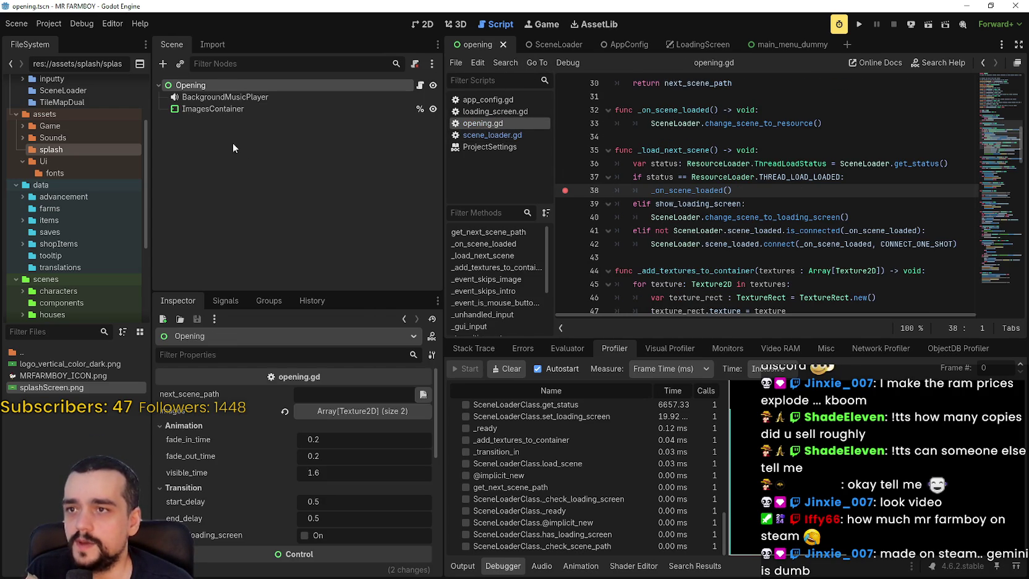
{"action": "scroll", "coordinate": [291, 528], "scroll_direction": "down", "scroll_amount": 3}
{"action": "scroll", "coordinate": [291, 527], "scroll_direction": "up", "scroll_amount": 3}
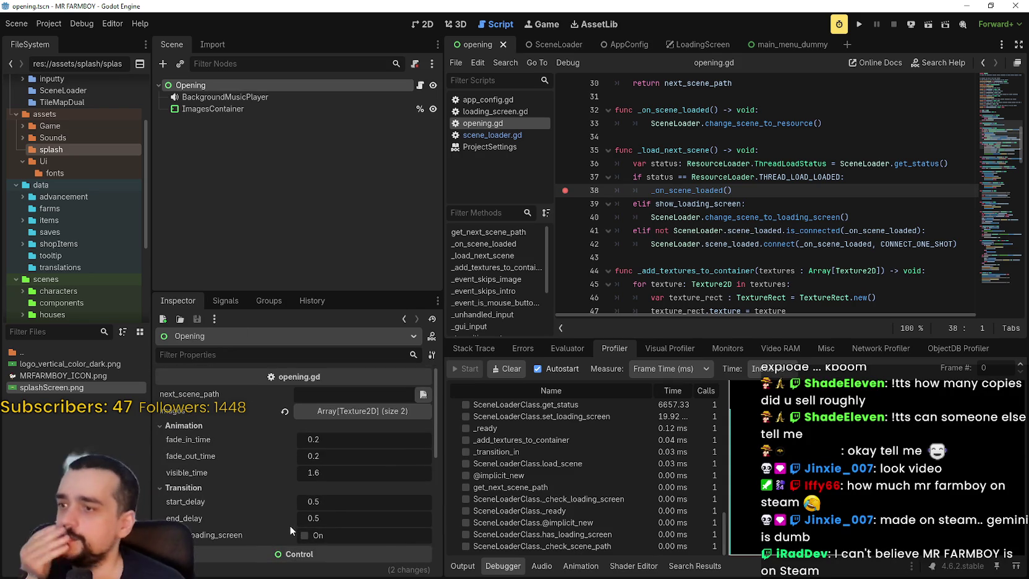
{"action": "scroll", "coordinate": [215, 489], "scroll_direction": "down", "scroll_amount": 3}
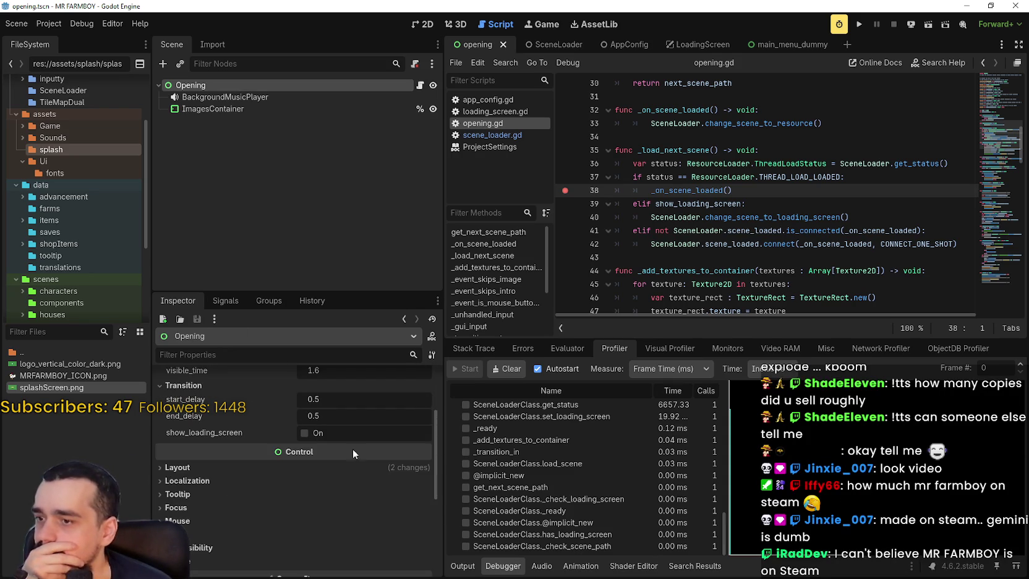
{"action": "left_click", "coordinate": [699, 44]}
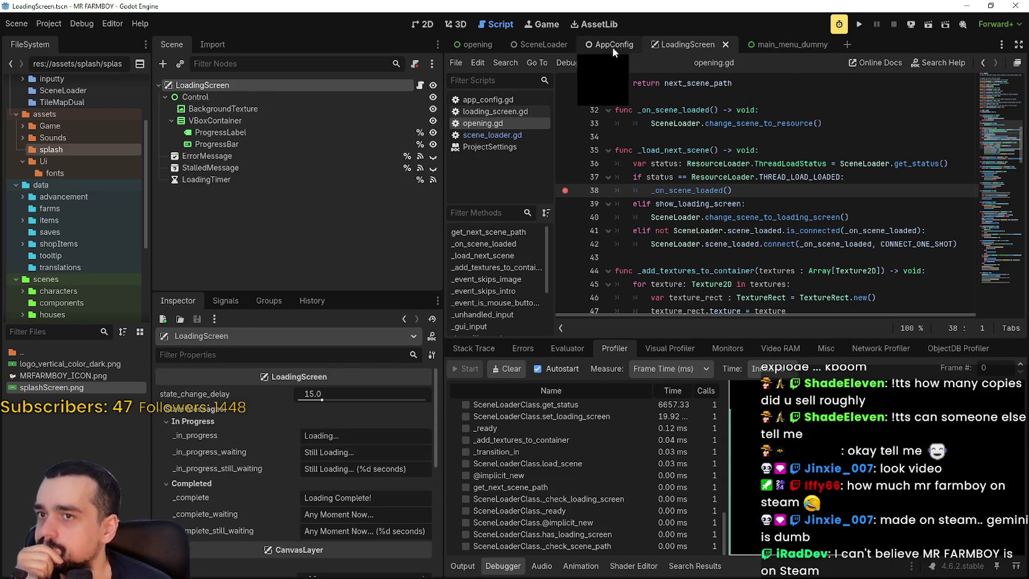
{"action": "left_click", "coordinate": [615, 45]}
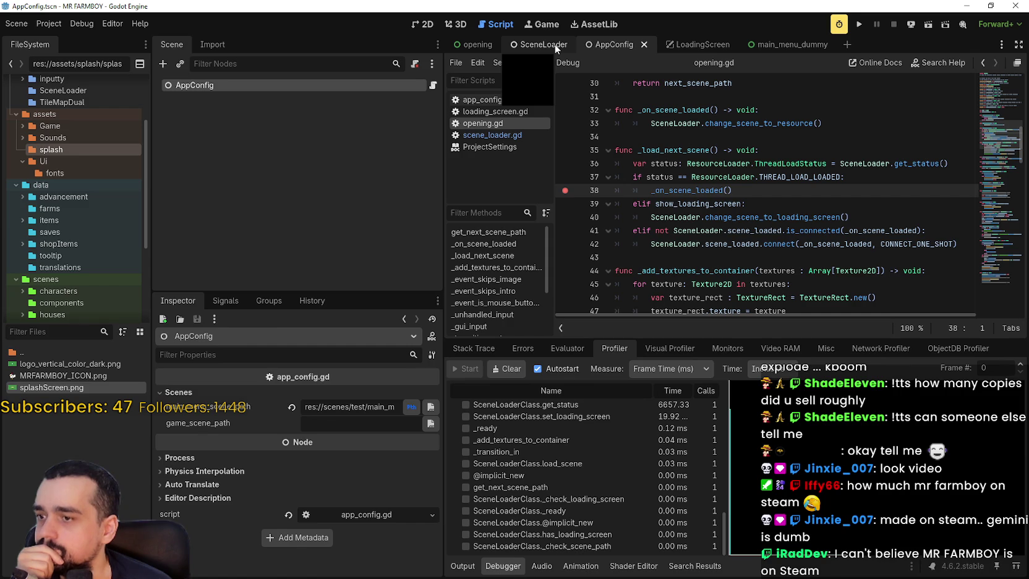
{"action": "left_click", "coordinate": [555, 46]}
{"action": "left_click", "coordinate": [607, 45]}
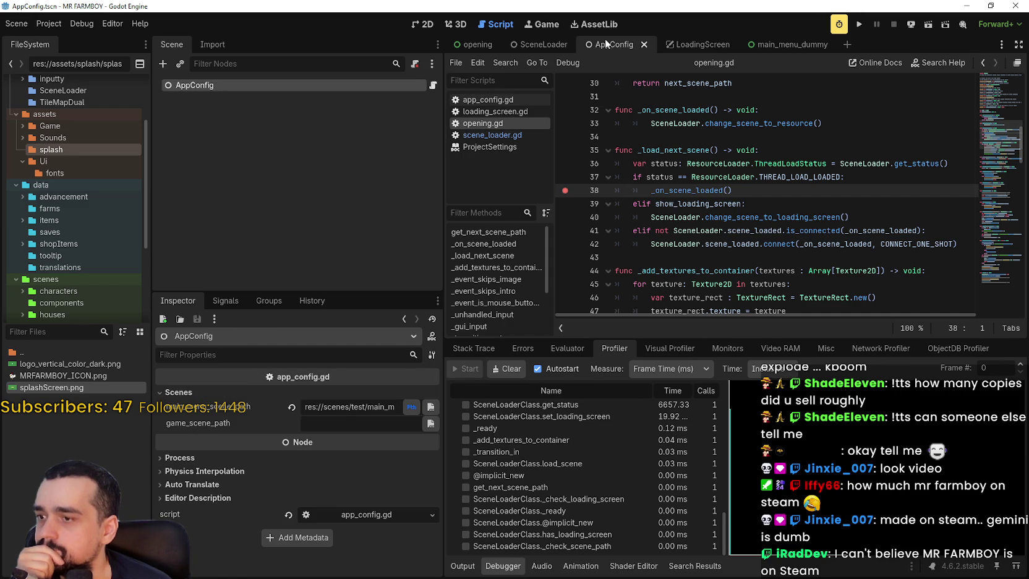
{"action": "left_click", "coordinate": [544, 44]}
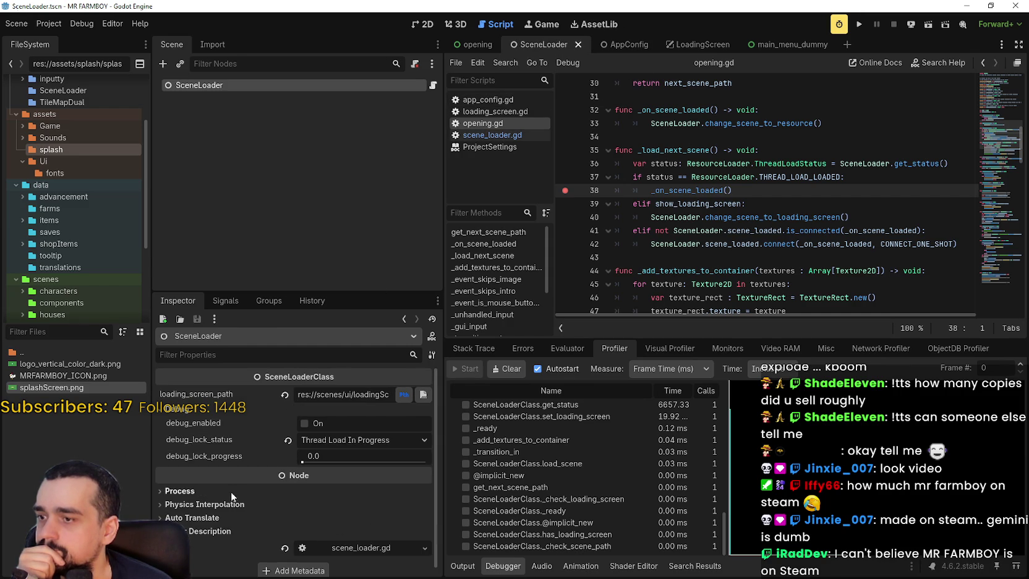
Revert debug_lock_status to Thread Load Invalid Resource and save the SceneLoader scene.
{"action": "left_click", "coordinate": [285, 439]}
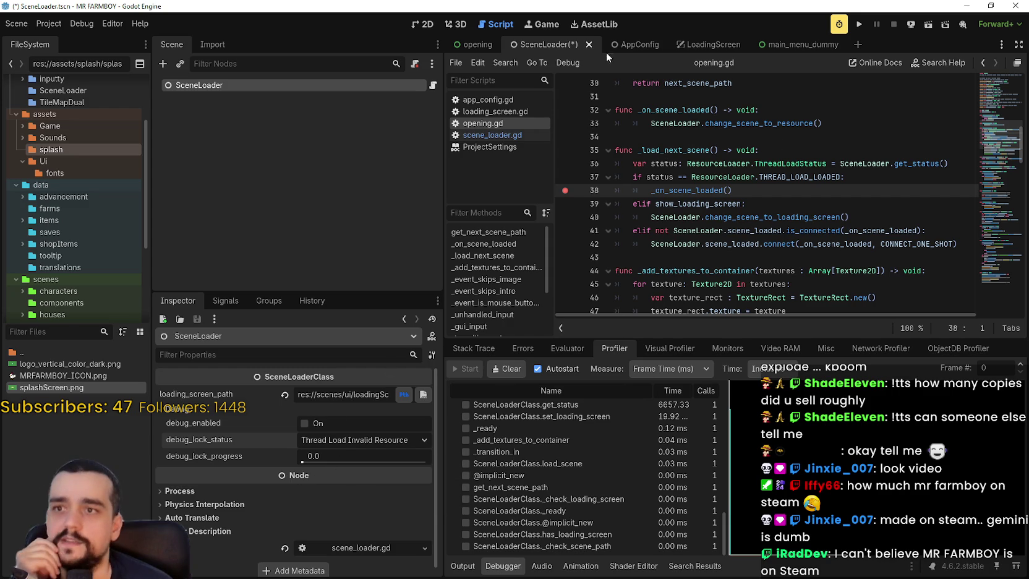
{"action": "key", "text": "ctrl+s"}
{"action": "left_click", "coordinate": [807, 188]}
{"action": "left_click", "coordinate": [763, 177]}
{"action": "left_click", "coordinate": [769, 196]}
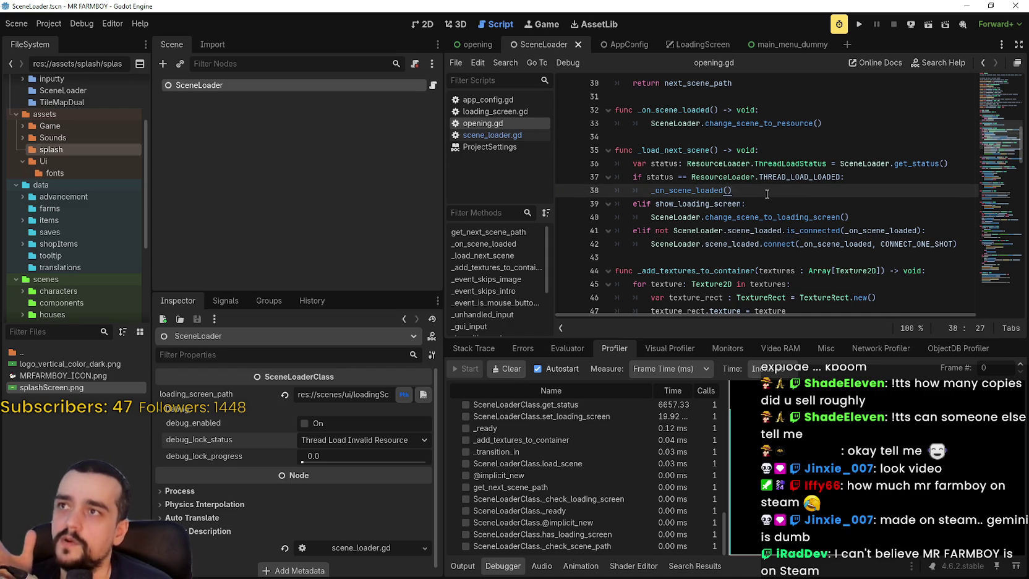
Run the game, clear the line 35 breakpoint, and continue past the loader breakpoints to the main menu.
{"action": "left_click", "coordinate": [859, 24]}
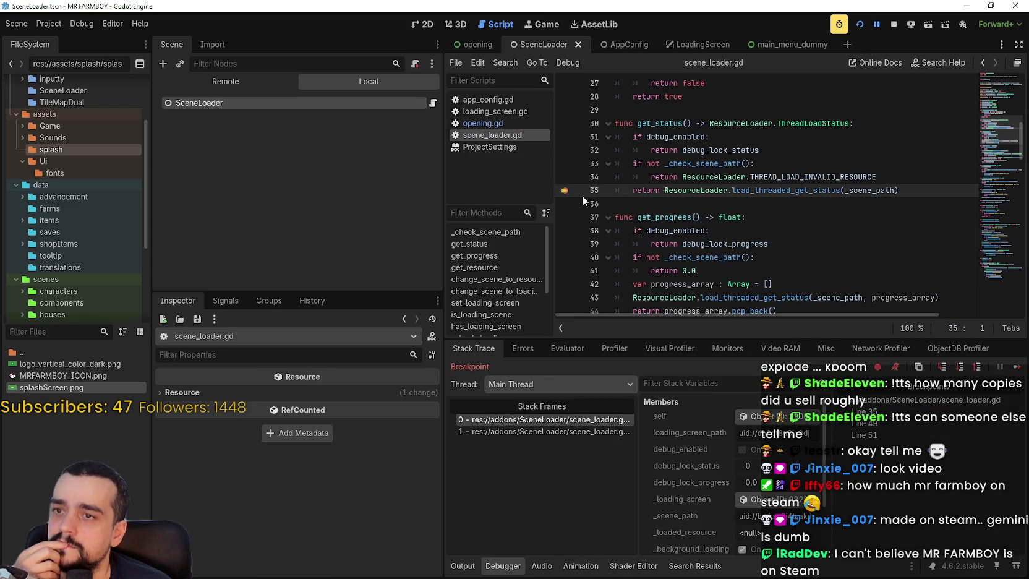
{"action": "left_click", "coordinate": [565, 192]}
{"action": "left_click", "coordinate": [1016, 369]}
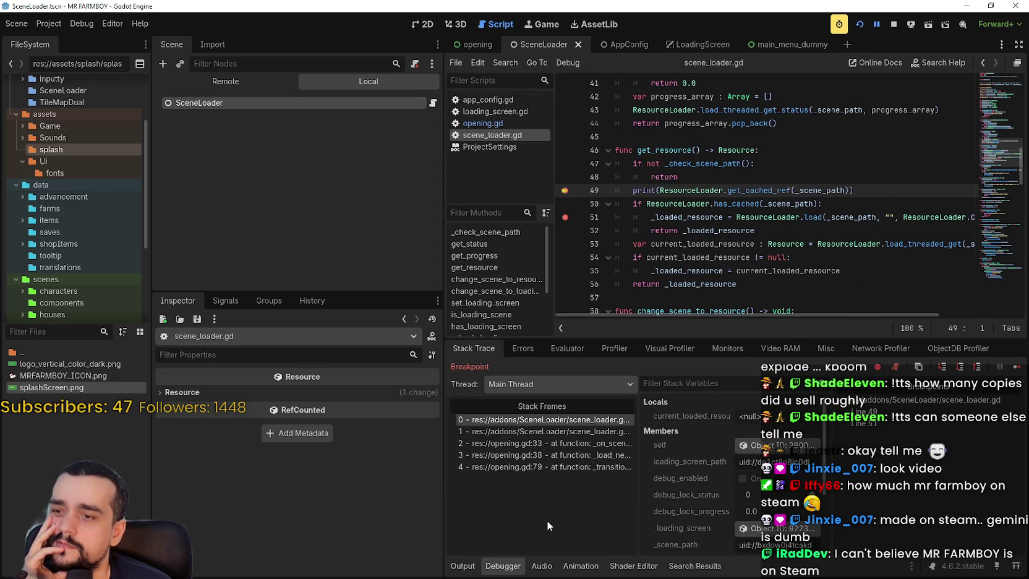
{"action": "left_click", "coordinate": [463, 566]}
{"action": "left_click", "coordinate": [502, 566]}
{"action": "left_click", "coordinate": [1018, 369]}
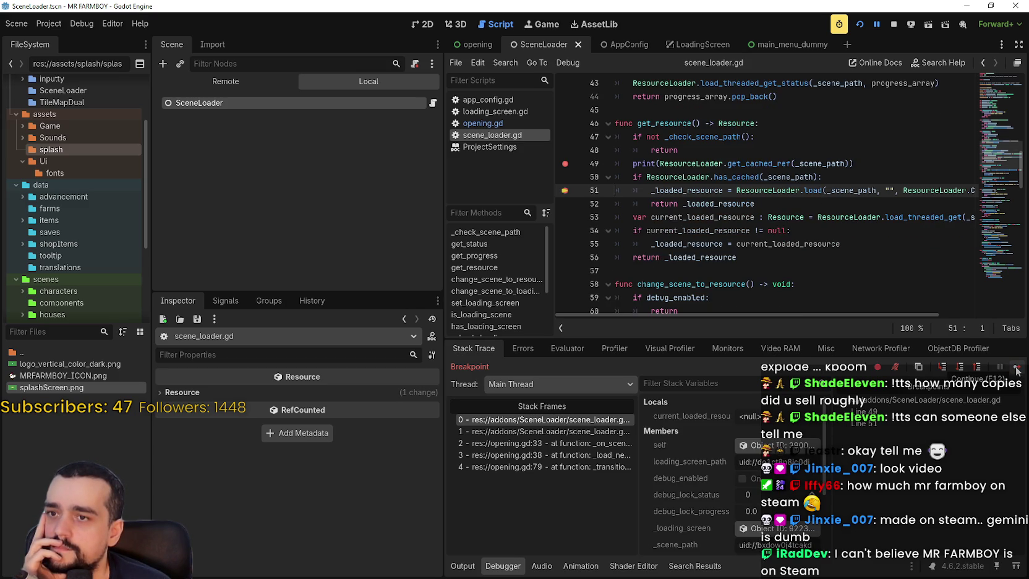
{"action": "left_click", "coordinate": [463, 566]}
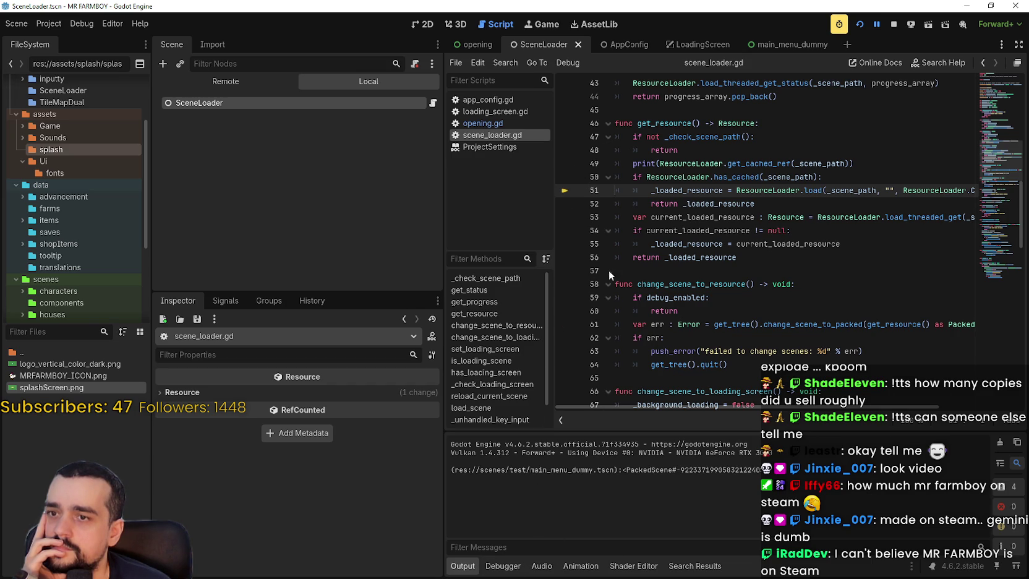
{"action": "key", "text": "F12"}
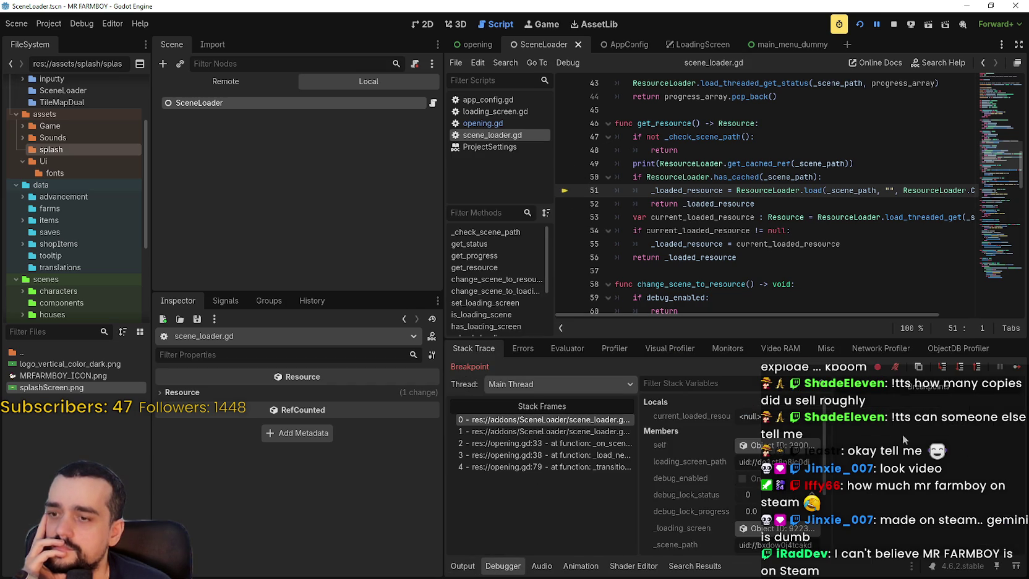
{"action": "left_click", "coordinate": [1018, 367]}
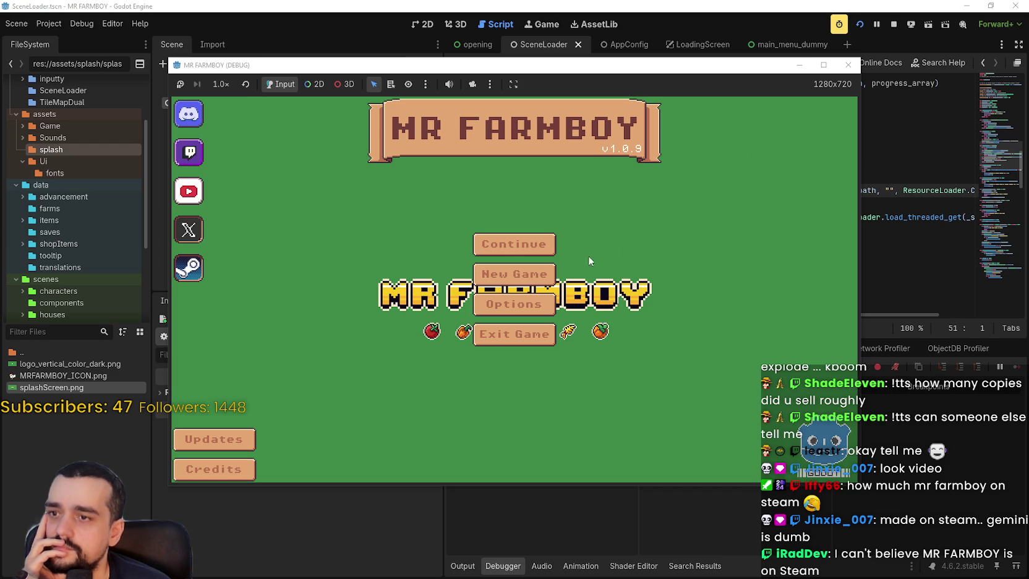
Stop and relaunch the game, then view its live Remote scene tree.
{"action": "left_click", "coordinate": [886, 25]}
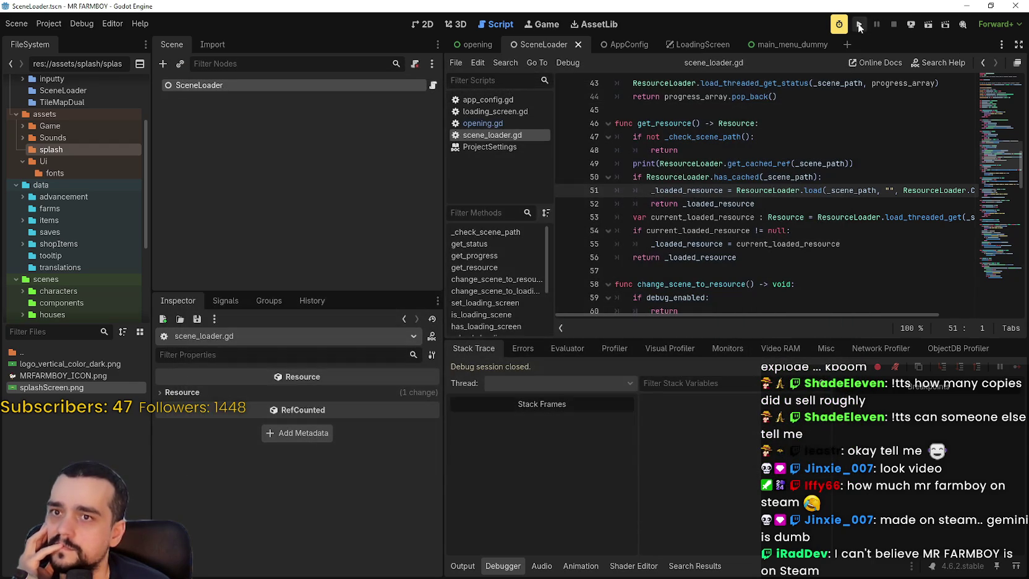
{"action": "left_click", "coordinate": [859, 24]}
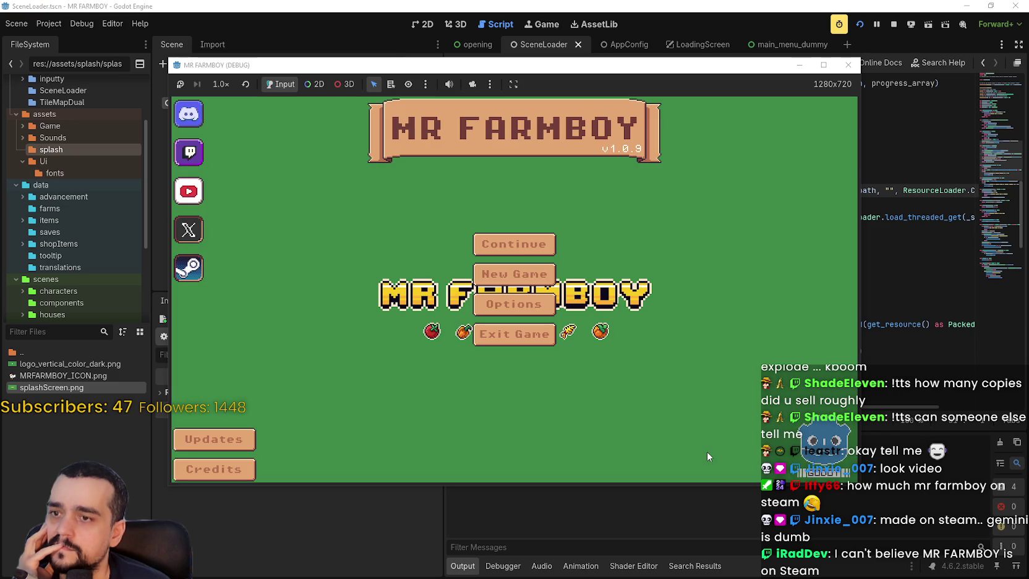
{"action": "left_click", "coordinate": [897, 21]}
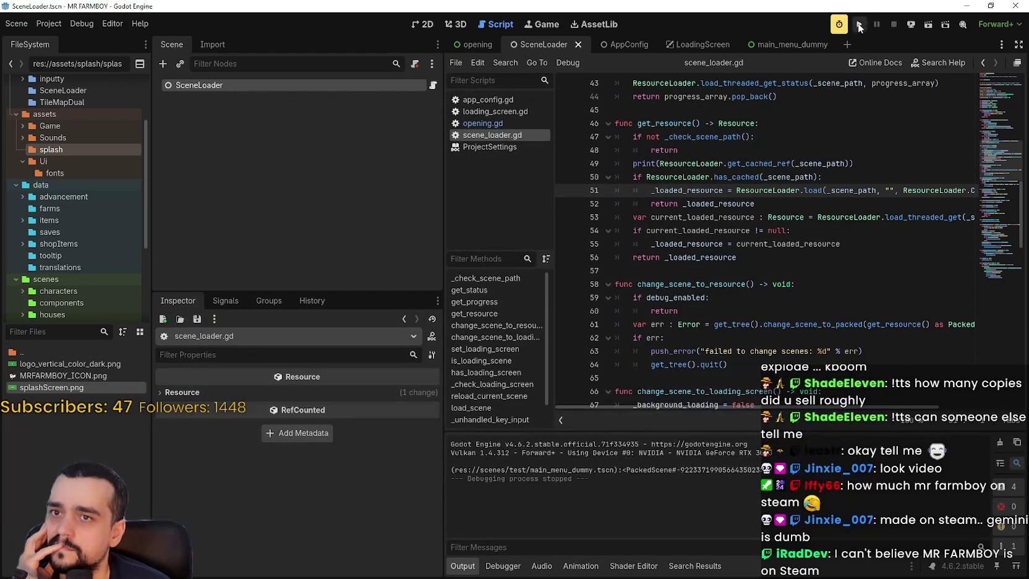
{"action": "key", "text": "F5"}
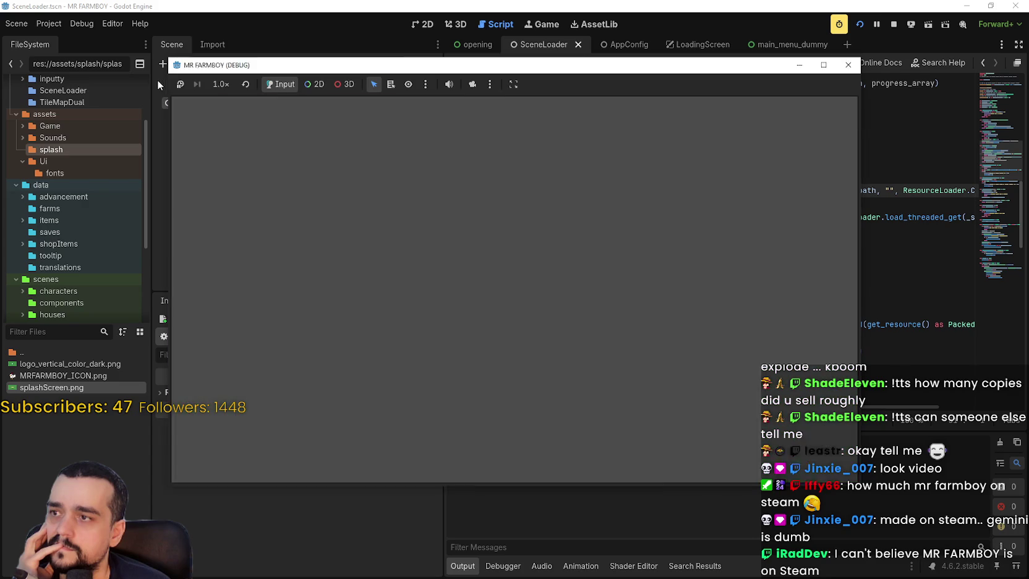
{"action": "left_click", "coordinate": [175, 81]}
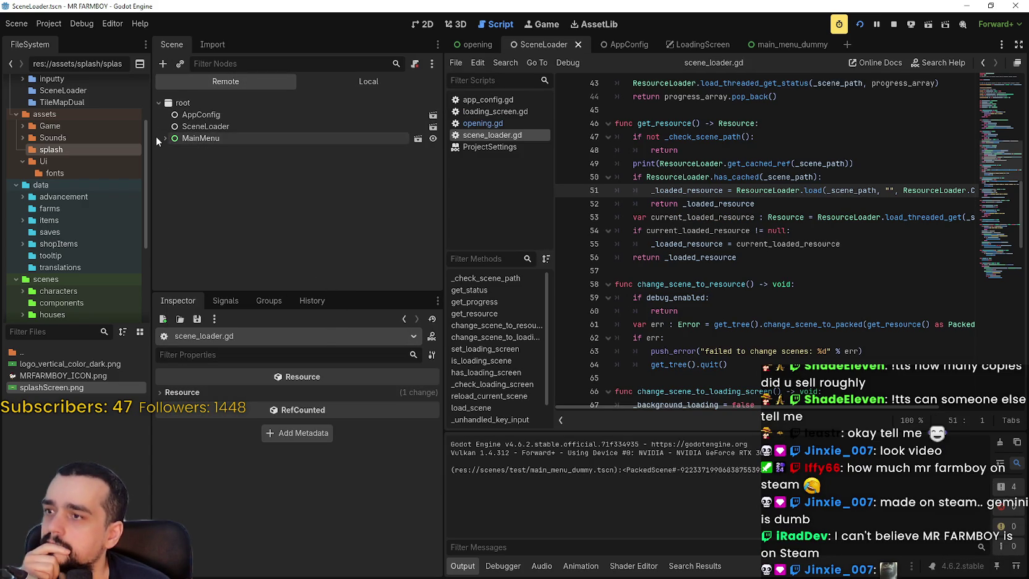
Expand MainMenu in the live tree and scroll scene_loader.gd back to its top.
{"action": "left_click", "coordinate": [160, 137]}
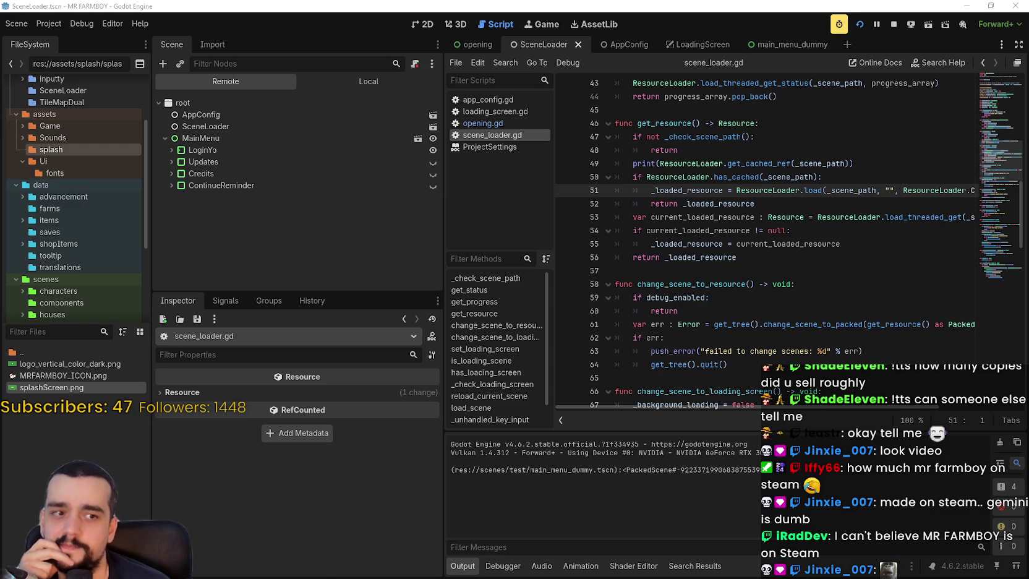
{"action": "left_click", "coordinate": [768, 277]}
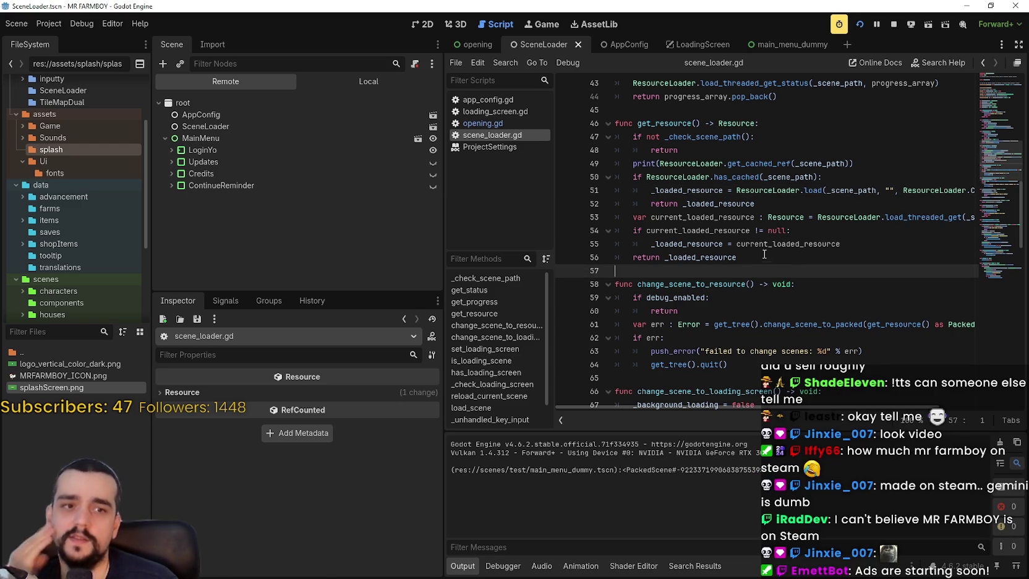
{"action": "scroll", "coordinate": [772, 281], "scroll_direction": "up", "scroll_amount": 4}
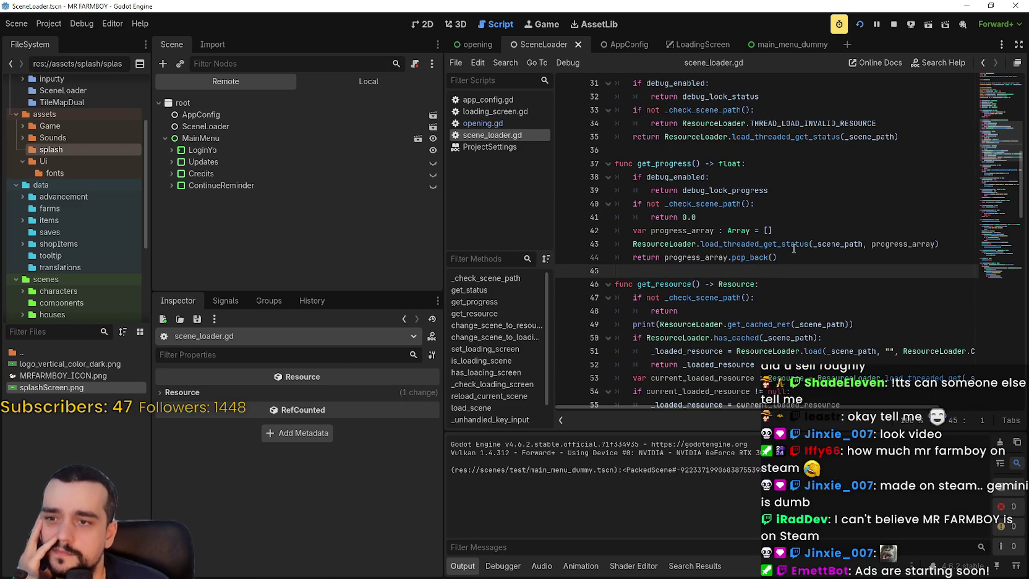
{"action": "scroll", "coordinate": [779, 272], "scroll_direction": "up", "scroll_amount": 3}
{"action": "scroll", "coordinate": [786, 244], "scroll_direction": "up", "scroll_amount": 7}
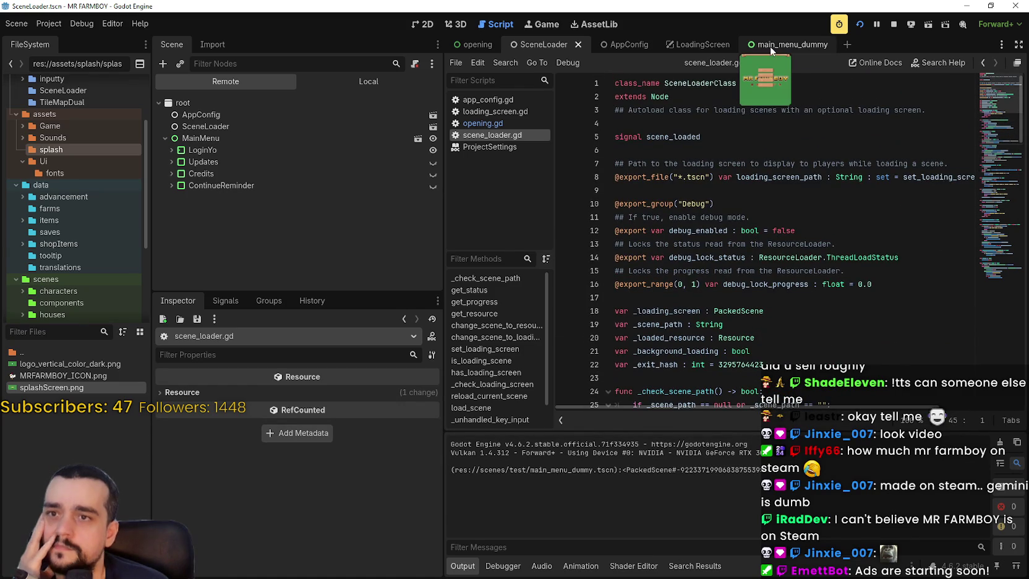
Stop the game, open main_menu_dummy, and inspect its LoginYo, SocialButtons and GameButtons nodes.
{"action": "left_click", "coordinate": [804, 43]}
{"action": "left_click", "coordinate": [891, 25]}
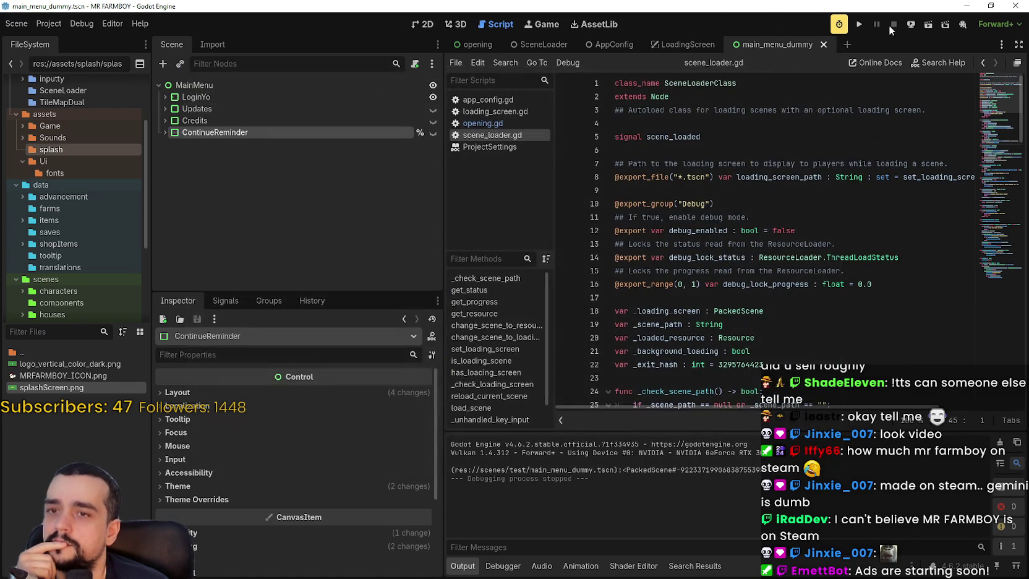
{"action": "left_click", "coordinate": [424, 24]}
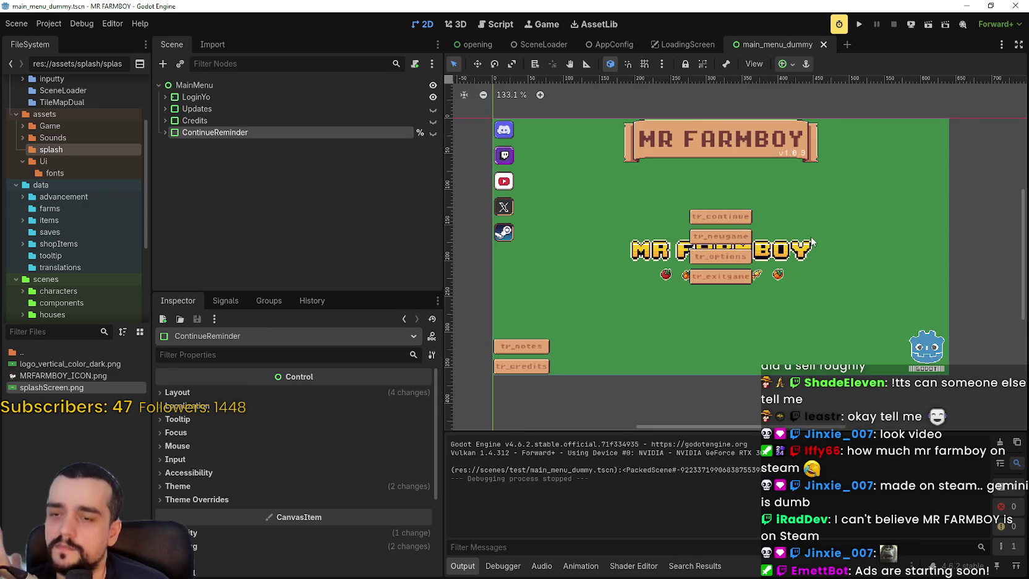
{"action": "left_click", "coordinate": [166, 132]}
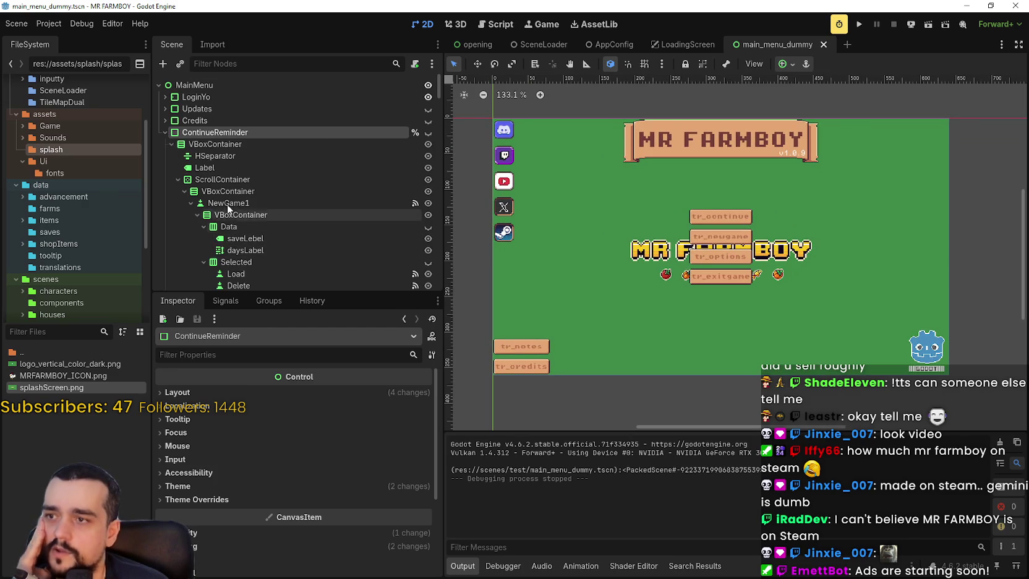
{"action": "left_click", "coordinate": [165, 132]}
{"action": "left_click", "coordinate": [185, 97]}
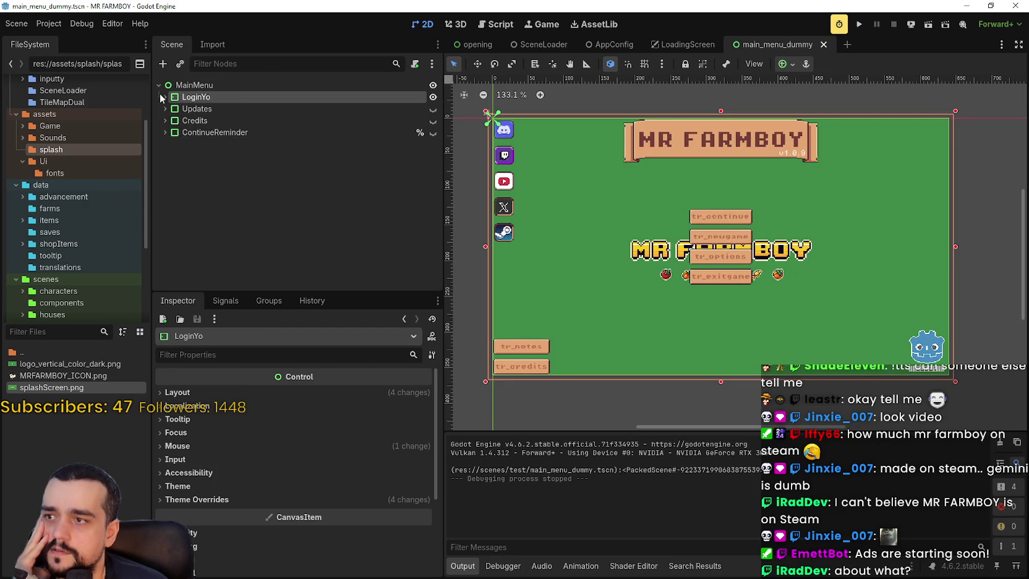
{"action": "left_click", "coordinate": [165, 97]}
{"action": "left_click", "coordinate": [207, 144]}
{"action": "left_click", "coordinate": [171, 144]}
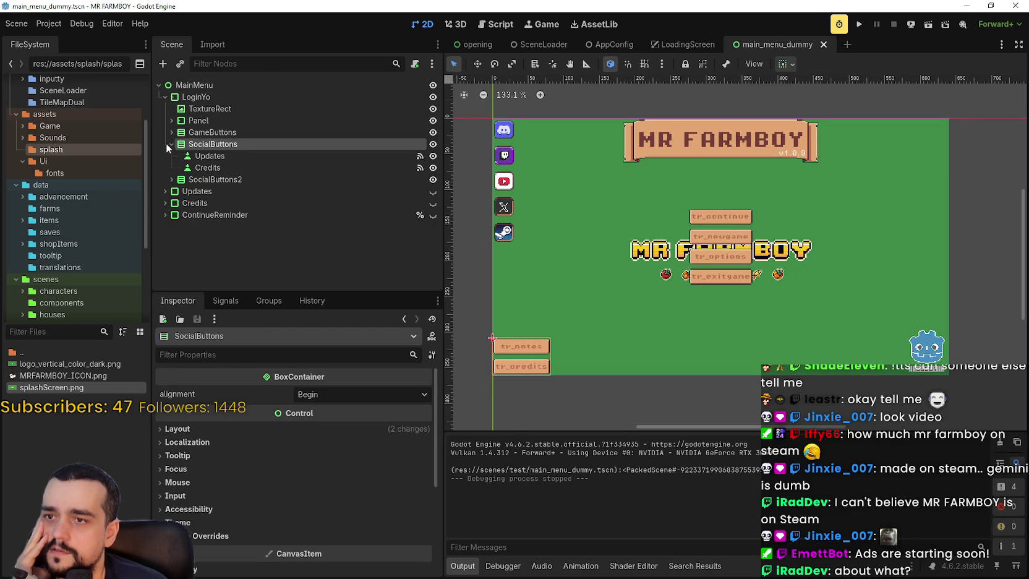
{"action": "left_click", "coordinate": [176, 156]}
{"action": "left_click", "coordinate": [204, 168]}
{"action": "left_click", "coordinate": [165, 129]}
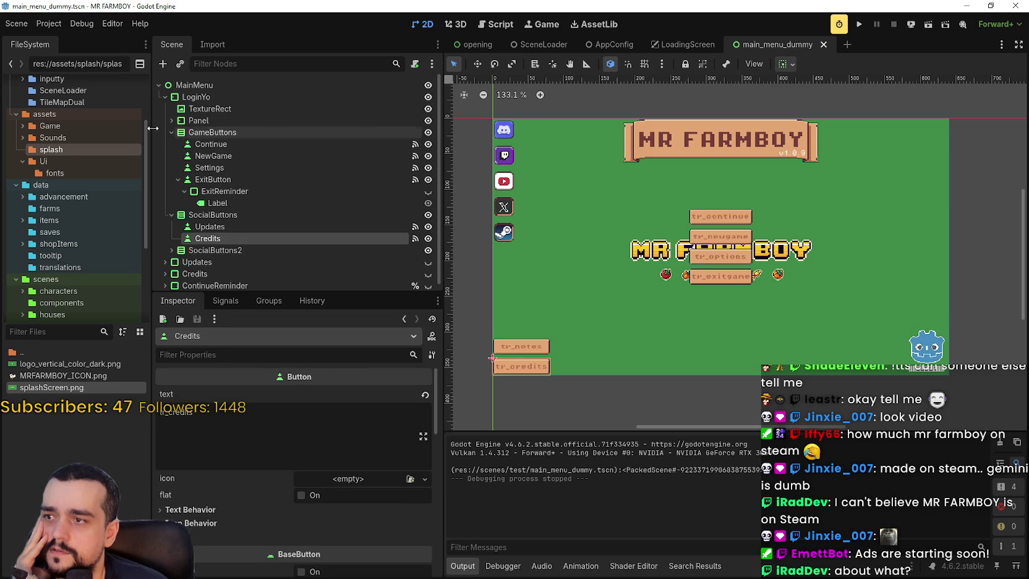
{"action": "left_click", "coordinate": [166, 132]}
{"action": "left_click", "coordinate": [177, 145]}
Delete the SocialButtons, SocialButtons2 and Updates nodes from the main menu scene.
{"action": "right_click", "coordinate": [206, 144]}
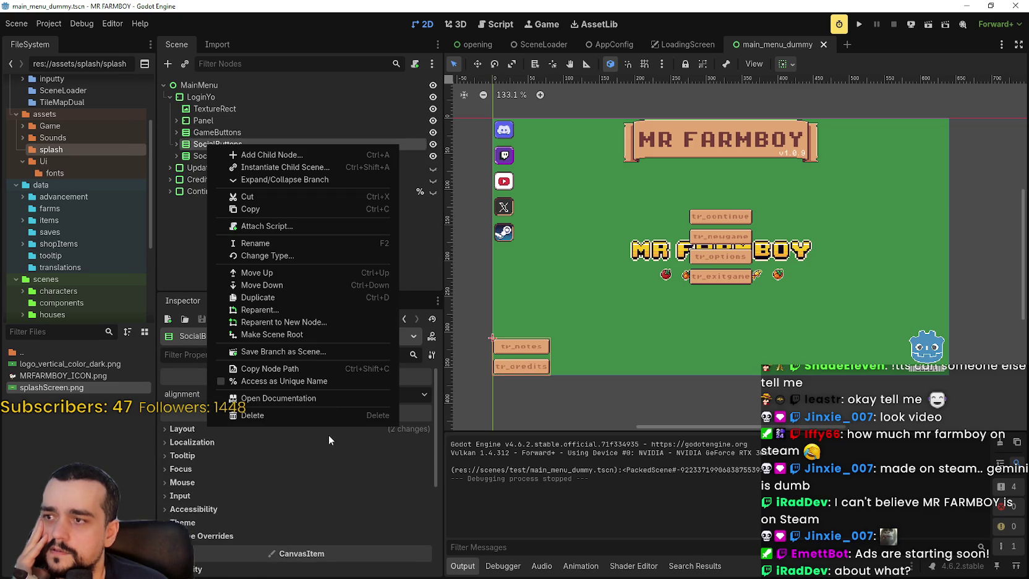
{"action": "left_click", "coordinate": [286, 412]}
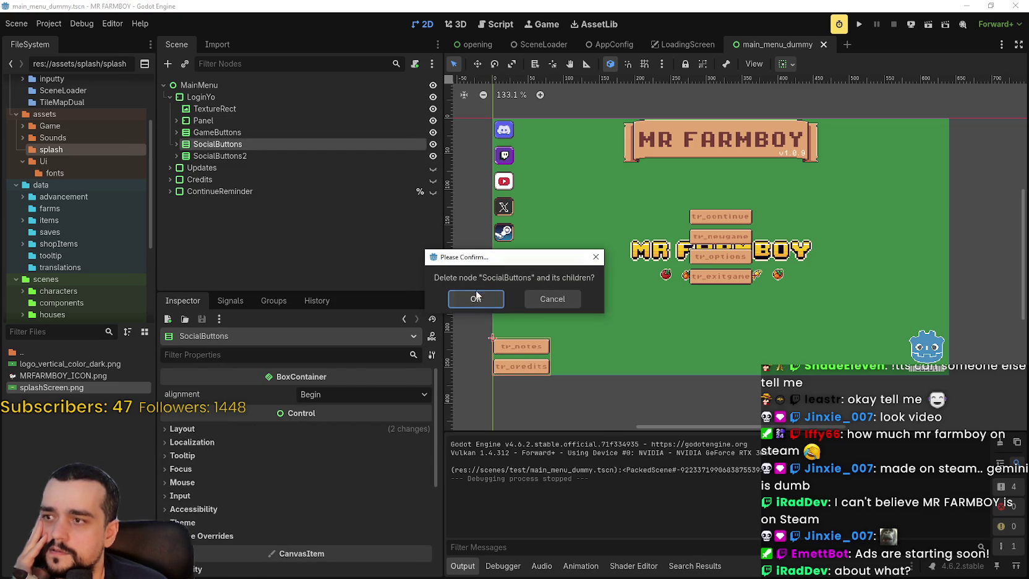
{"action": "left_click", "coordinate": [477, 305]}
{"action": "right_click", "coordinate": [220, 144]}
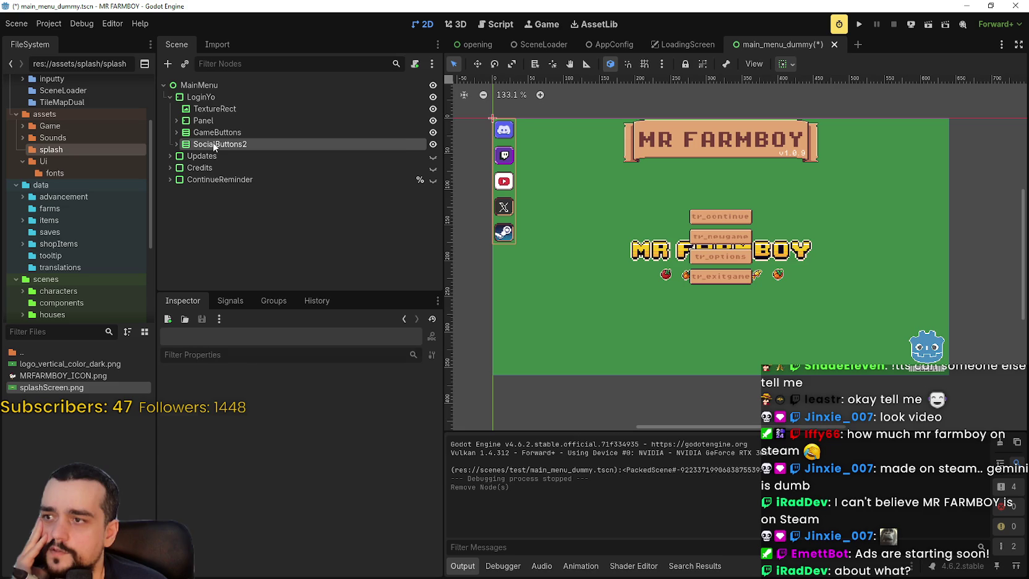
{"action": "left_click", "coordinate": [300, 415]}
{"action": "left_click", "coordinate": [475, 300]}
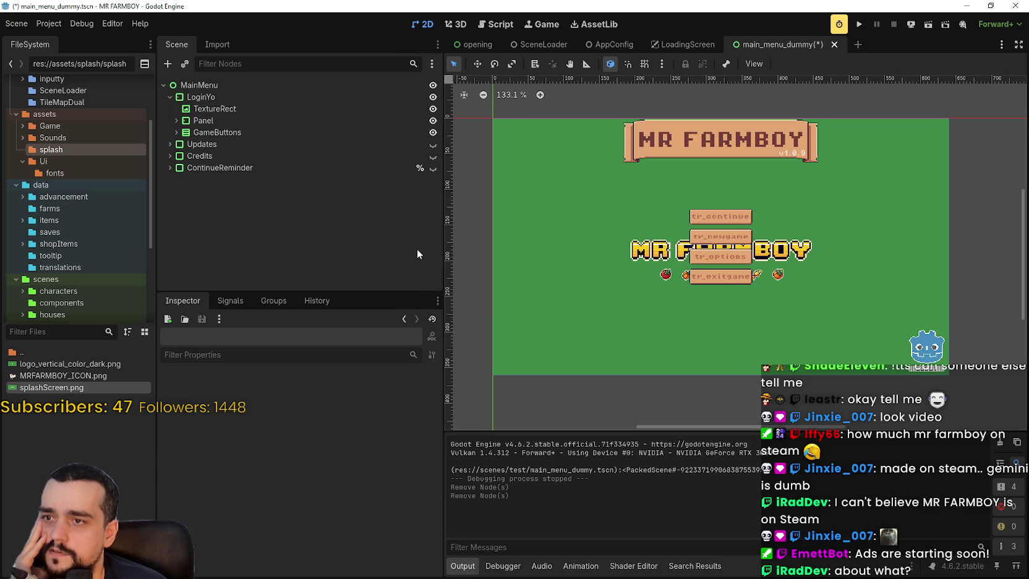
{"action": "left_click", "coordinate": [170, 144]}
{"action": "right_click", "coordinate": [189, 144]}
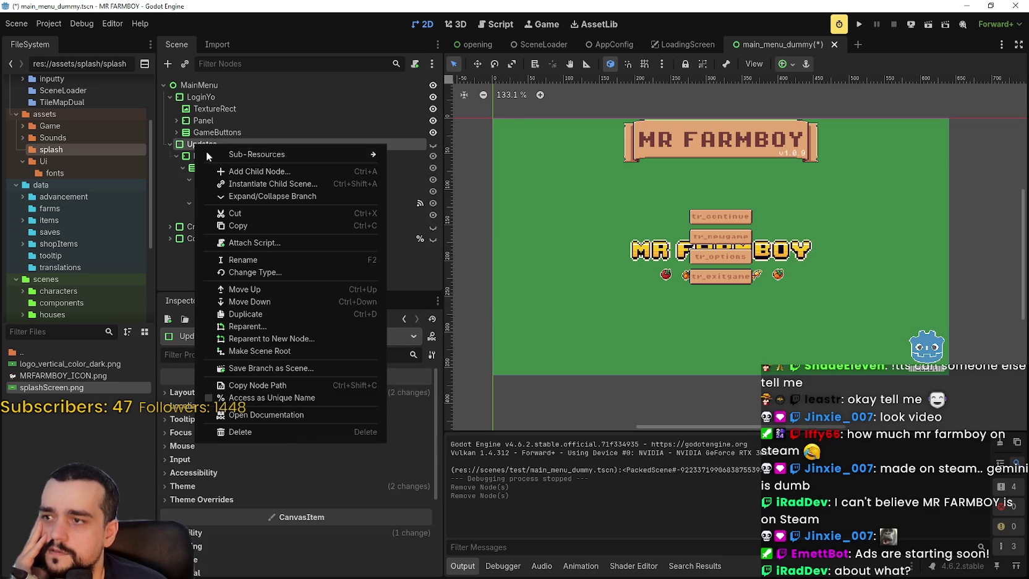
{"action": "left_click", "coordinate": [294, 433]}
{"action": "left_click", "coordinate": [474, 297]}
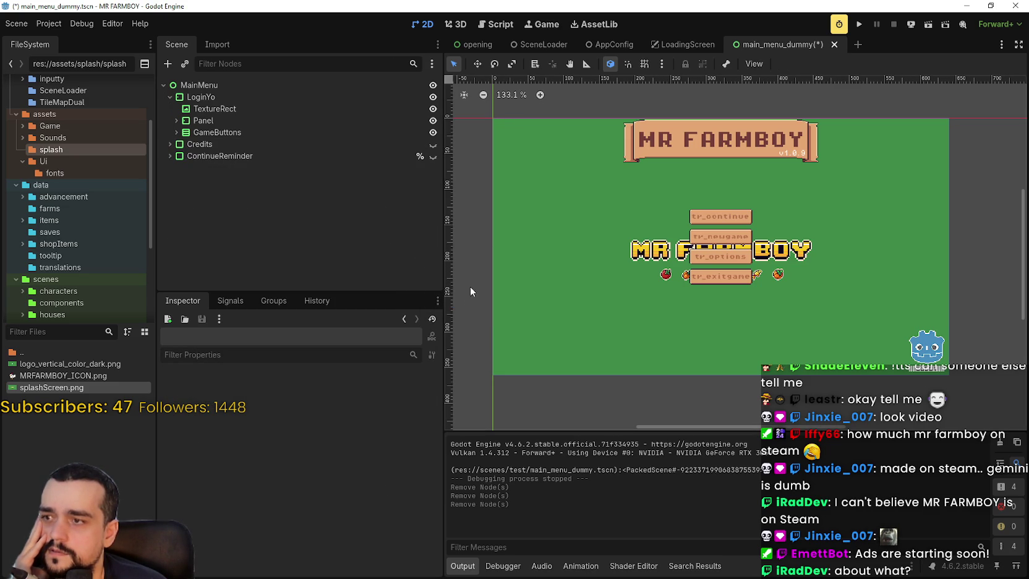
Delete the Credits and ContinueReminder nodes as well.
{"action": "left_click", "coordinate": [225, 144]}
{"action": "right_click", "coordinate": [316, 145]}
{"action": "left_click", "coordinate": [374, 422]}
{"action": "left_click", "coordinate": [471, 299]}
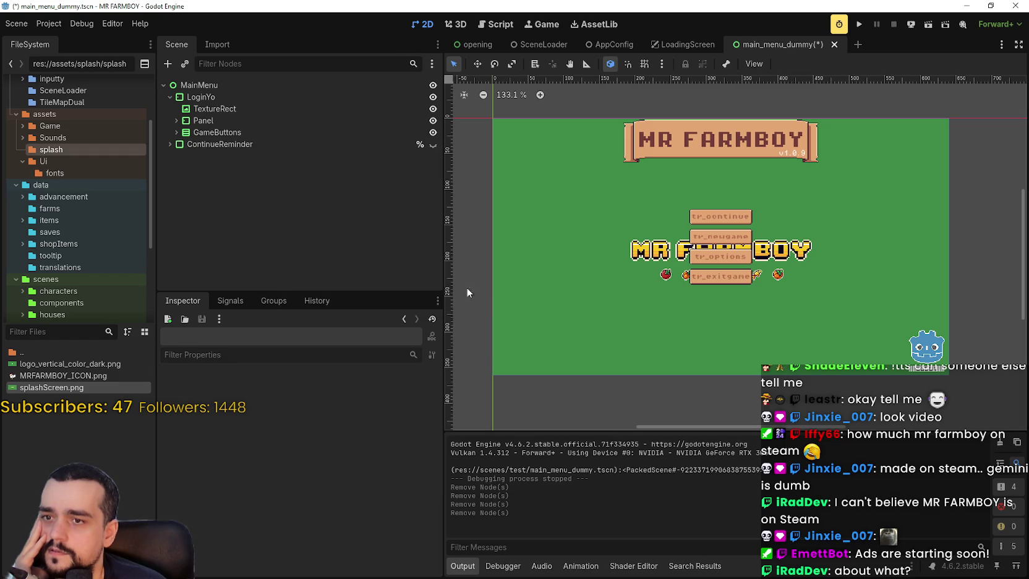
{"action": "left_click", "coordinate": [229, 144]}
{"action": "left_click", "coordinate": [169, 144]}
{"action": "right_click", "coordinate": [176, 143]}
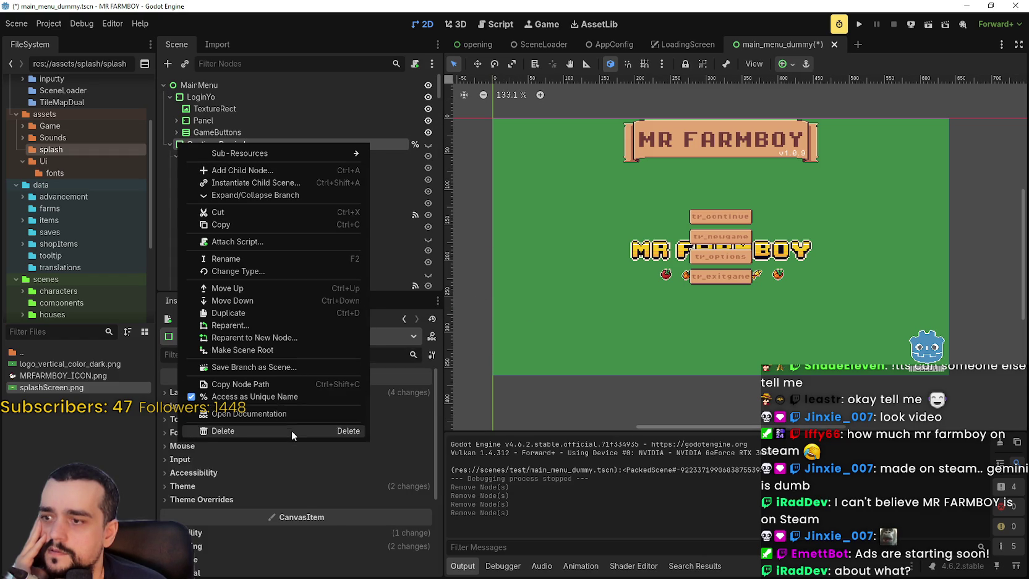
{"action": "left_click", "coordinate": [291, 430]}
{"action": "left_click", "coordinate": [480, 299]}
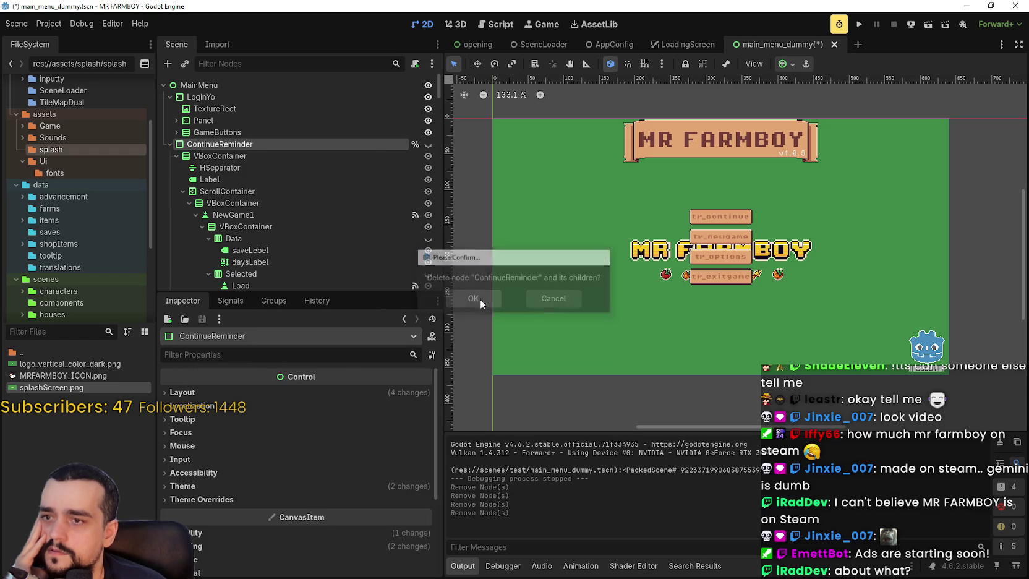
Check the remaining GameButtons, Panel and LoginYo nodes, then run the game to test the menu.
{"action": "left_click", "coordinate": [212, 132]}
{"action": "left_click", "coordinate": [176, 133]}
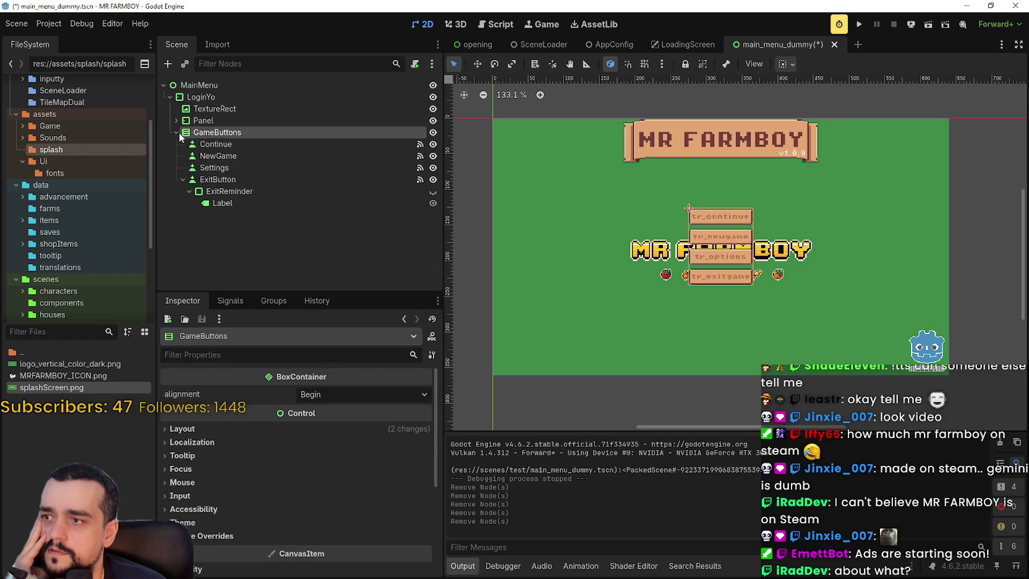
{"action": "left_click", "coordinate": [237, 192]}
{"action": "left_click", "coordinate": [237, 180]}
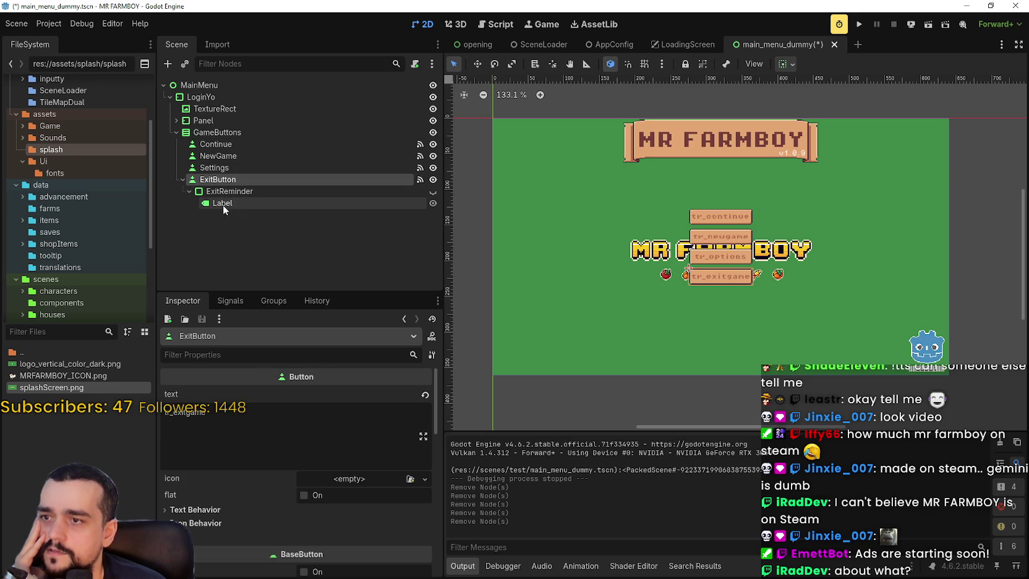
{"action": "left_click", "coordinate": [217, 122]}
{"action": "left_click", "coordinate": [176, 120]}
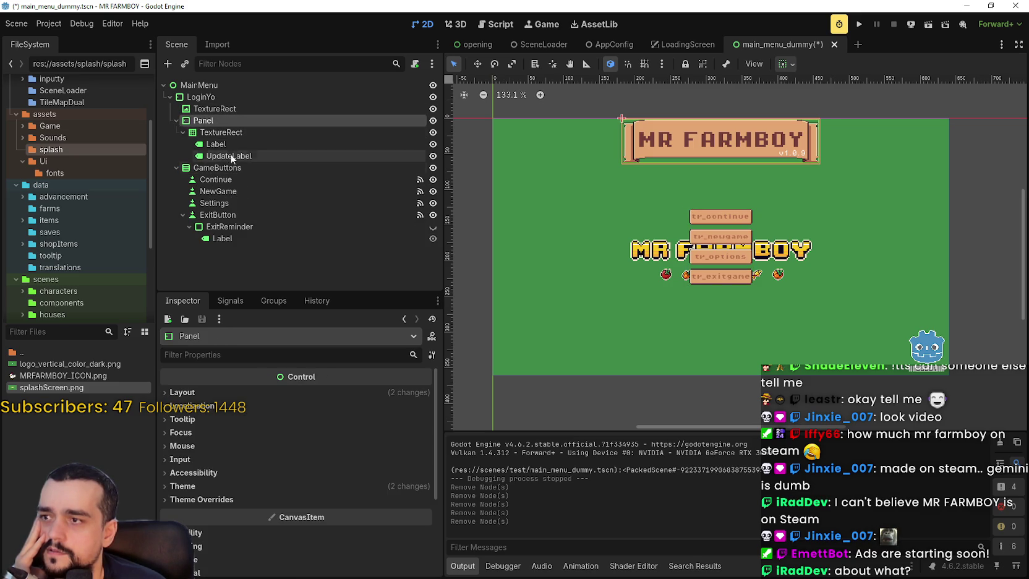
{"action": "left_click", "coordinate": [231, 106]}
{"action": "left_click", "coordinate": [232, 97]}
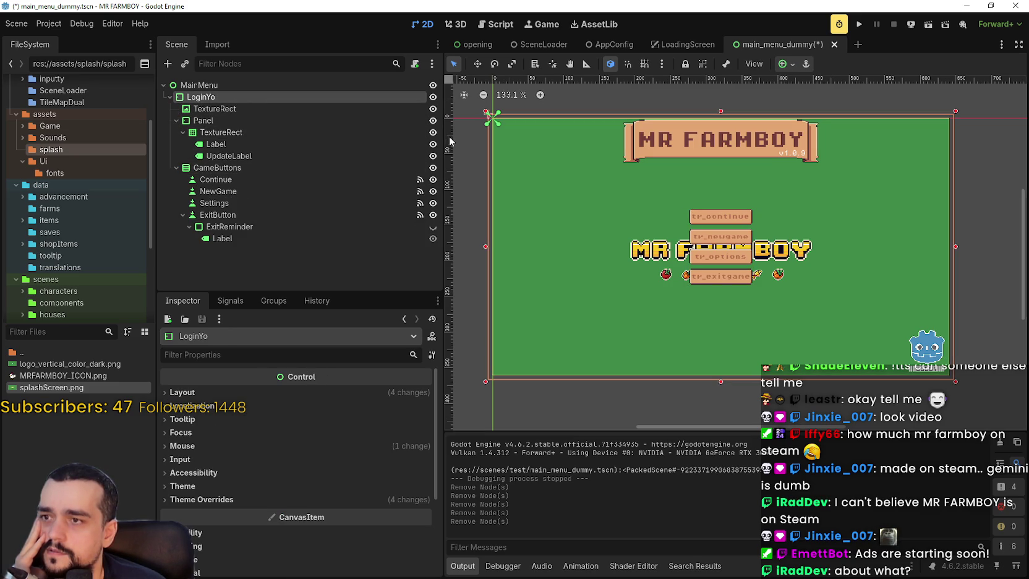
{"action": "left_click", "coordinate": [856, 27]}
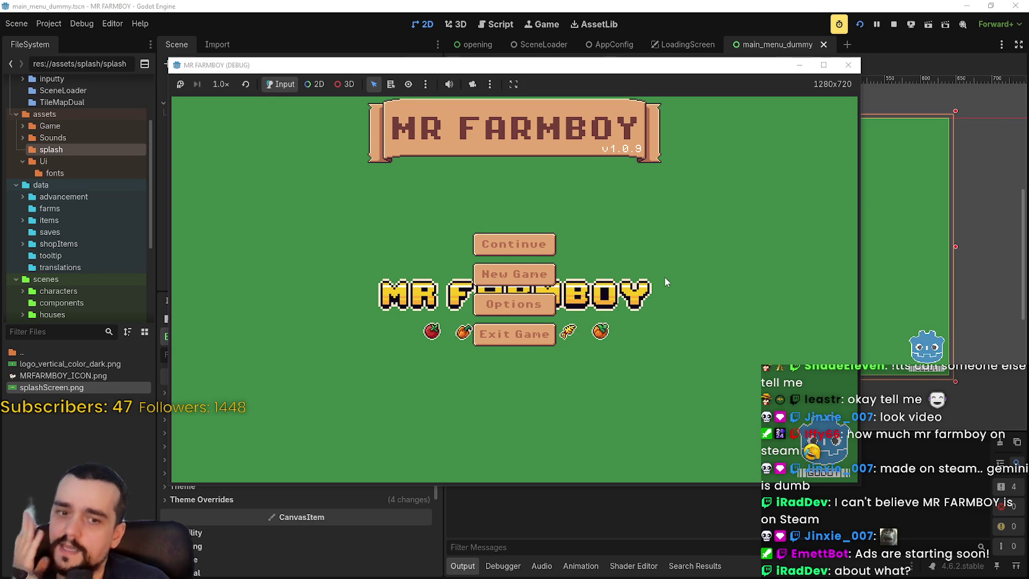
Stop the running game and switch to the opening scene tab.
{"action": "left_click", "coordinate": [894, 26]}
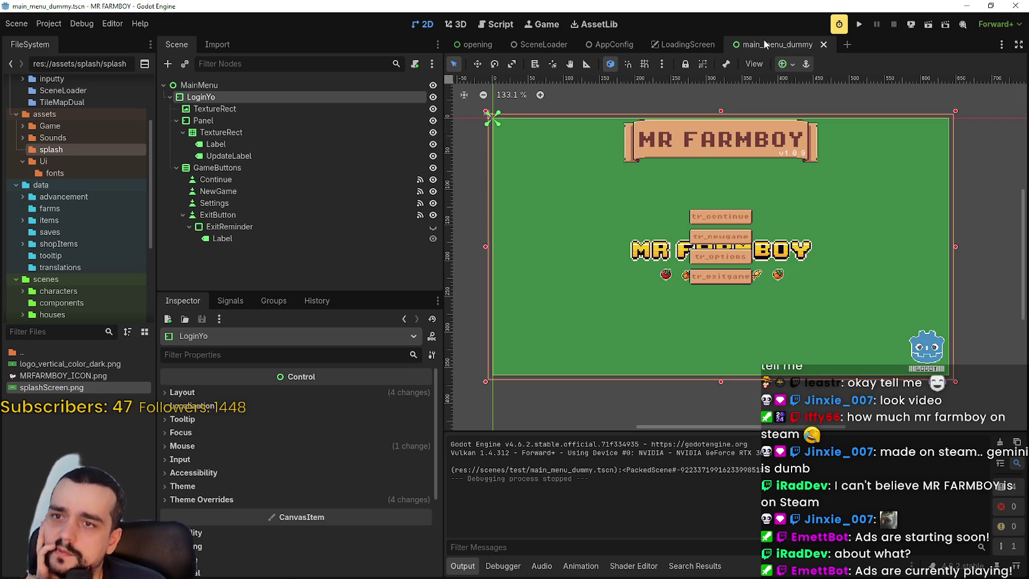
{"action": "left_click", "coordinate": [473, 44]}
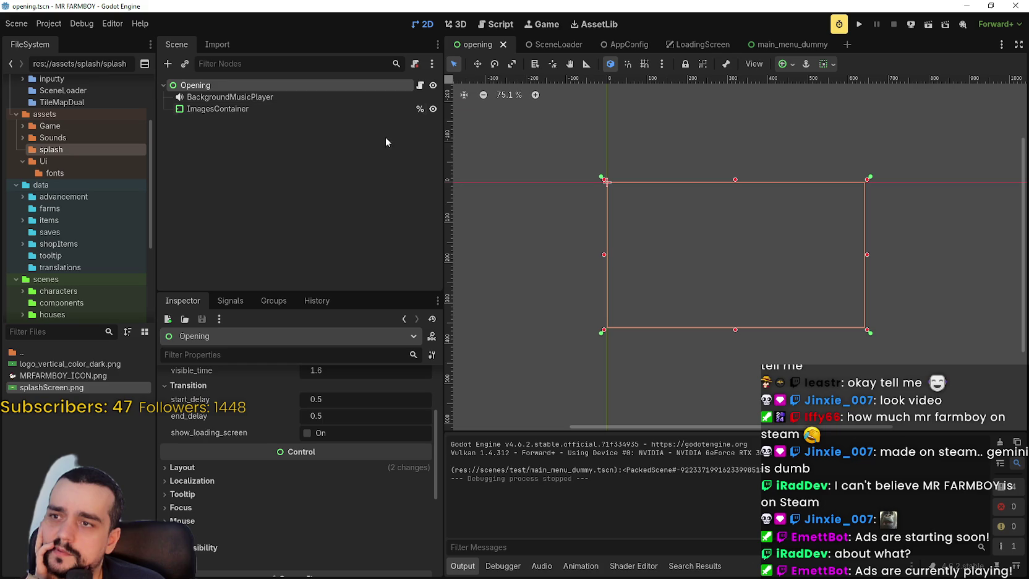
Open the Opening node's opening.gd script and place the caret on empty line 52.
{"action": "left_click", "coordinate": [433, 86]}
{"action": "left_click", "coordinate": [433, 86]}
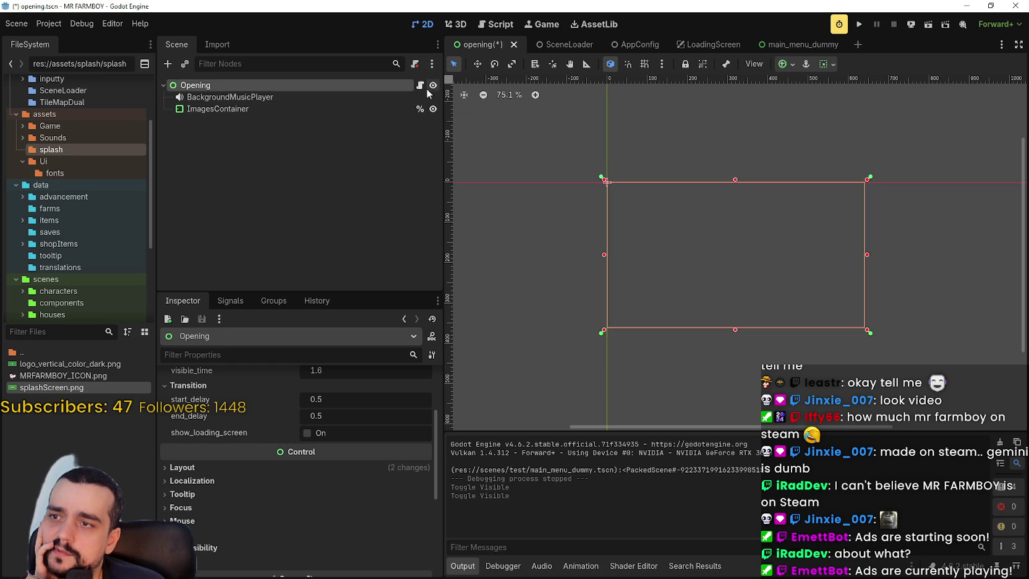
{"action": "left_click", "coordinate": [420, 85]}
{"action": "scroll", "coordinate": [743, 272], "scroll_direction": "down", "scroll_amount": 2}
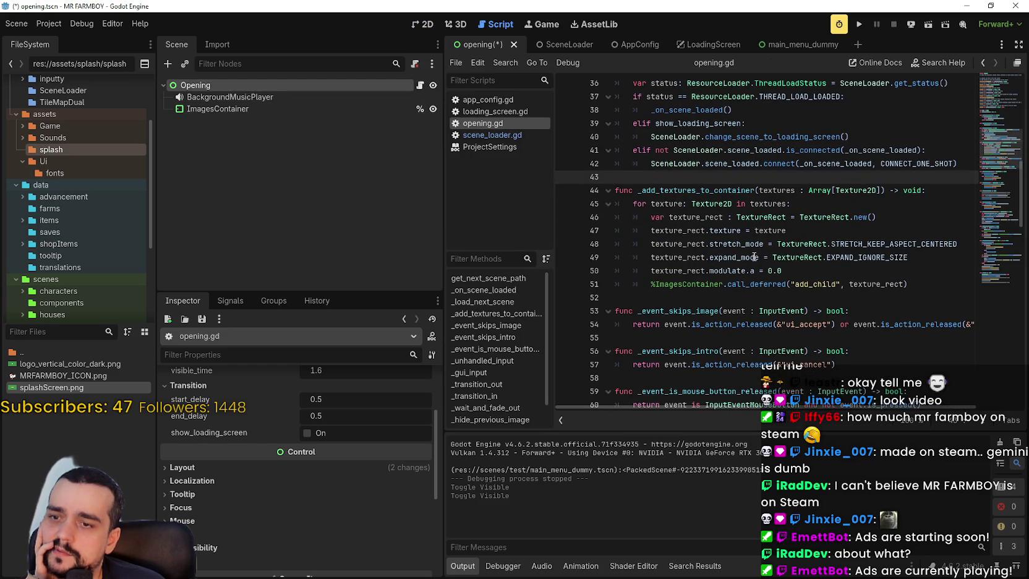
{"action": "left_click", "coordinate": [719, 310]}
{"action": "left_click", "coordinate": [718, 296]}
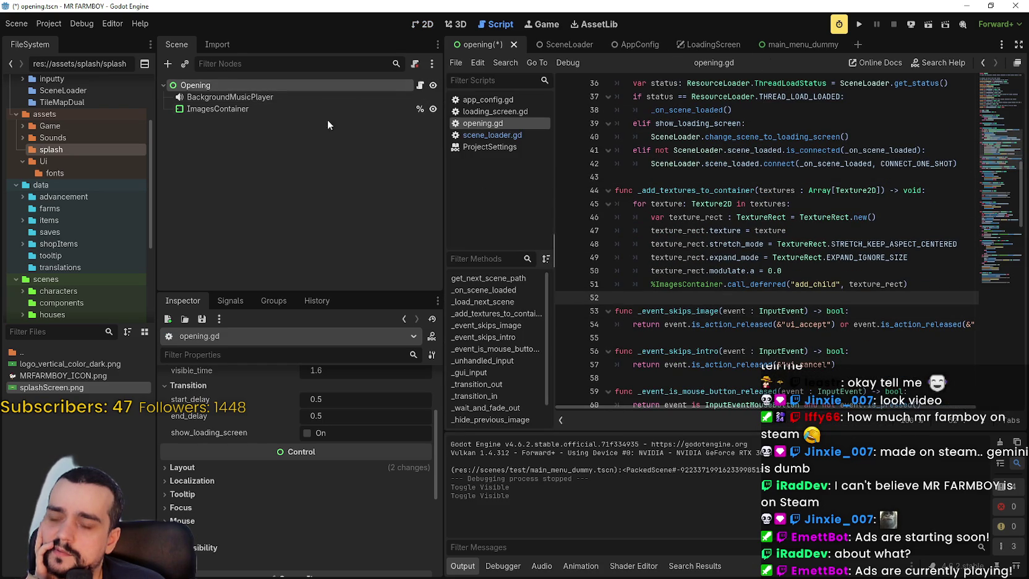
Revert the Boot Splash BG Color to its default, then save and run the game.
{"action": "left_click", "coordinate": [50, 24]}
{"action": "left_click", "coordinate": [65, 36]}
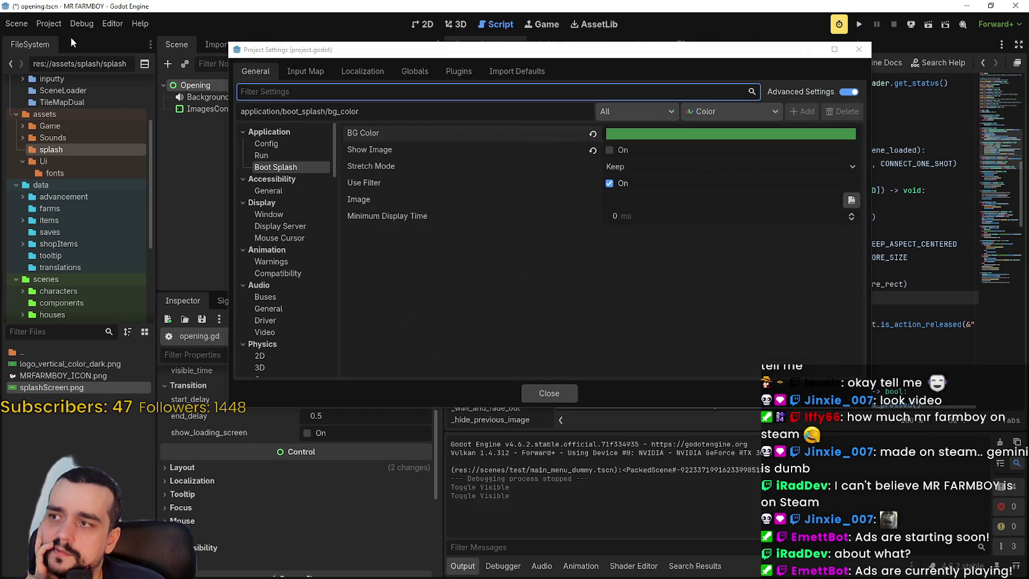
{"action": "left_click", "coordinate": [593, 134]}
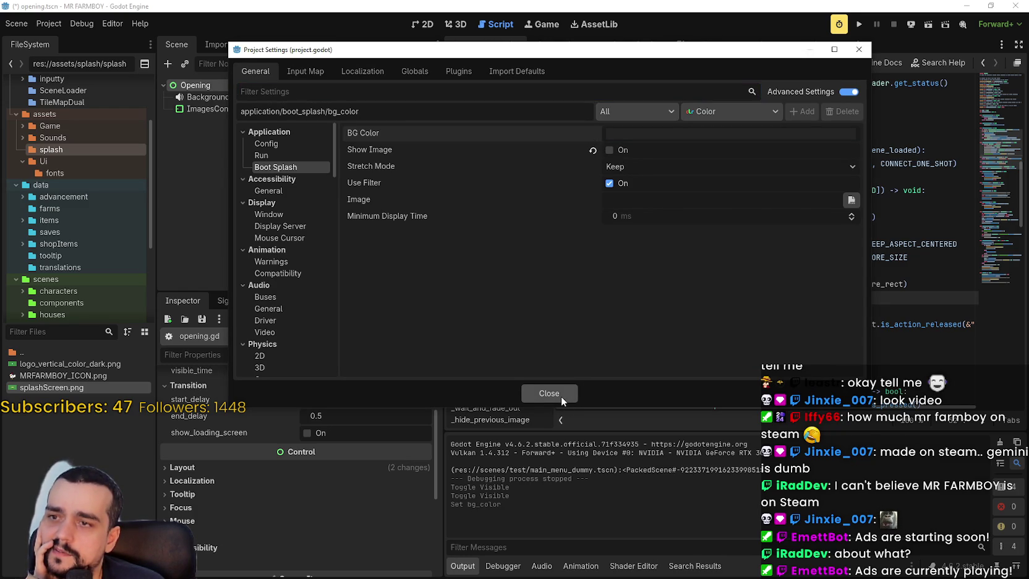
{"action": "mouse_move", "coordinate": [373, 183]}
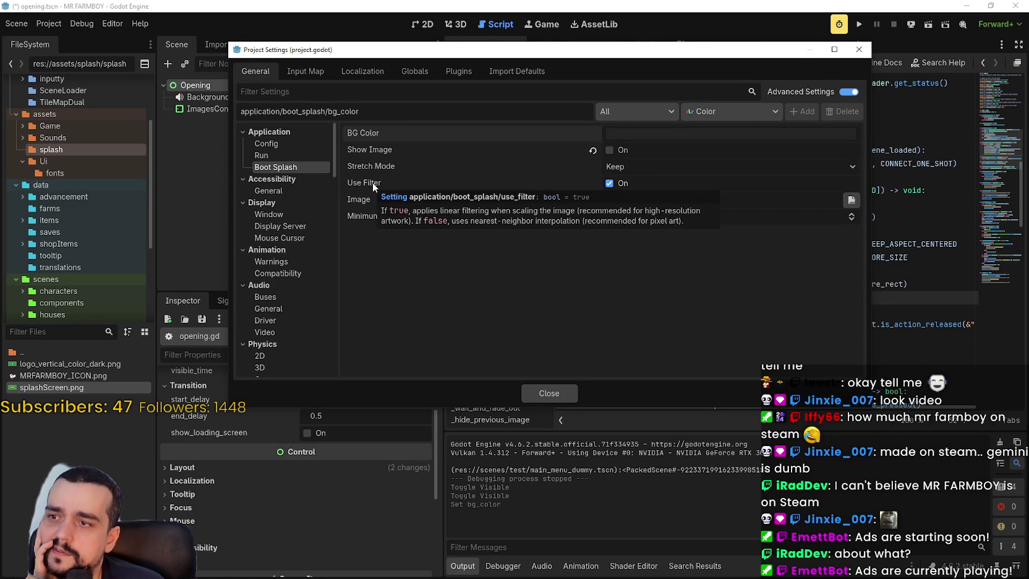
{"action": "left_click", "coordinate": [560, 396]}
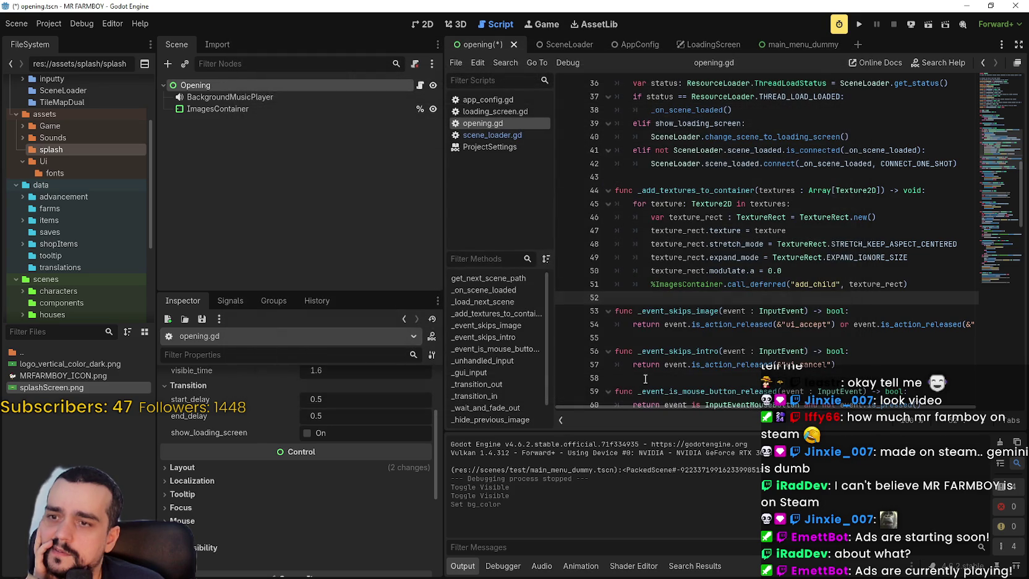
{"action": "left_click", "coordinate": [750, 244]}
{"action": "key", "text": "F5"}
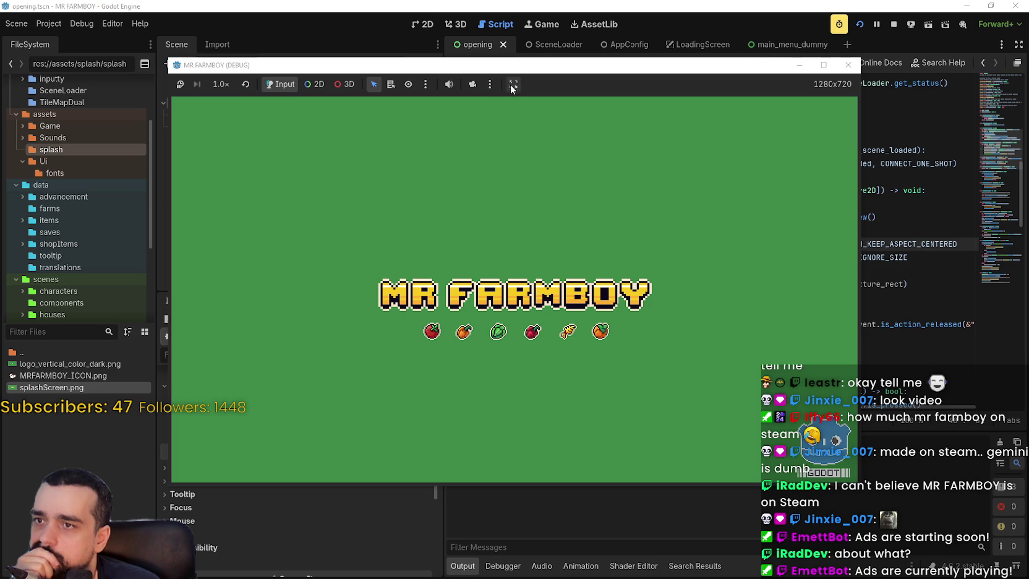
Set the game view to keep aspect ratio and restore the game window from maximized.
{"action": "left_click", "coordinate": [512, 84]}
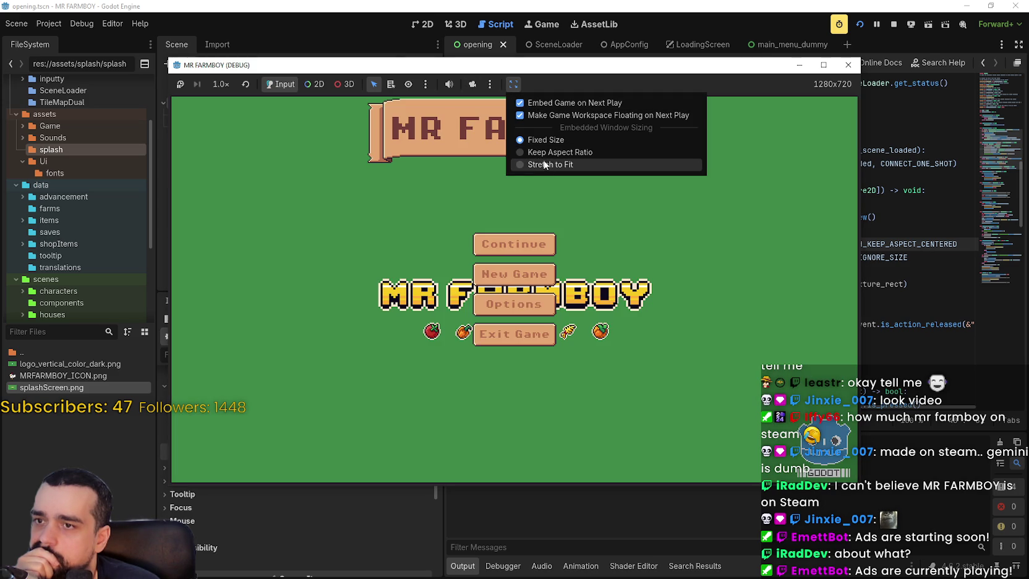
{"action": "left_click", "coordinate": [544, 164]}
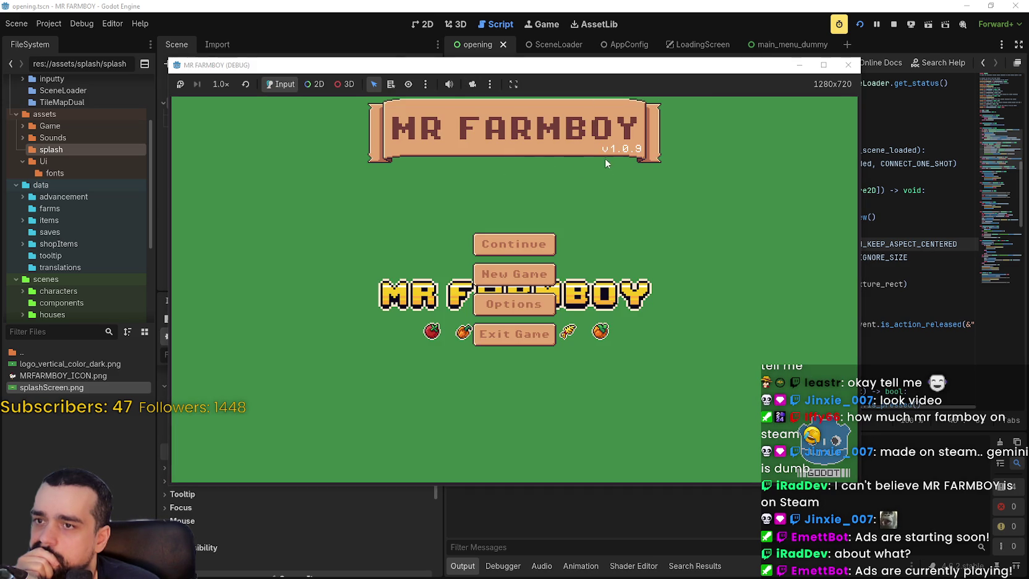
{"action": "left_click", "coordinate": [822, 65]}
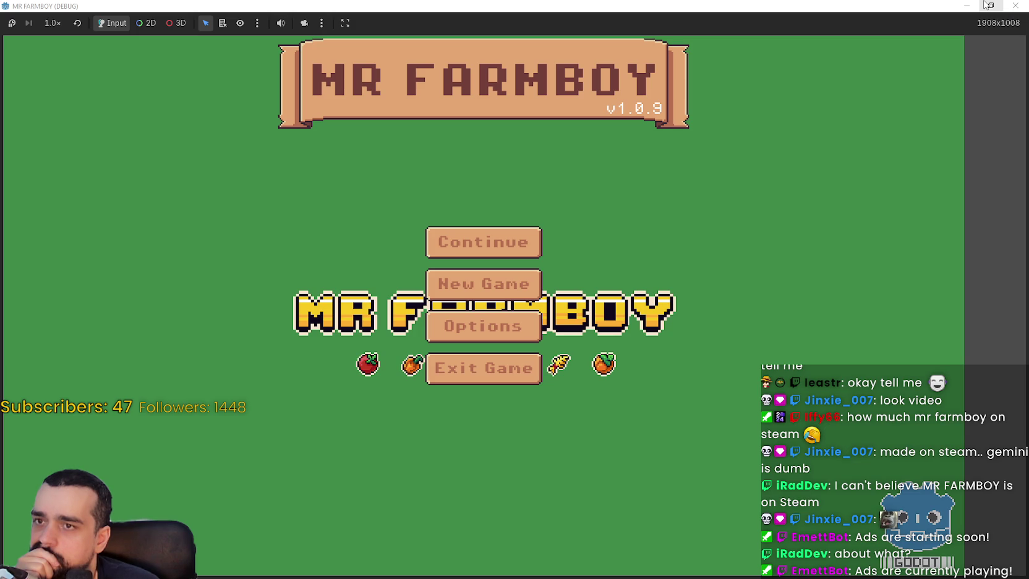
{"action": "left_click", "coordinate": [322, 23]}
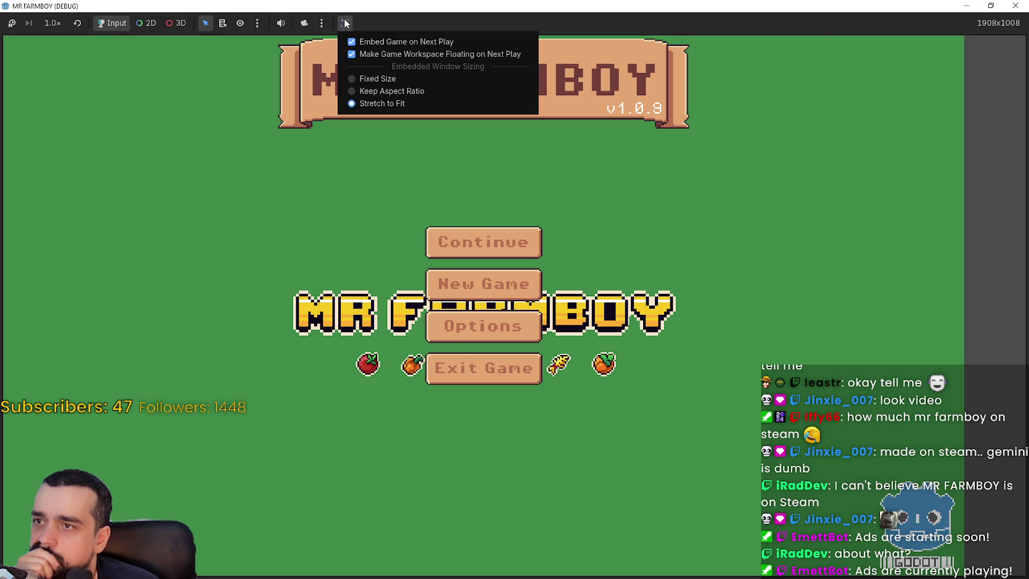
{"action": "left_click", "coordinate": [389, 91]}
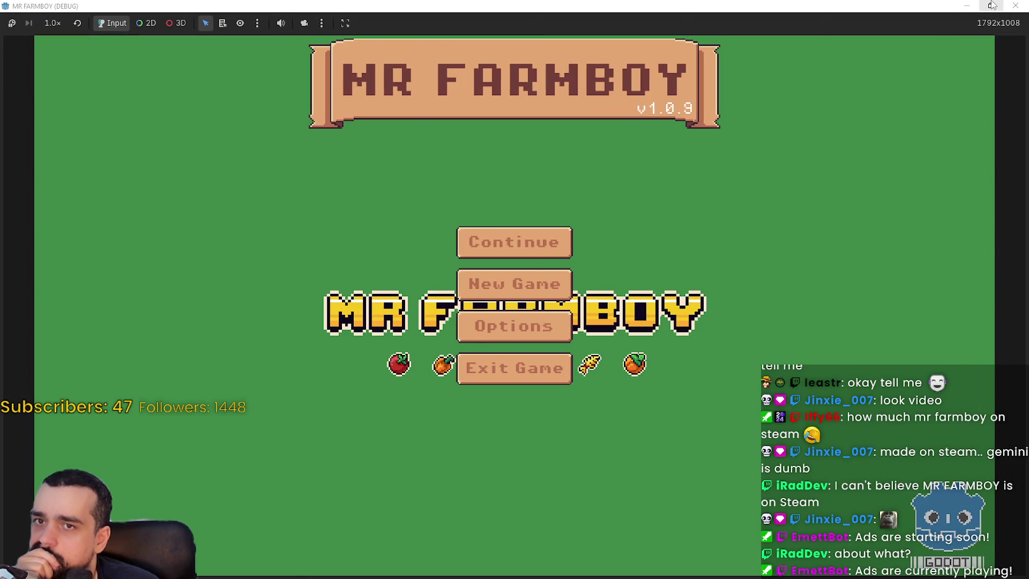
{"action": "left_click", "coordinate": [991, 6]}
Stop and relaunch the game several times, finally stopping it.
{"action": "left_click", "coordinate": [892, 25]}
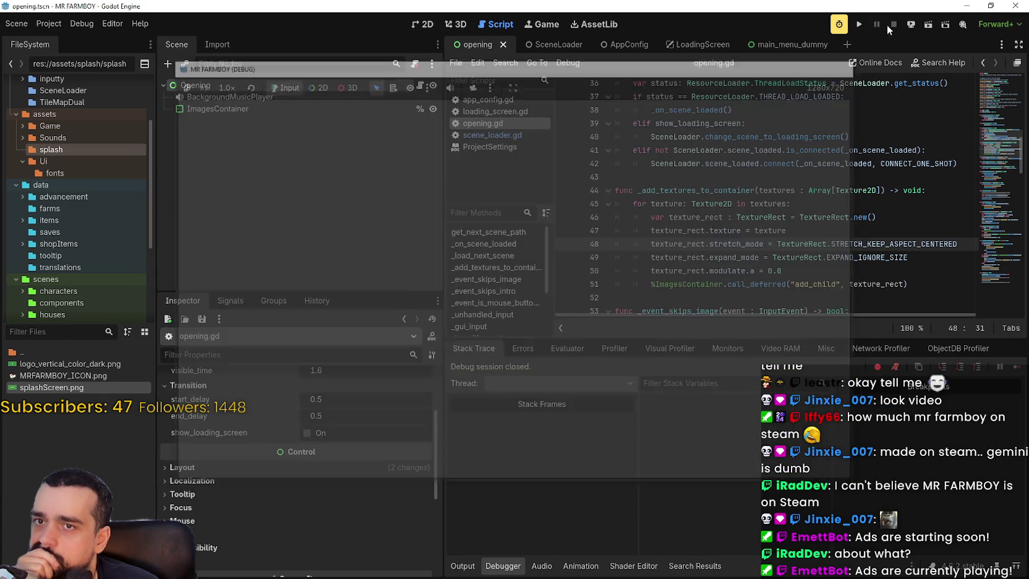
{"action": "left_click", "coordinate": [859, 24]}
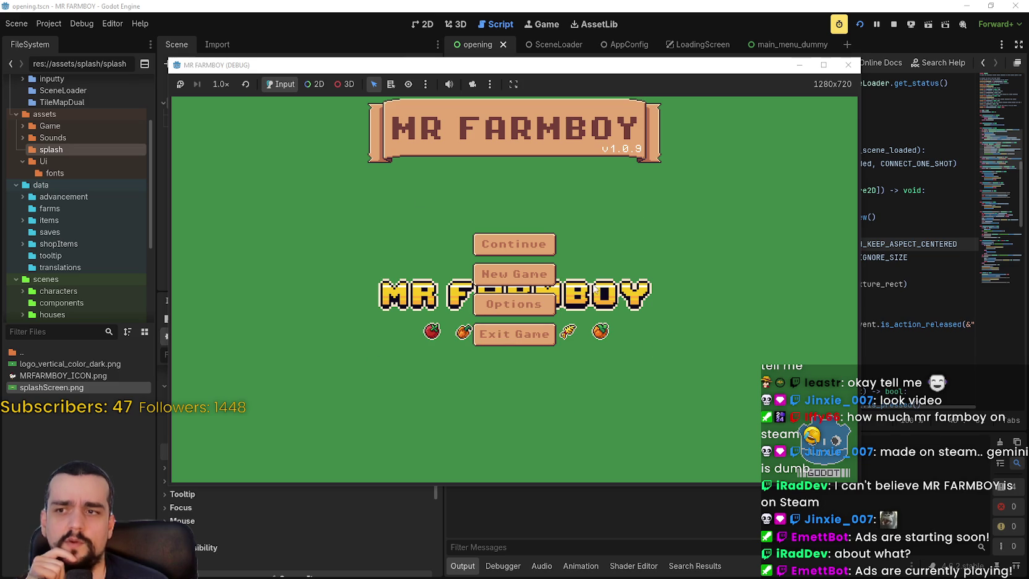
{"action": "left_click", "coordinate": [848, 64]}
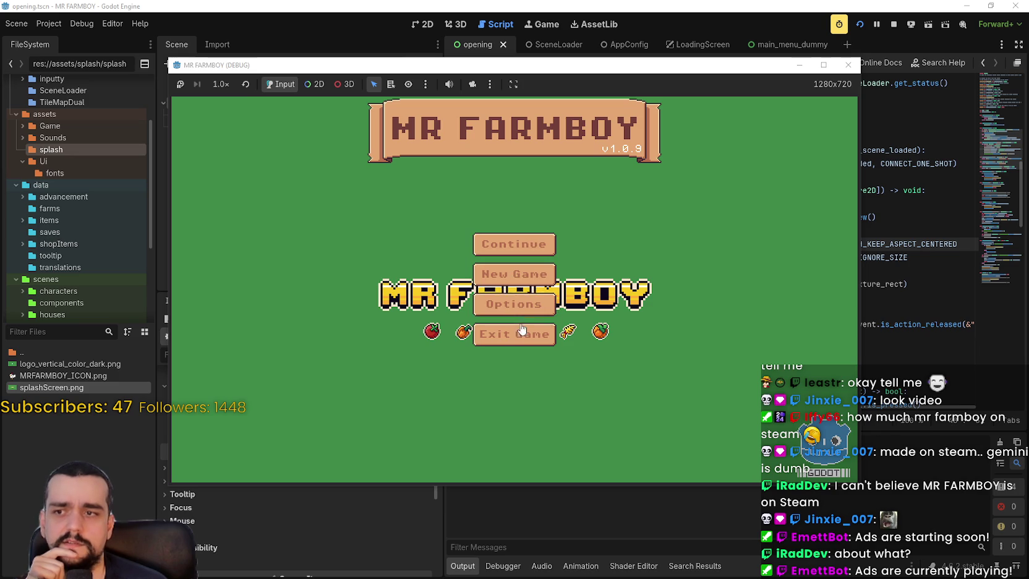
{"action": "left_click", "coordinate": [893, 24]}
{"action": "left_click", "coordinate": [863, 23]}
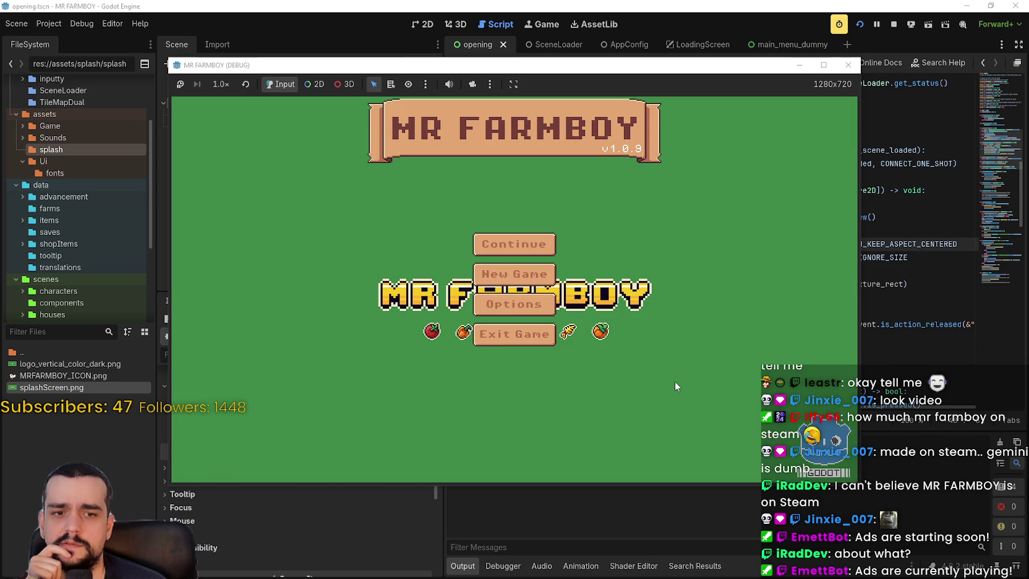
{"action": "left_click", "coordinate": [859, 25]}
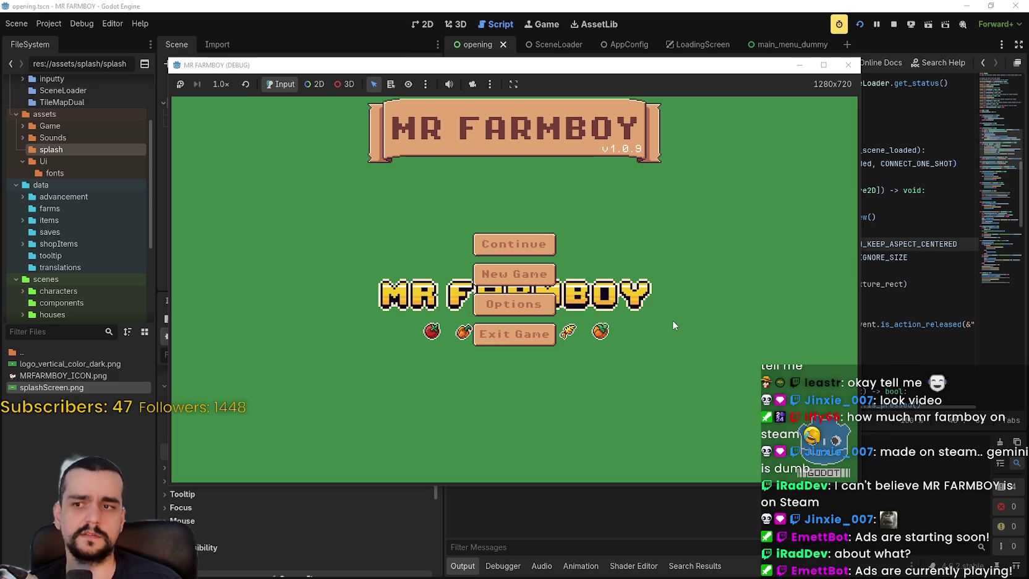
{"action": "left_click", "coordinate": [861, 24]}
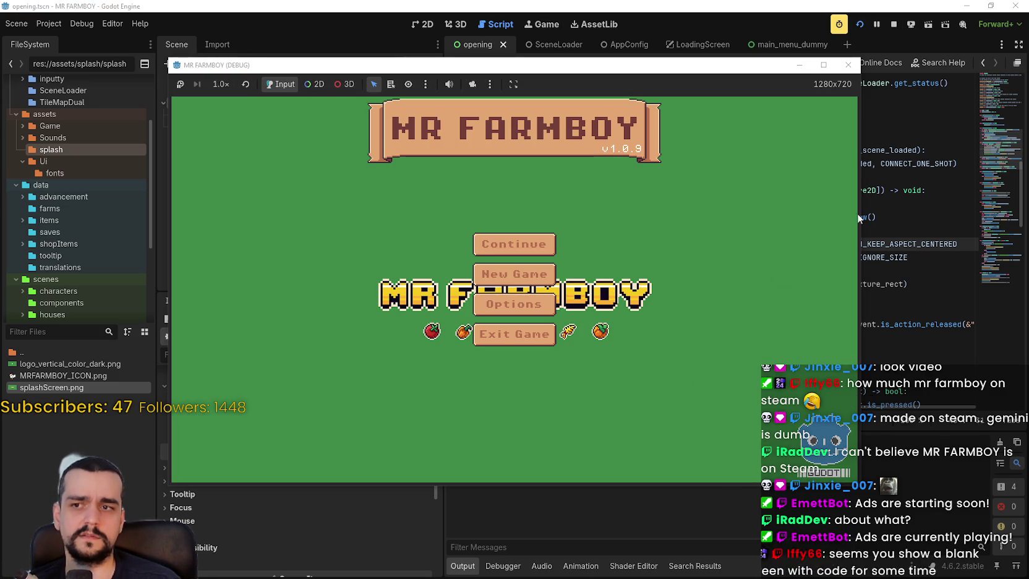
{"action": "left_click", "coordinate": [895, 26]}
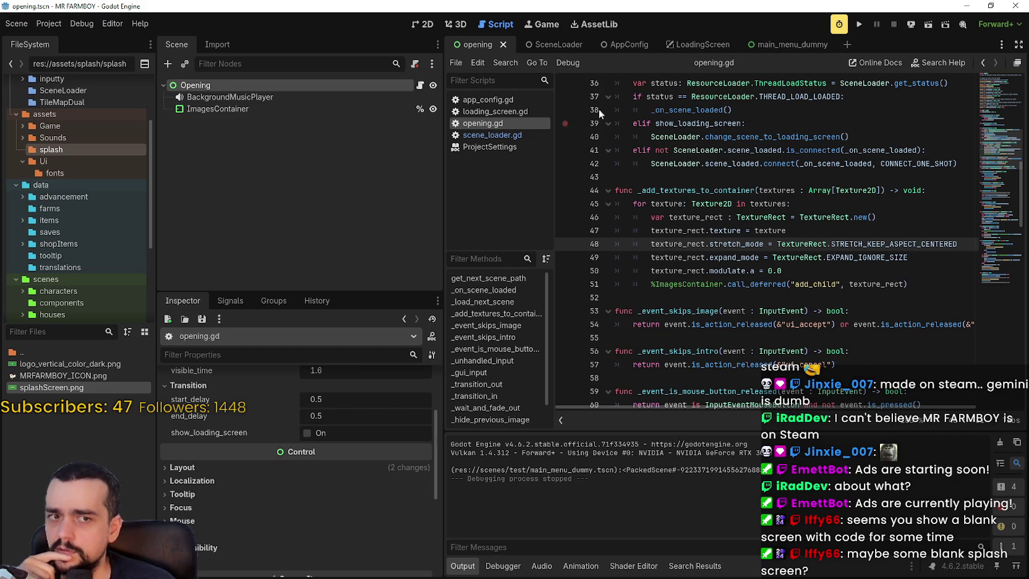
In LoadingScreen, lower state_change_delay from 15.0 to 5.0 and test-run the game.
{"action": "left_click", "coordinate": [568, 44]}
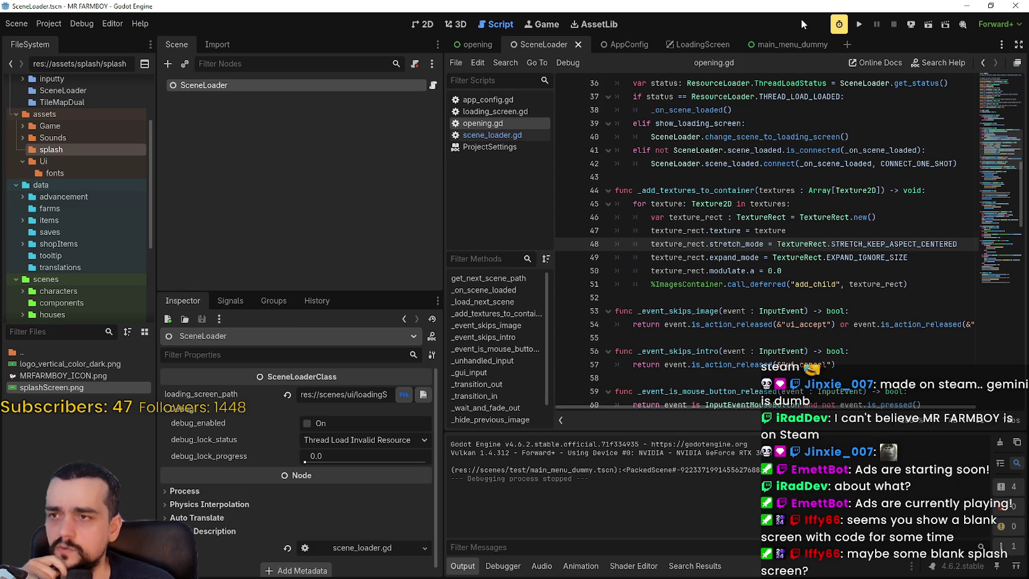
{"action": "left_click", "coordinate": [686, 44]}
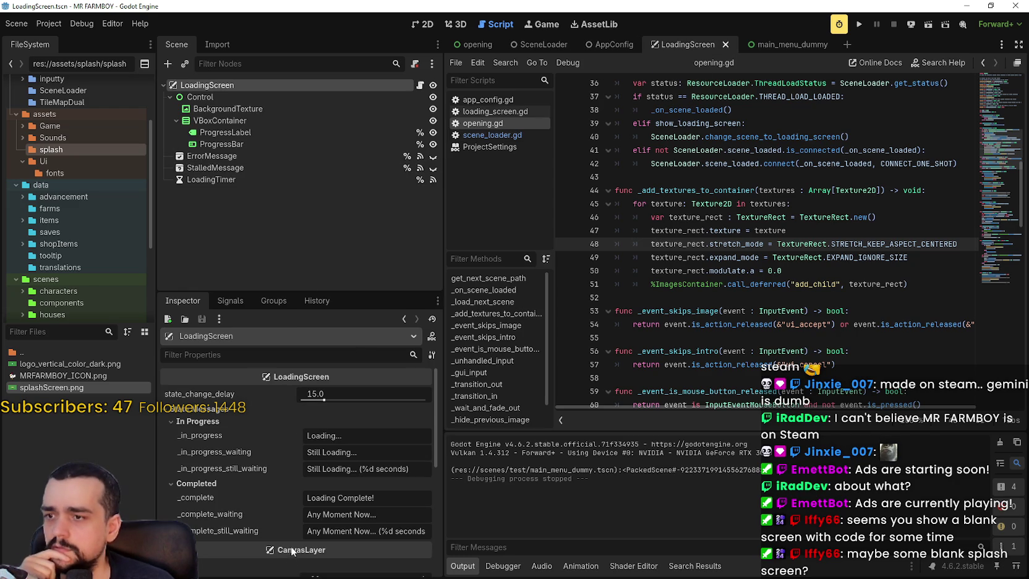
{"action": "left_click", "coordinate": [163, 409]}
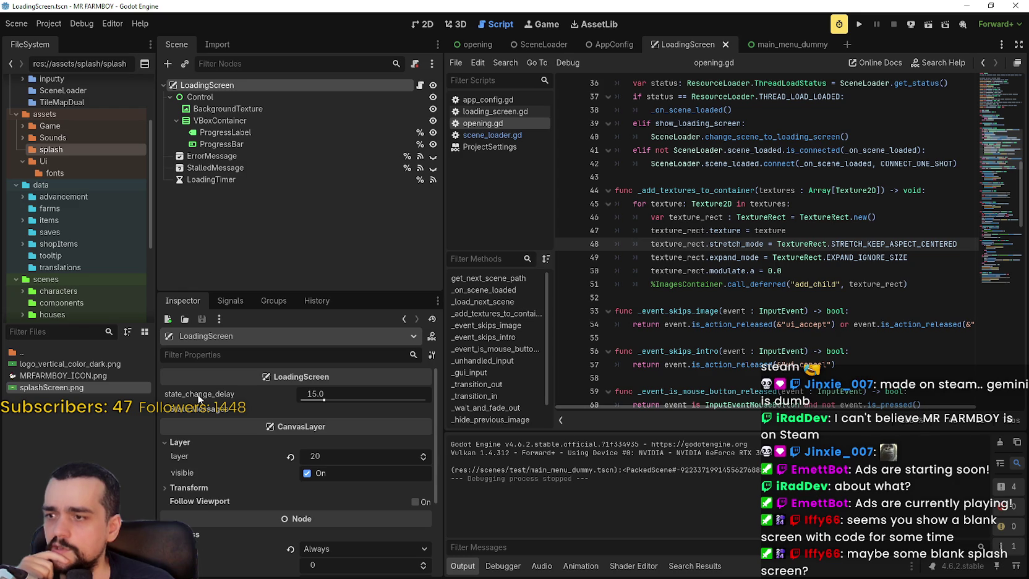
{"action": "left_click_drag", "start_coordinate": [323, 400], "coordinate": [297, 404]}
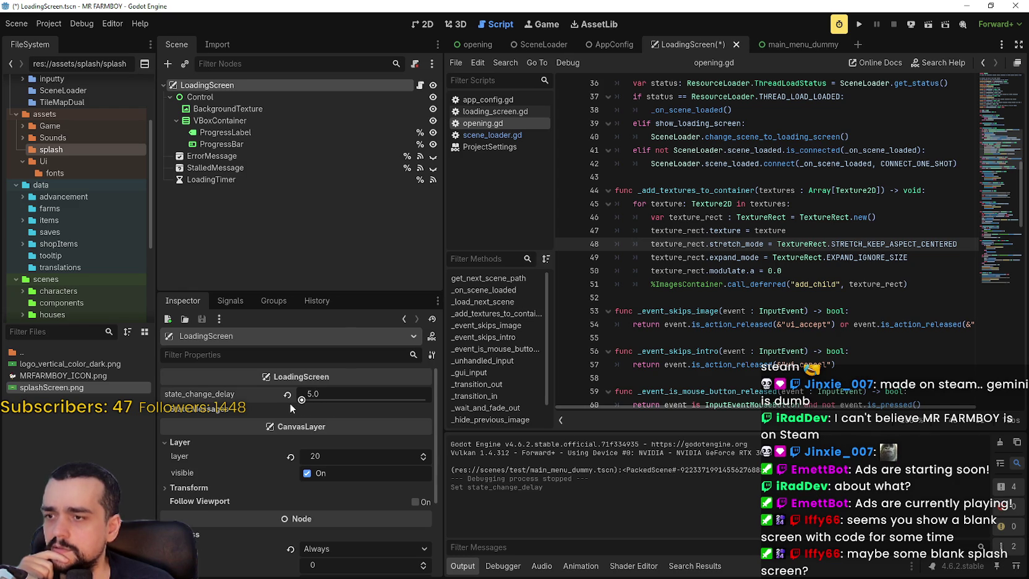
{"action": "left_click", "coordinate": [859, 24]}
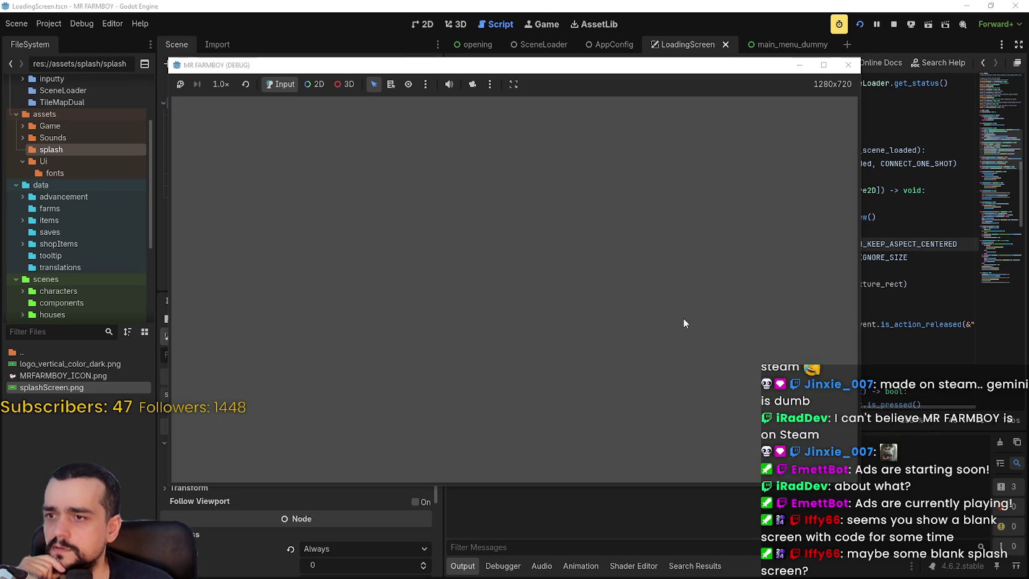
{"action": "left_click", "coordinate": [894, 24]}
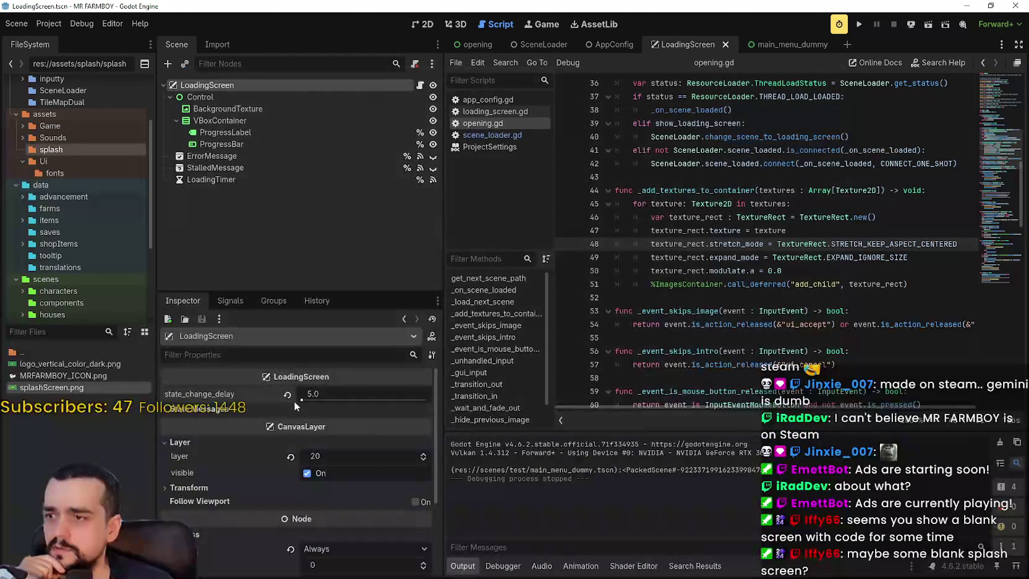
Revert state_change_delay to 15.0, save LoadingScreen, and return to the opening scene.
{"action": "left_click", "coordinate": [288, 395]}
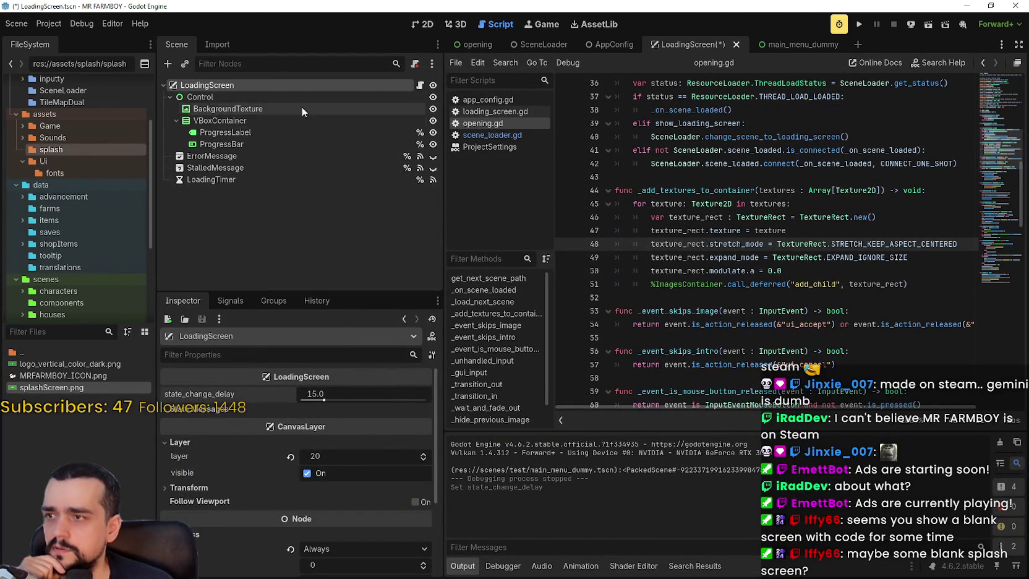
{"action": "left_click", "coordinate": [432, 25]}
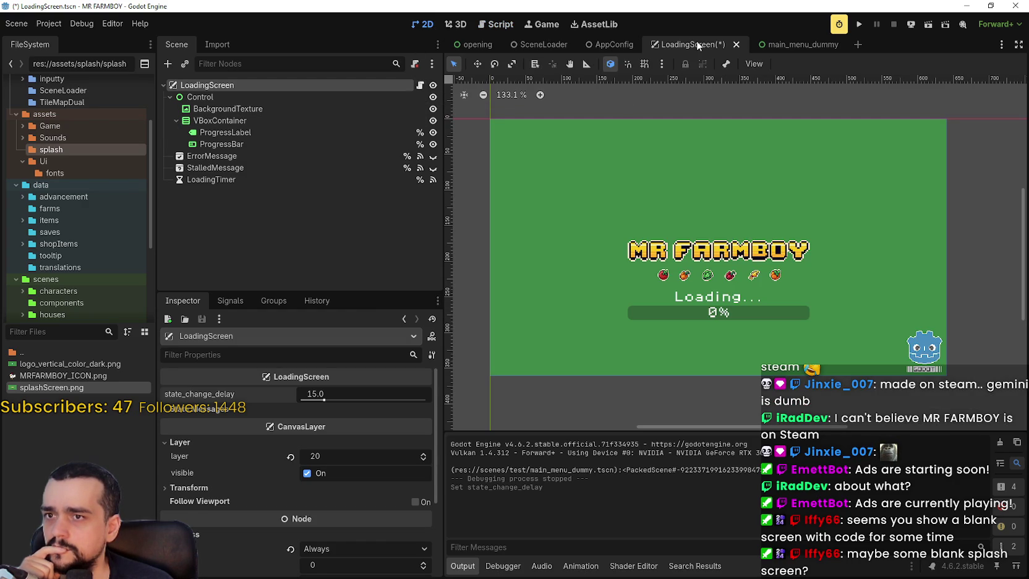
{"action": "key", "text": "ctrl+s"}
{"action": "left_click", "coordinate": [553, 45]}
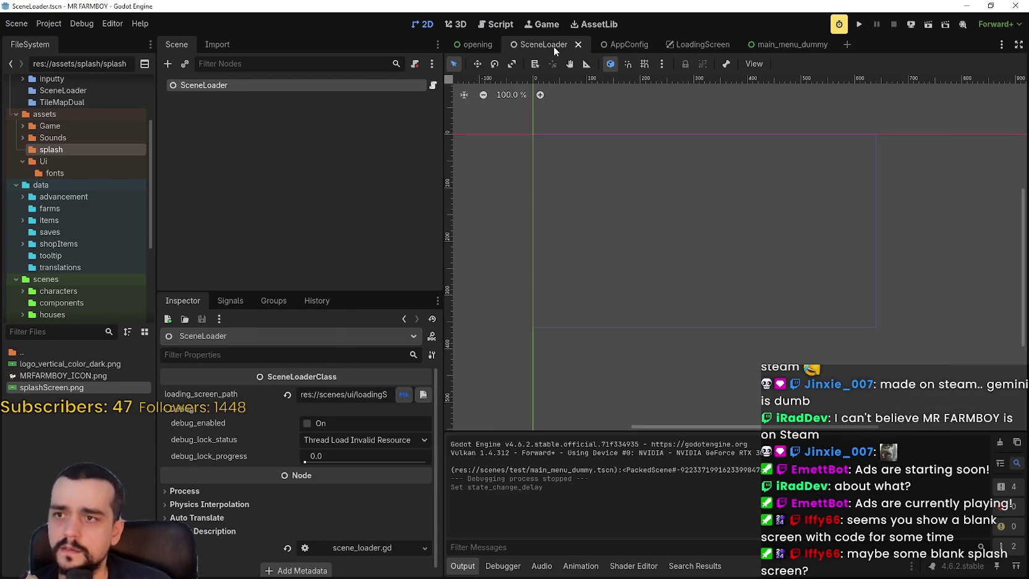
{"action": "left_click", "coordinate": [473, 47]}
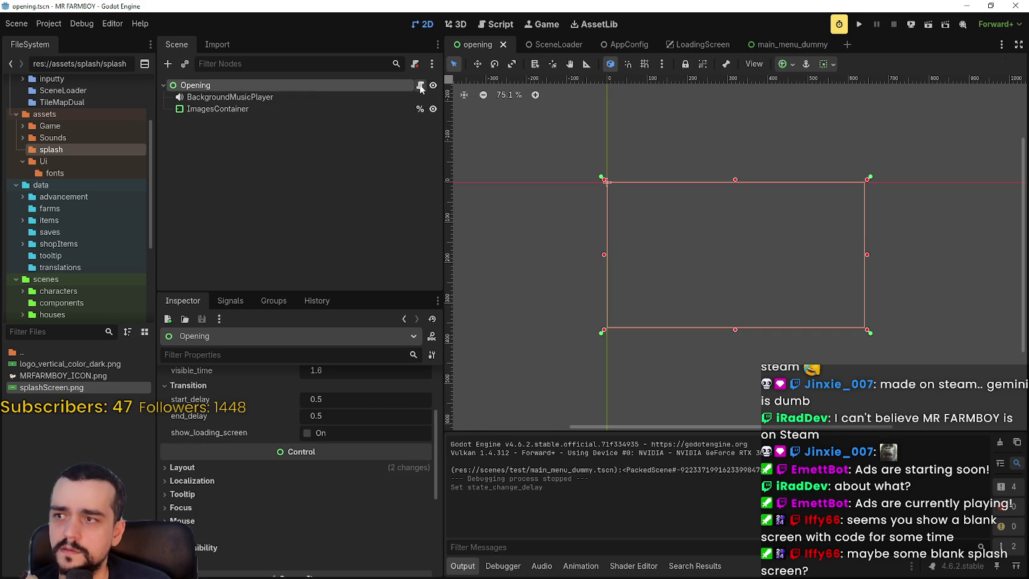
Open opening.gd and select the _load_next_scene call on line 64.
{"action": "left_click", "coordinate": [419, 85]}
{"action": "left_click", "coordinate": [719, 296]}
{"action": "scroll", "coordinate": [713, 300], "scroll_direction": "up", "scroll_amount": 5}
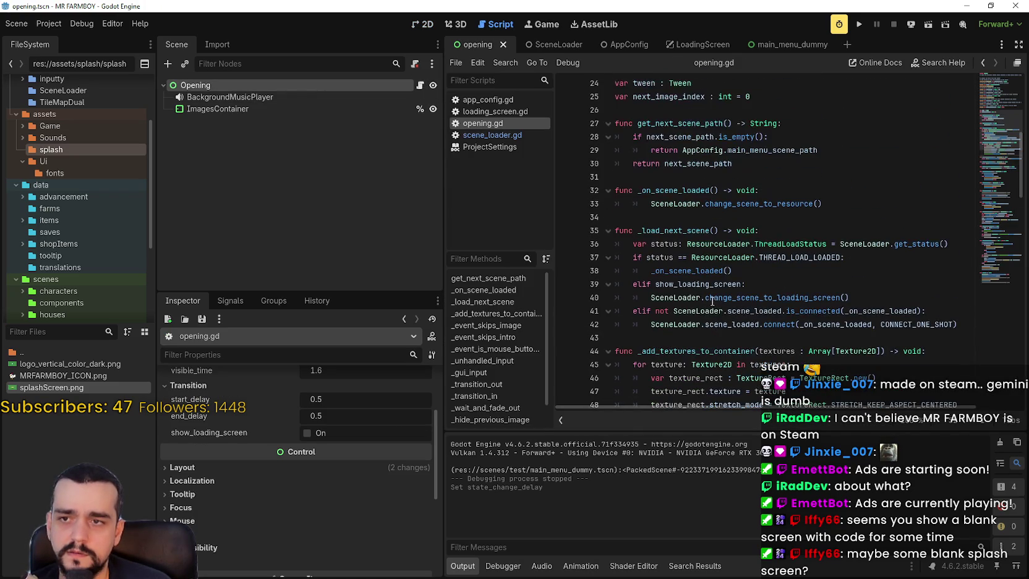
{"action": "scroll", "coordinate": [699, 217], "scroll_direction": "down", "scroll_amount": 5}
{"action": "scroll", "coordinate": [698, 216], "scroll_direction": "down", "scroll_amount": 7}
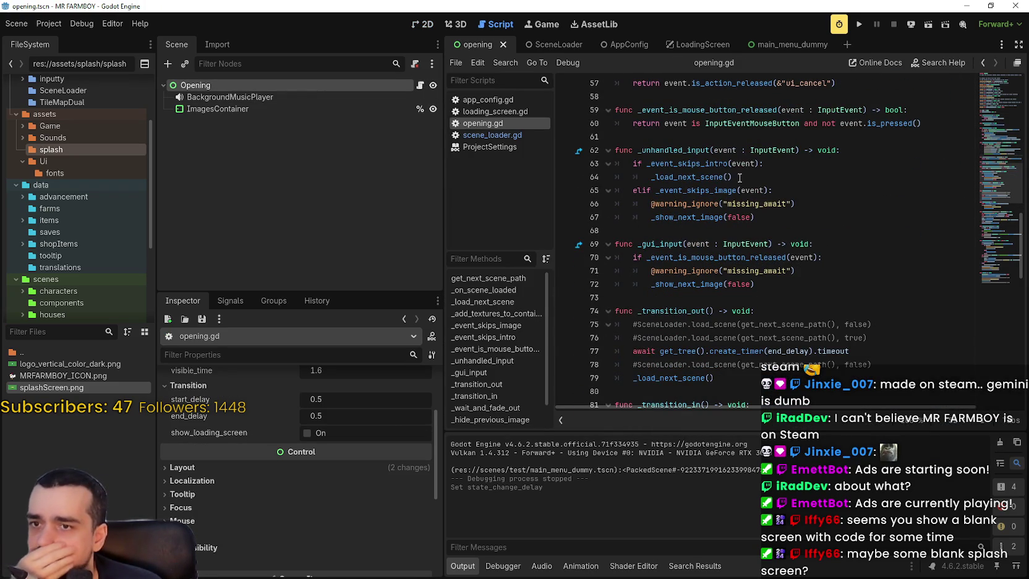
{"action": "double_click", "coordinate": [686, 177]}
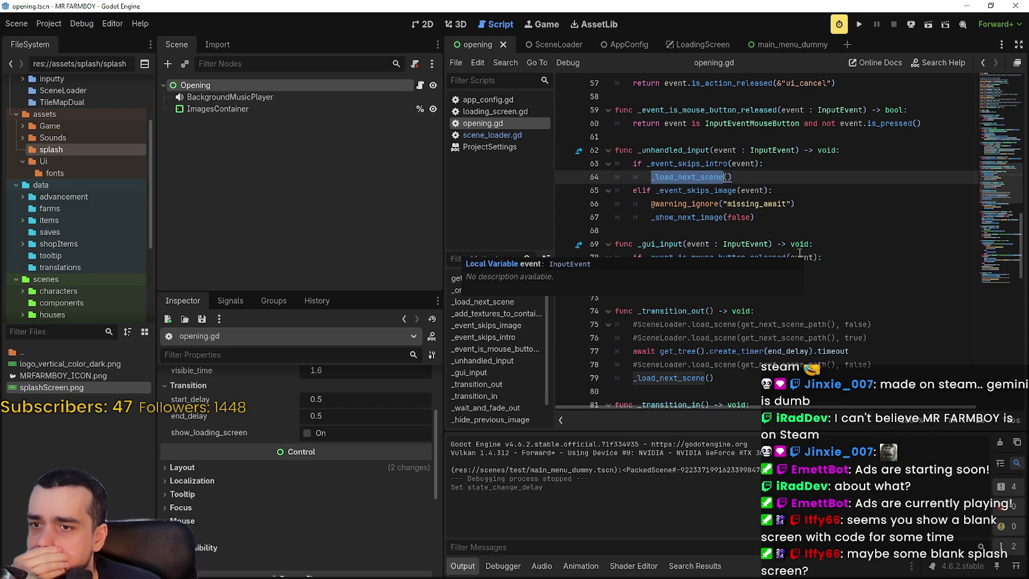
Trace end_delay from line 77 to its definition on line 20 and select its 0.5 default.
{"action": "scroll", "coordinate": [806, 251], "scroll_direction": "down", "scroll_amount": 3}
{"action": "mouse_move", "coordinate": [793, 235]}
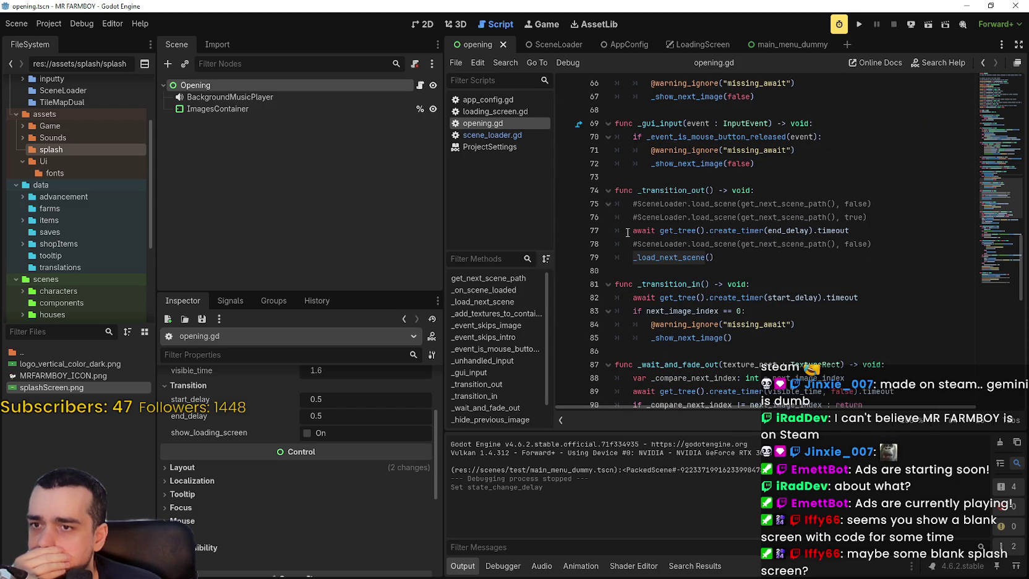
{"action": "double_click", "coordinate": [787, 232]}
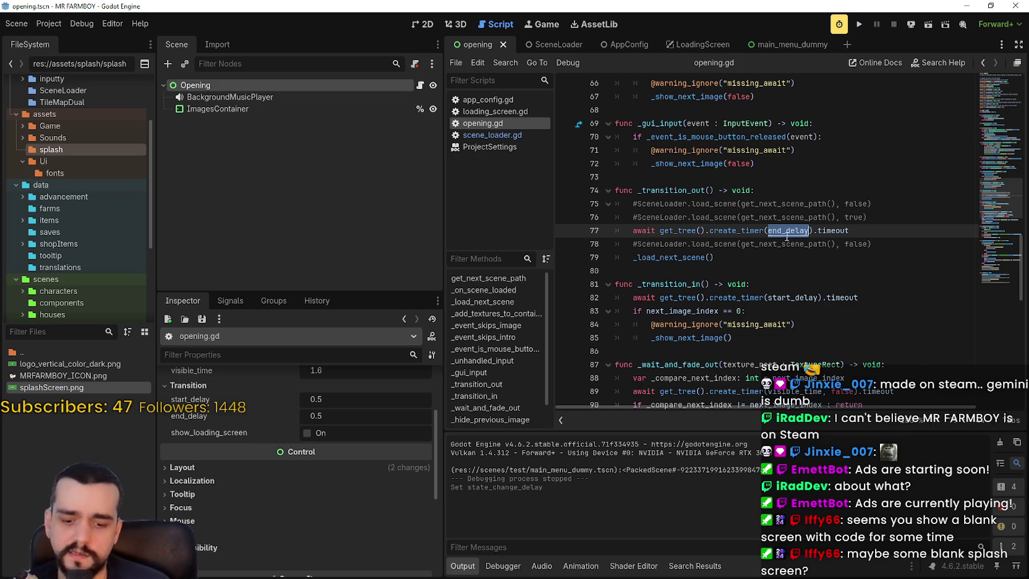
{"action": "left_click", "coordinate": [788, 232], "text": "ctrl"}
{"action": "scroll", "coordinate": [778, 204], "scroll_direction": "up", "scroll_amount": 3}
{"action": "left_click", "coordinate": [778, 202]}
{"action": "left_click_drag", "start_coordinate": [774, 204], "coordinate": [760, 204]}
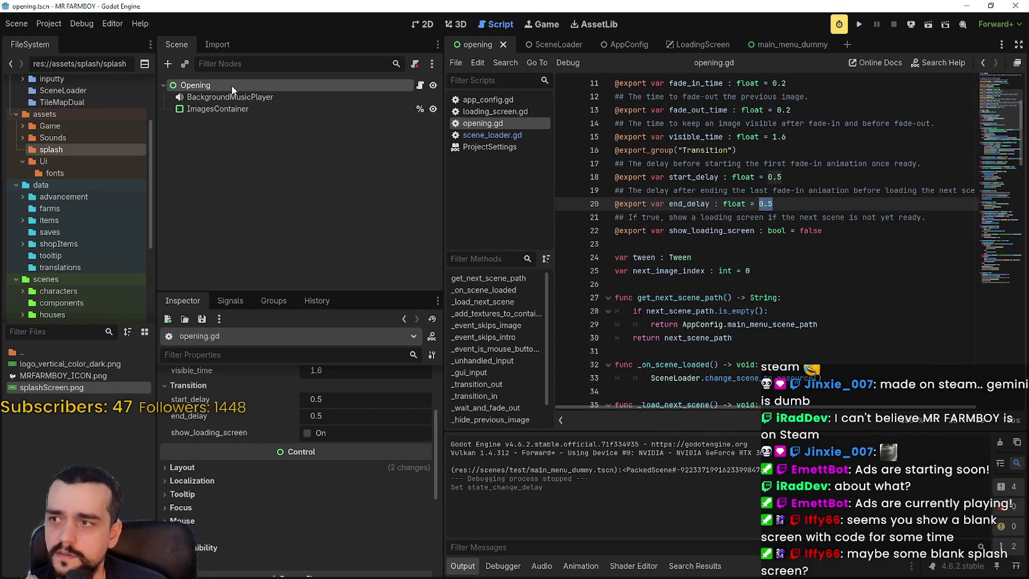
{"action": "scroll", "coordinate": [303, 500], "scroll_direction": "up", "scroll_amount": 3}
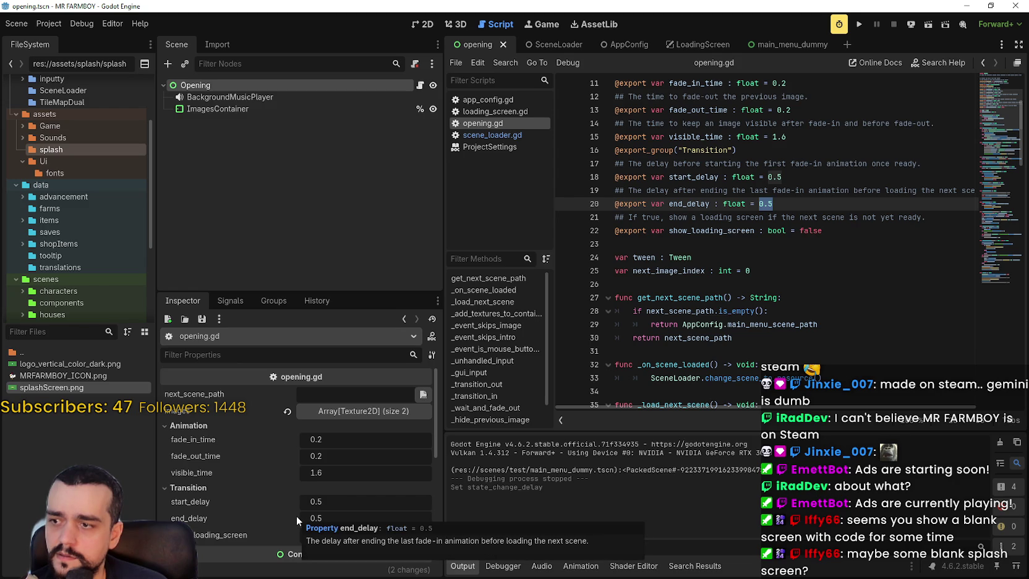
{"action": "left_click", "coordinate": [333, 501]}
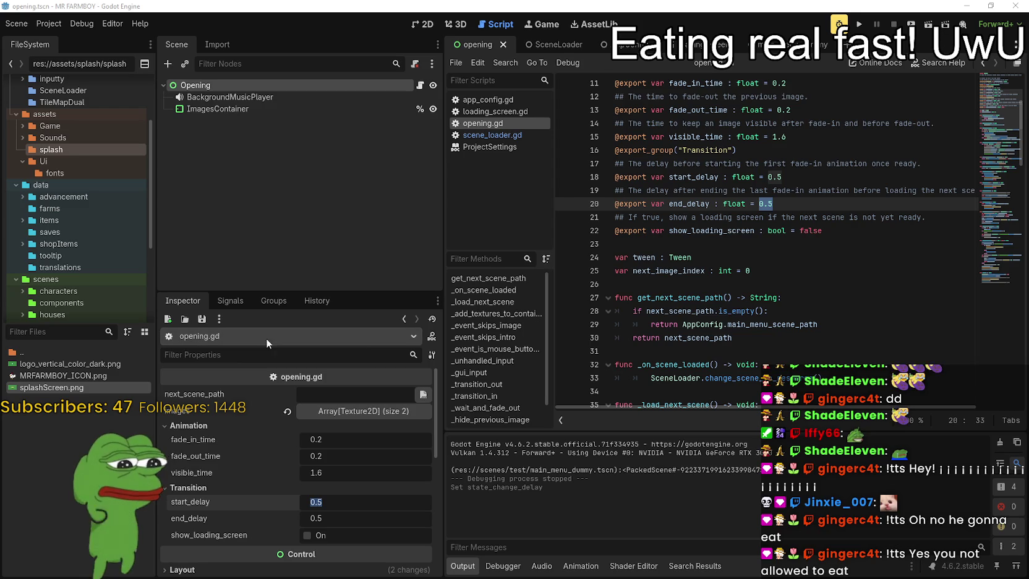
Show the Opening node's properties and turn on show_loading_screen.
{"action": "left_click", "coordinate": [216, 85]}
{"action": "left_click_drag", "start_coordinate": [390, 293], "coordinate": [389, 133]}
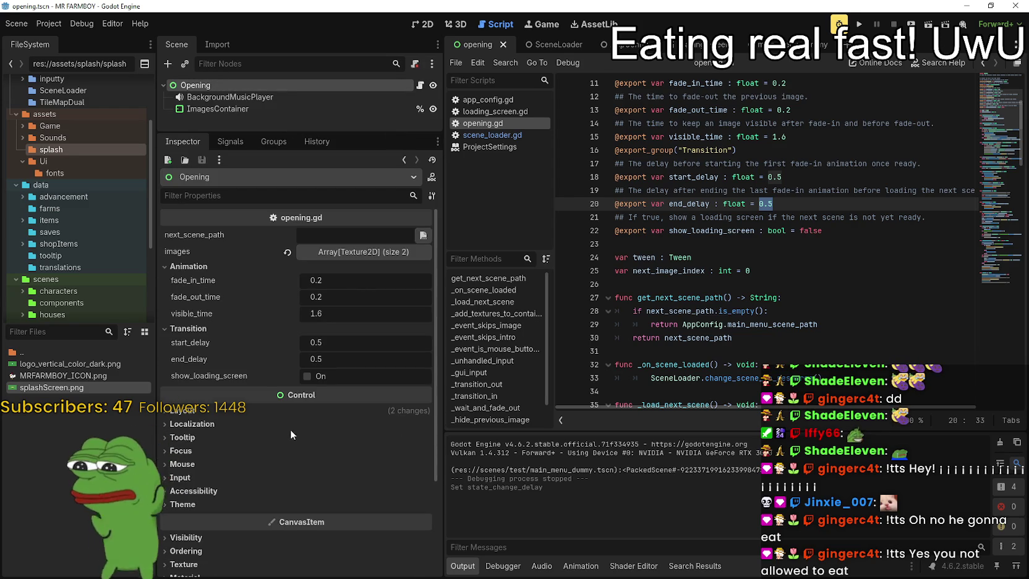
{"action": "left_click", "coordinate": [335, 363]}
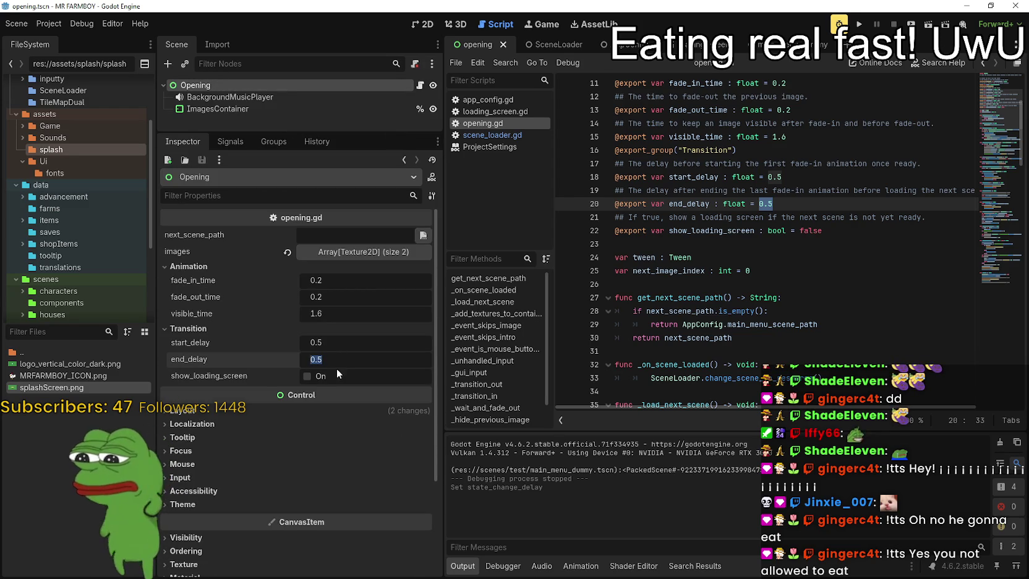
{"action": "left_click", "coordinate": [307, 376]}
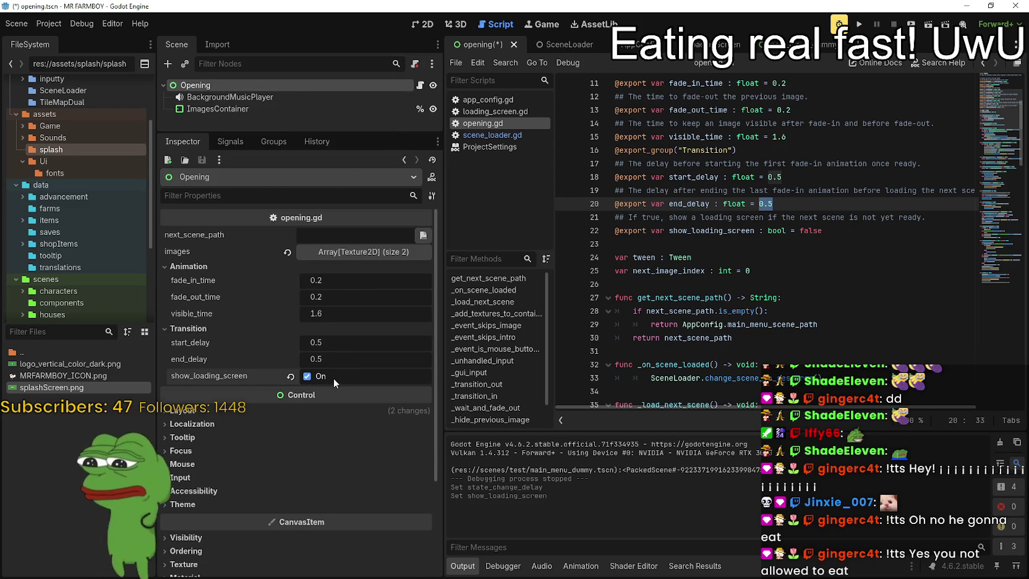
{"action": "left_click", "coordinate": [344, 360]}
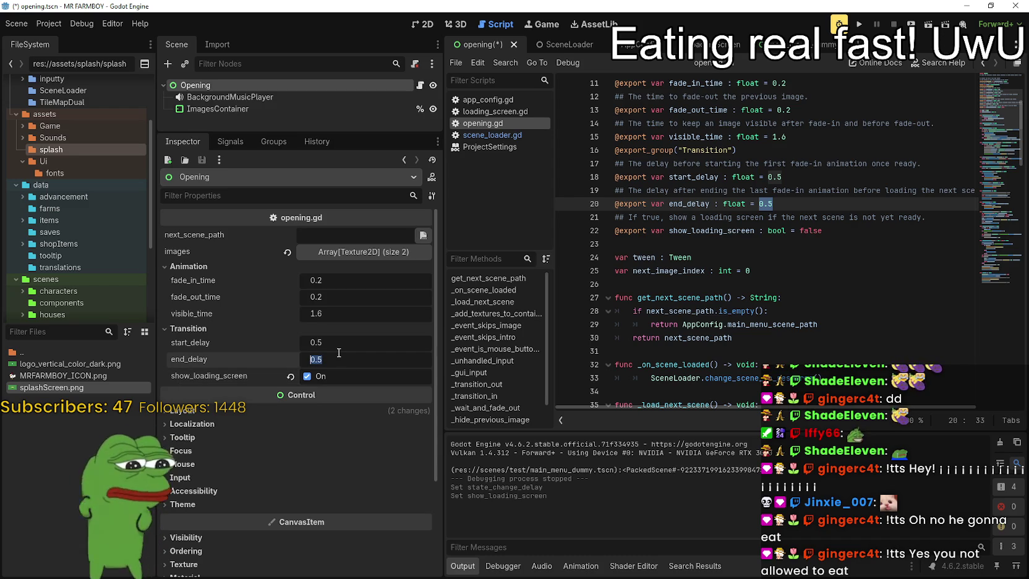
{"action": "left_click", "coordinate": [345, 344]}
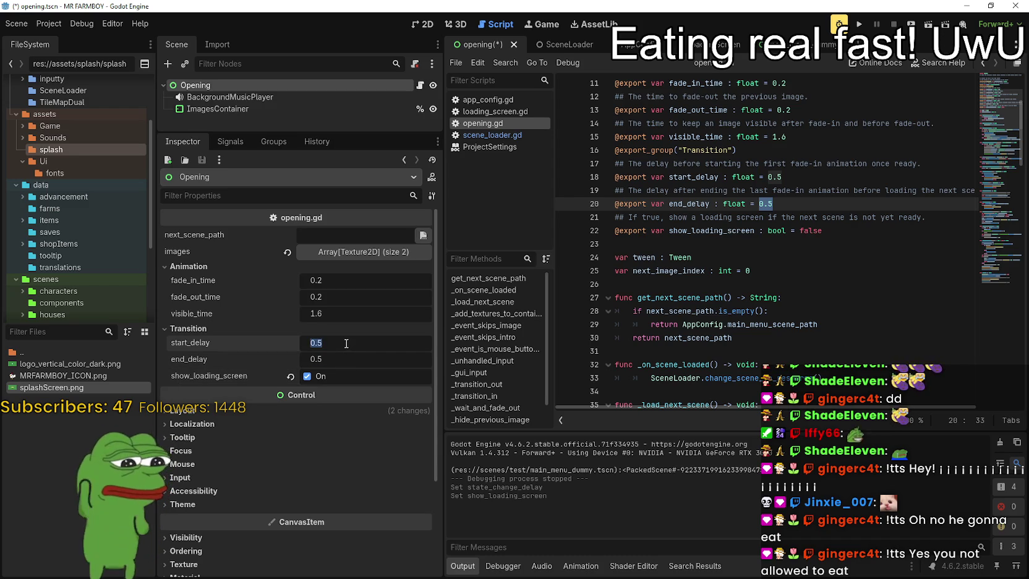
{"action": "type", "text": "0"}
Set end_delay to 0.0, save the opening scene, and run the game.
{"action": "left_click", "coordinate": [339, 356]}
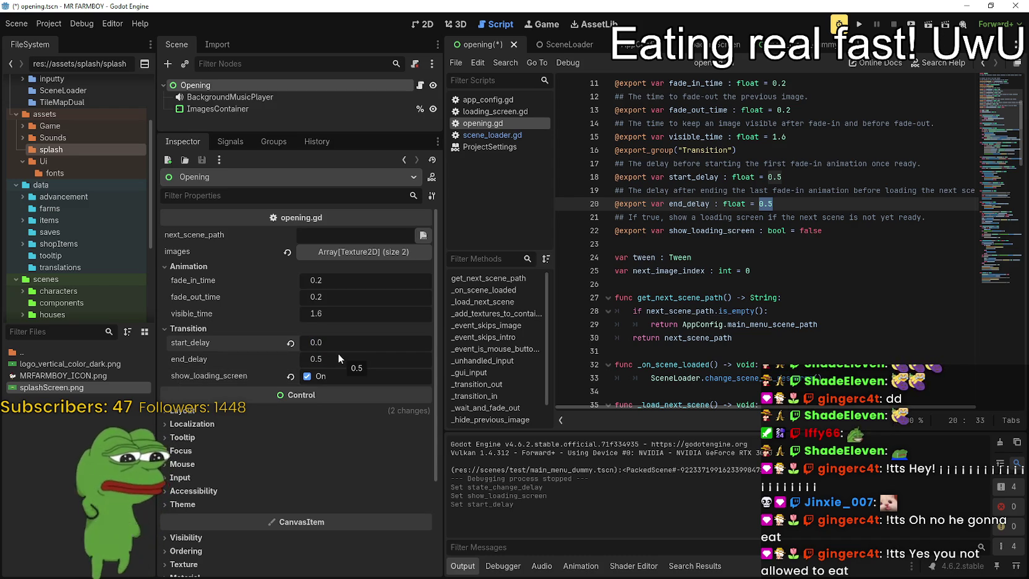
{"action": "type", "text": "0"}
{"action": "key", "text": "Return"}
{"action": "key", "text": "ctrl+s"}
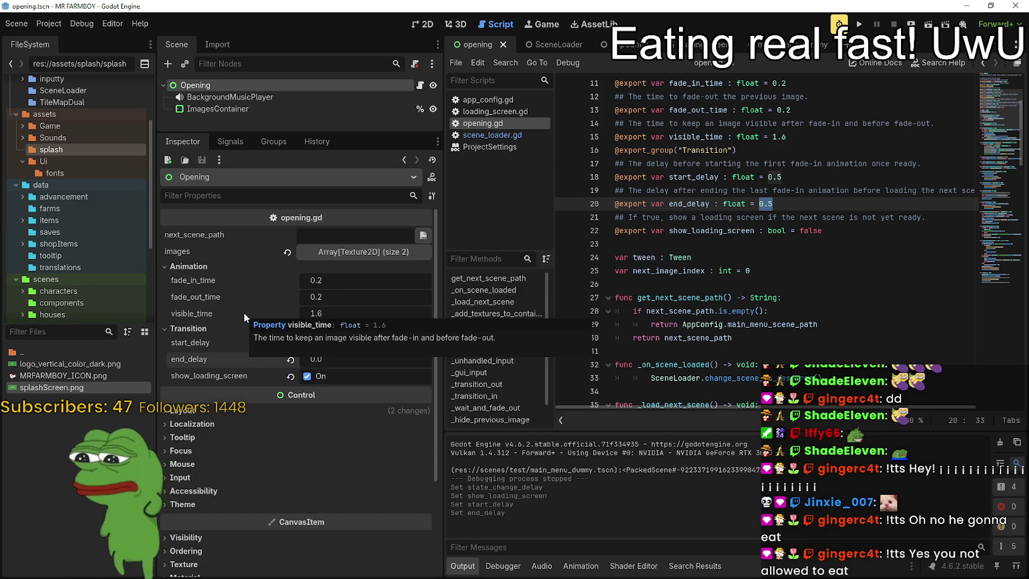
{"action": "left_click", "coordinate": [797, 244]}
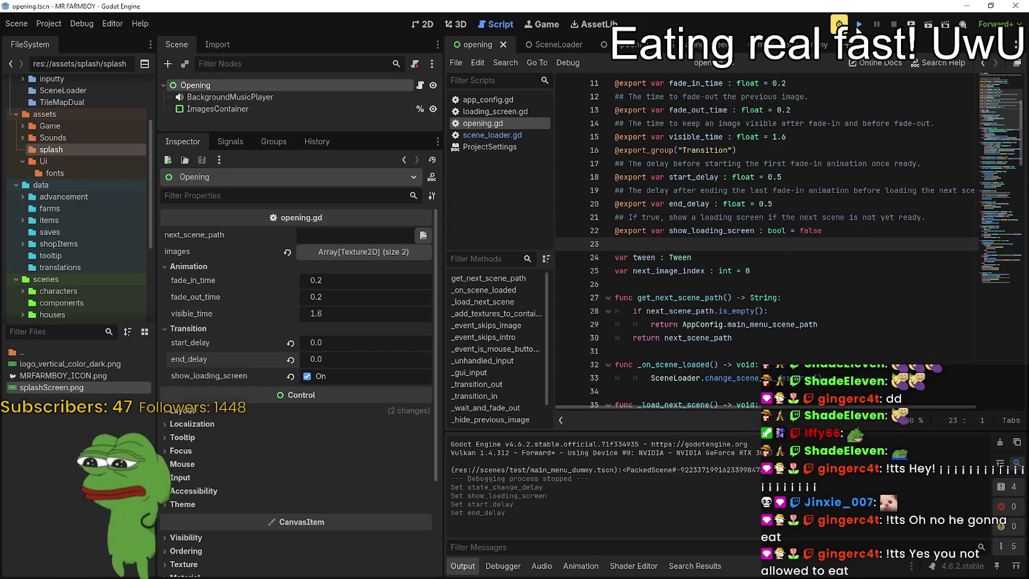
{"action": "left_click", "coordinate": [858, 25]}
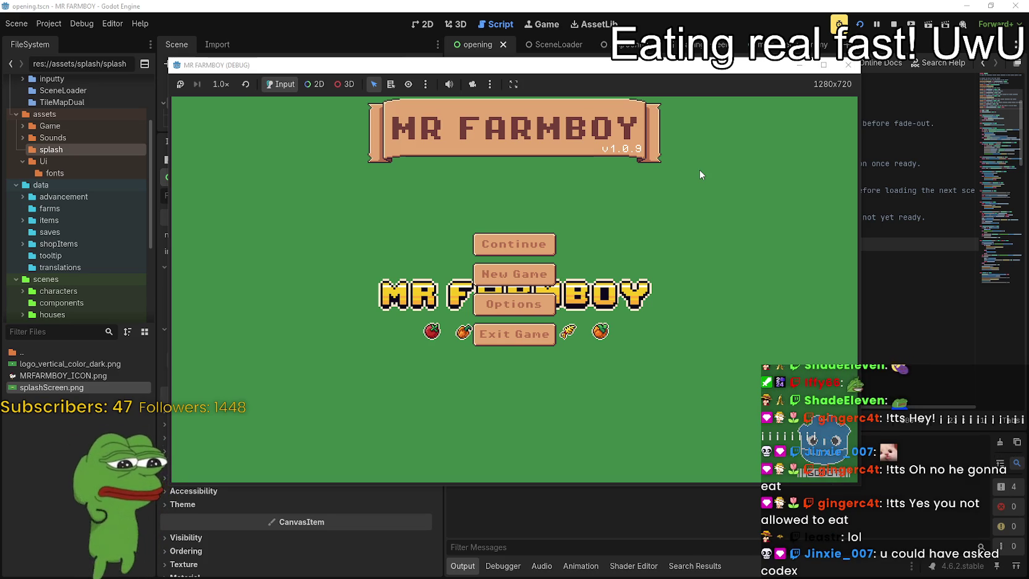
Close the running MR FARMBOY debug window with F8.
{"action": "key", "text": "F8"}
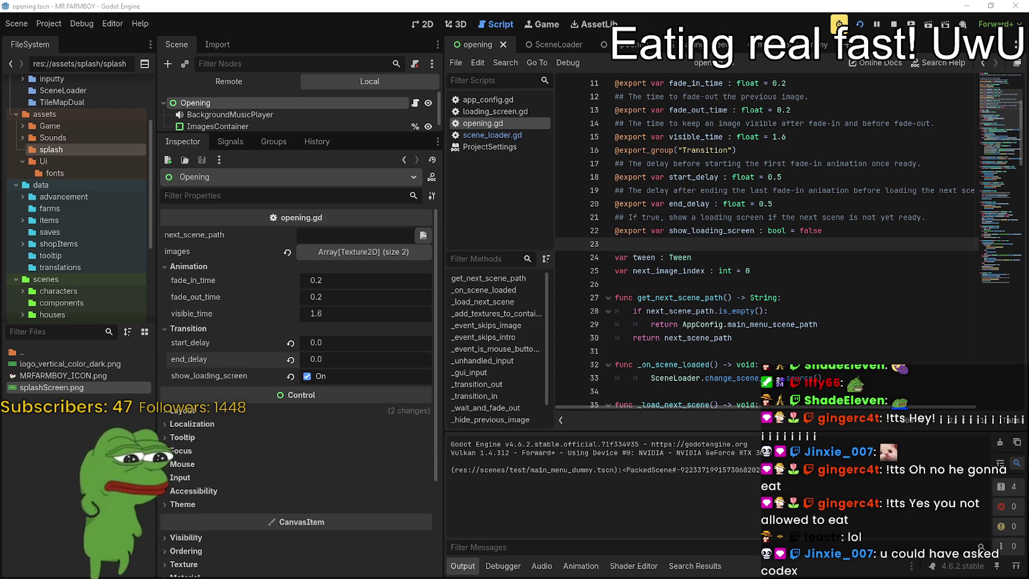
Rerun the game a couple of times to watch the splash, then stop it.
{"action": "left_click", "coordinate": [894, 23]}
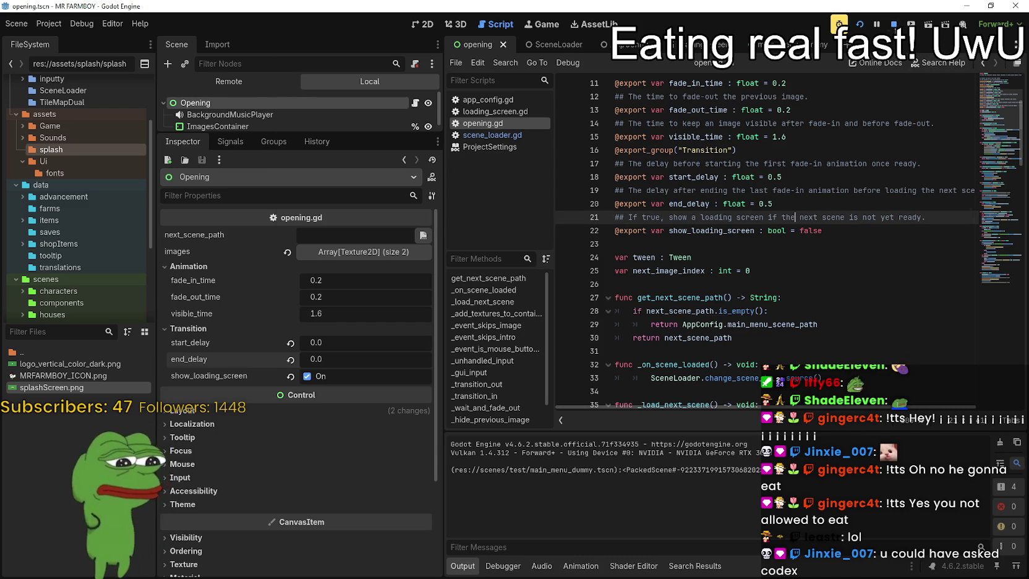
{"action": "left_click", "coordinate": [860, 24]}
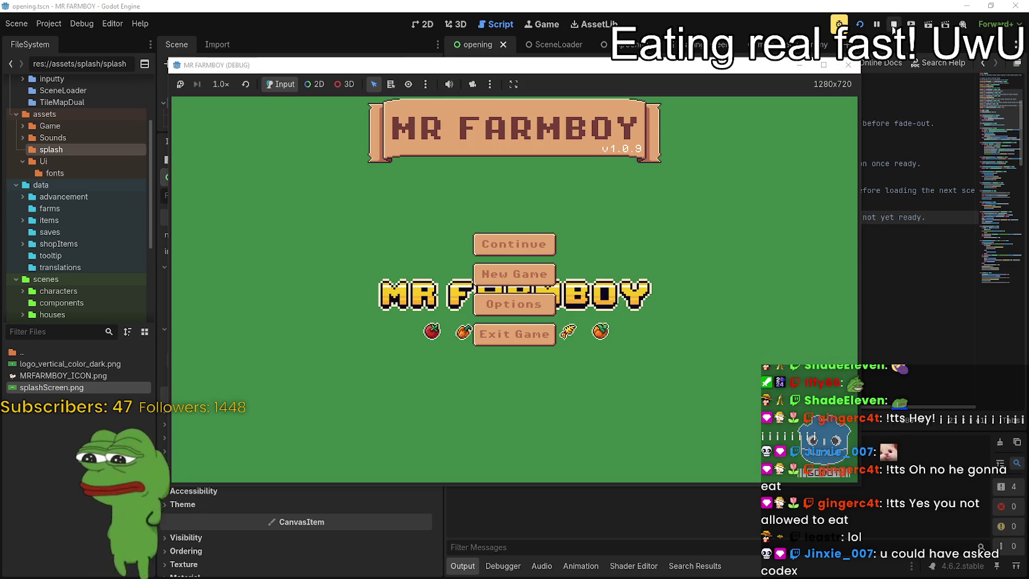
{"action": "key", "text": "F8"}
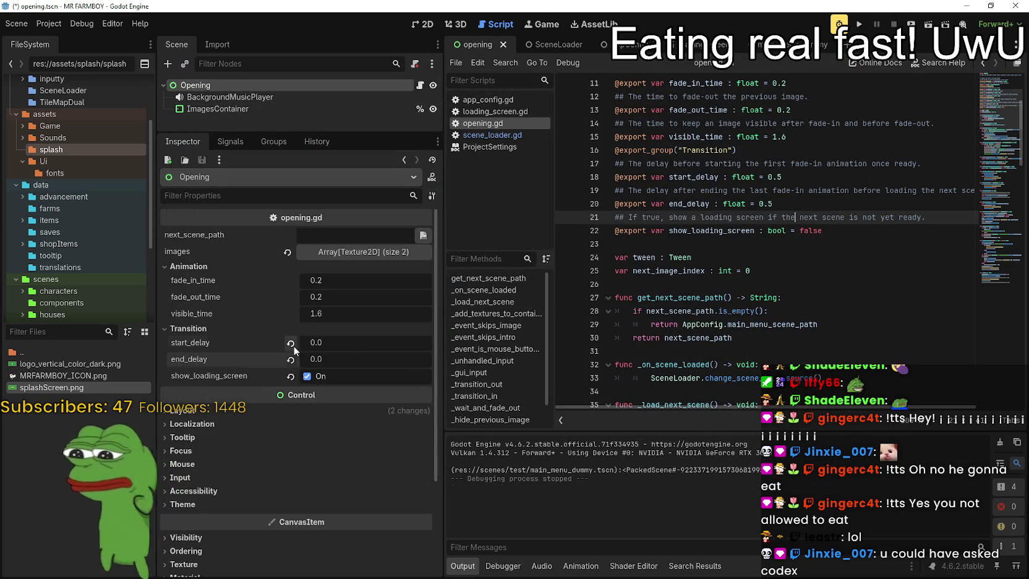
{"action": "left_click", "coordinate": [860, 25]}
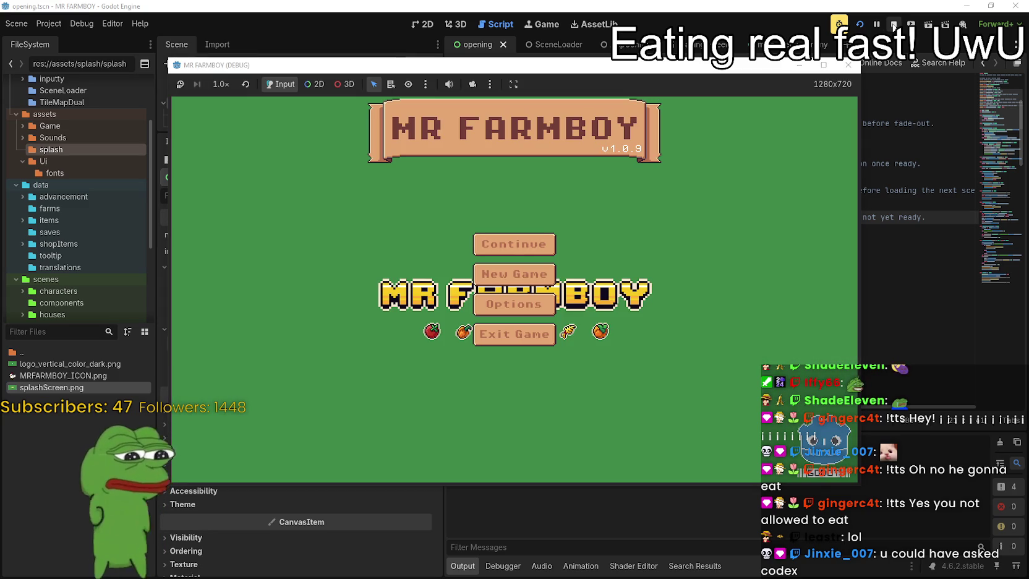
{"action": "left_click", "coordinate": [894, 24]}
Open the Boot Splash BG Color picker, focus its 242424 hex value, and switch to Aseprite.
{"action": "left_click", "coordinate": [47, 24]}
{"action": "left_click", "coordinate": [74, 39]}
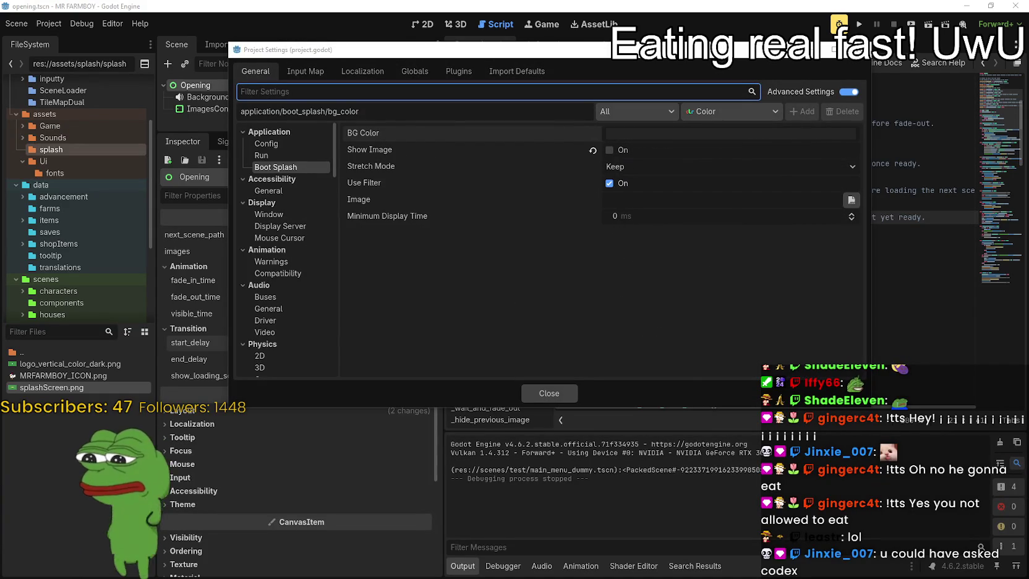
{"action": "left_click", "coordinate": [627, 133]}
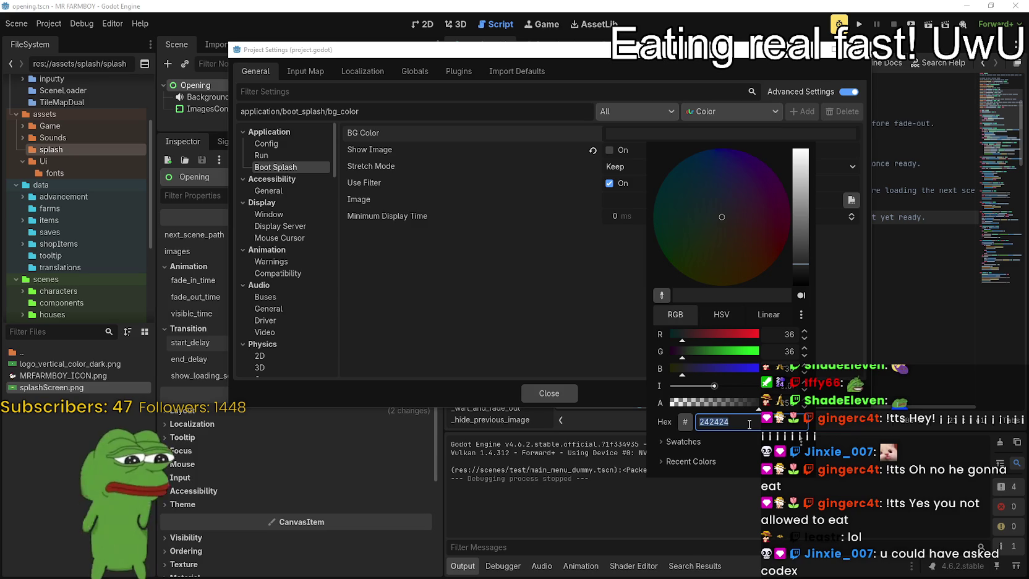
{"action": "left_click", "coordinate": [749, 424]}
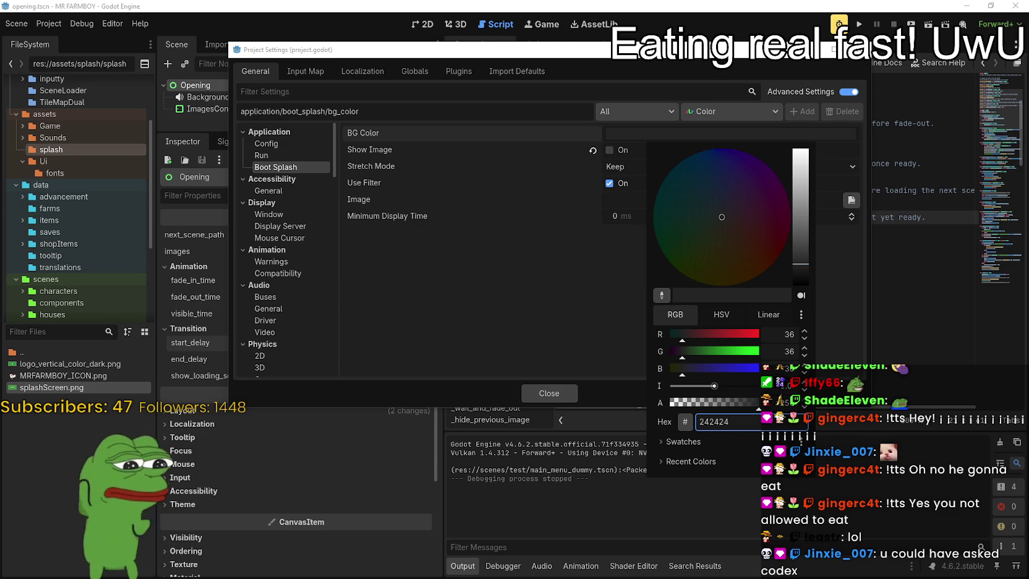
{"action": "key", "text": "alt+Tab"}
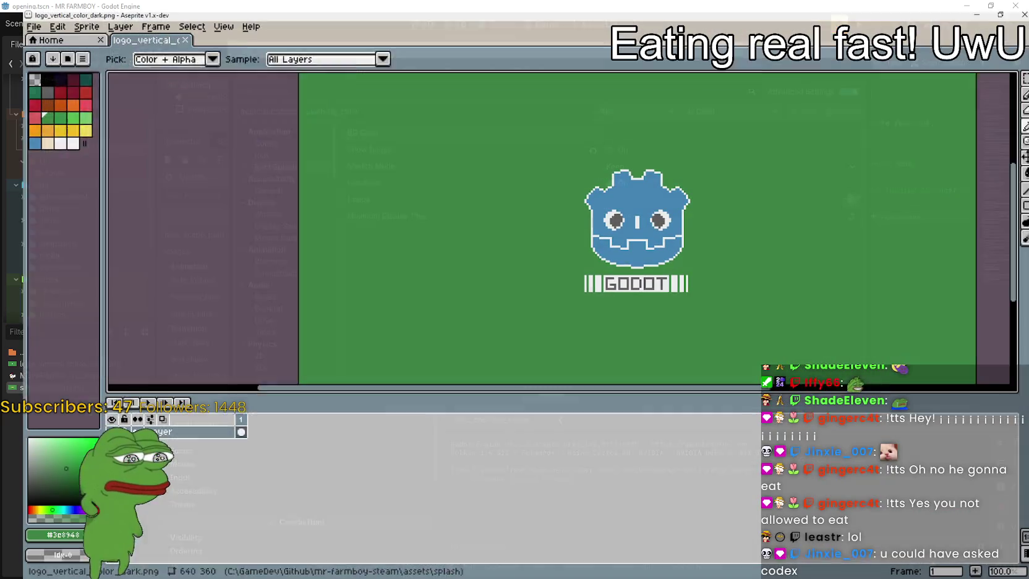
Confirm Aseprite's green colour is hex 3e8948, then minimize back to Godot's BG Color picker.
{"action": "left_click", "coordinate": [45, 537]}
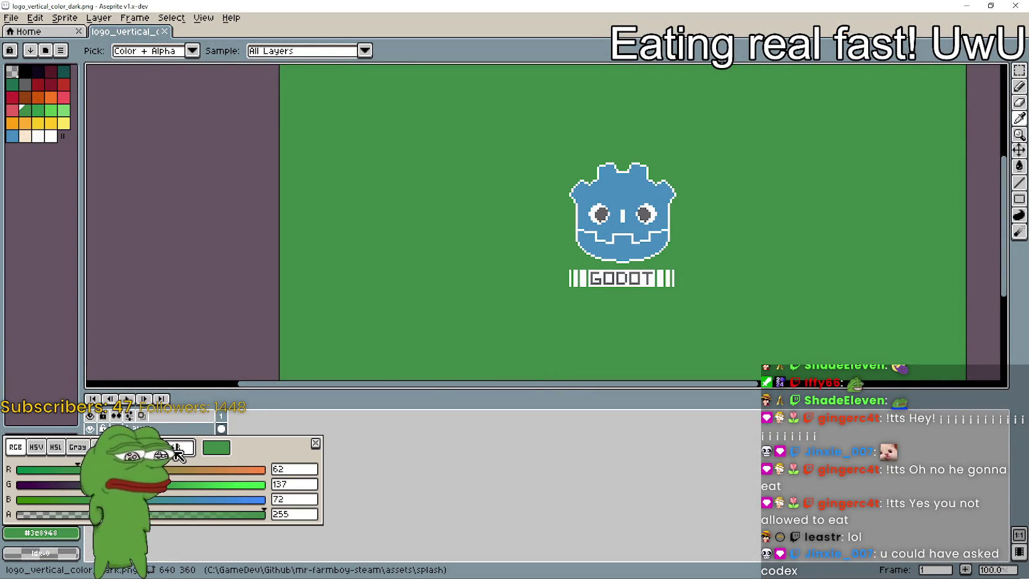
{"action": "key", "text": "Return"}
{"action": "left_click", "coordinate": [966, 5]}
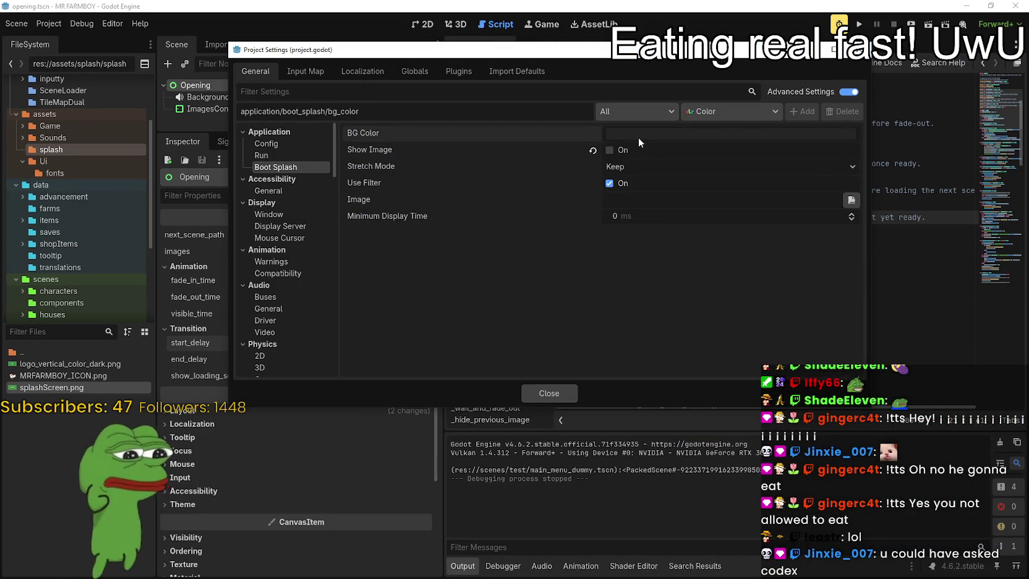
{"action": "left_click", "coordinate": [639, 137]}
Paste 3e8948 as the Boot Splash BG Color, then run the game to check the green splash.
{"action": "type", "text": "3e8948"}
{"action": "key", "text": "Return"}
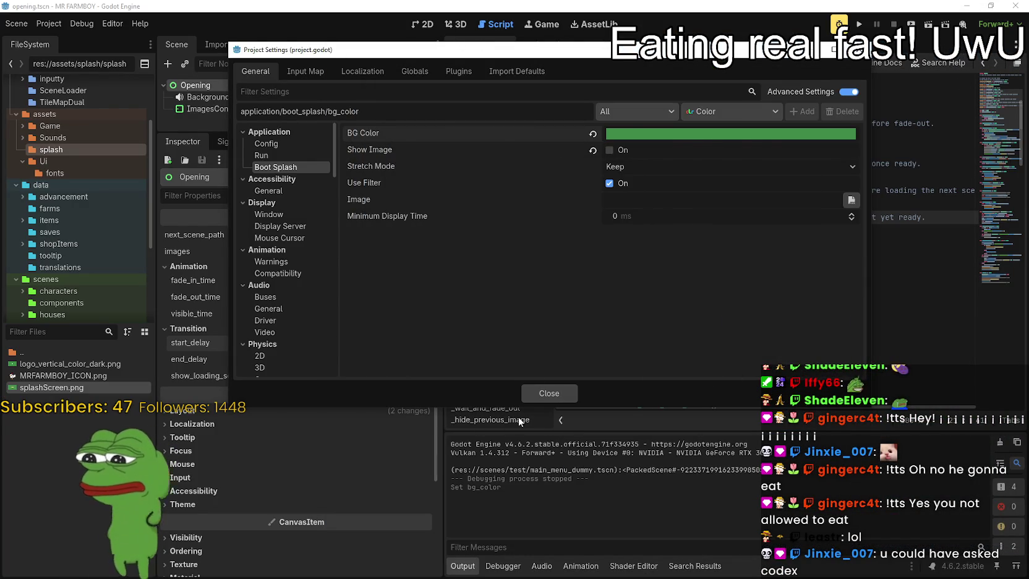
{"action": "left_click", "coordinate": [549, 393]}
{"action": "left_click", "coordinate": [859, 24]}
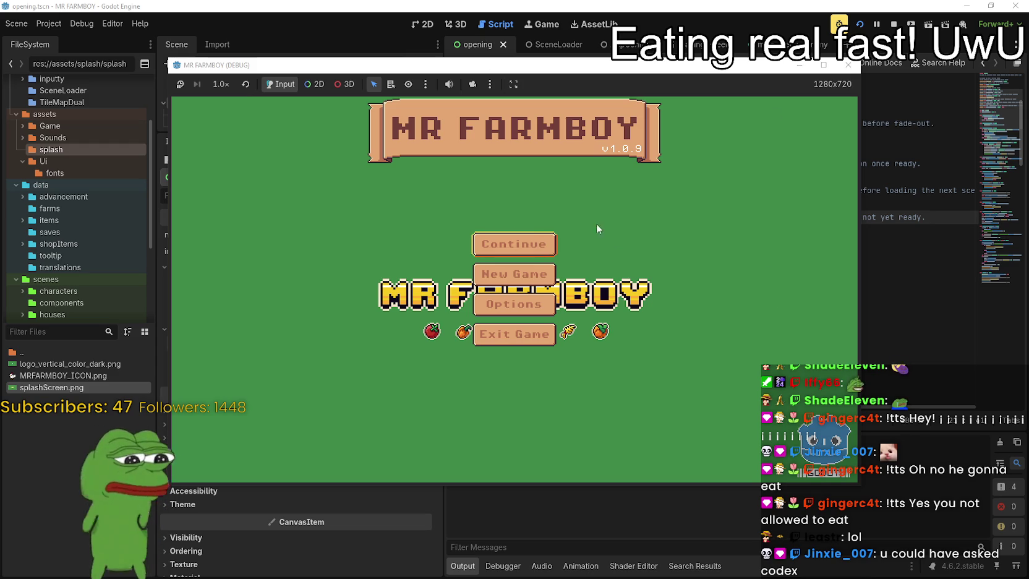
{"action": "left_click", "coordinate": [900, 22]}
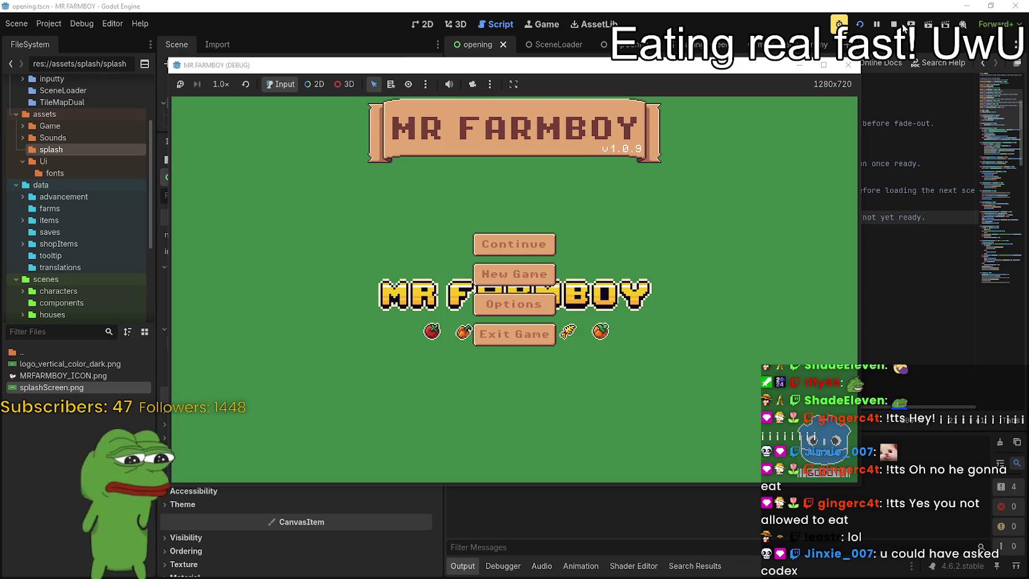
{"action": "left_click", "coordinate": [894, 24]}
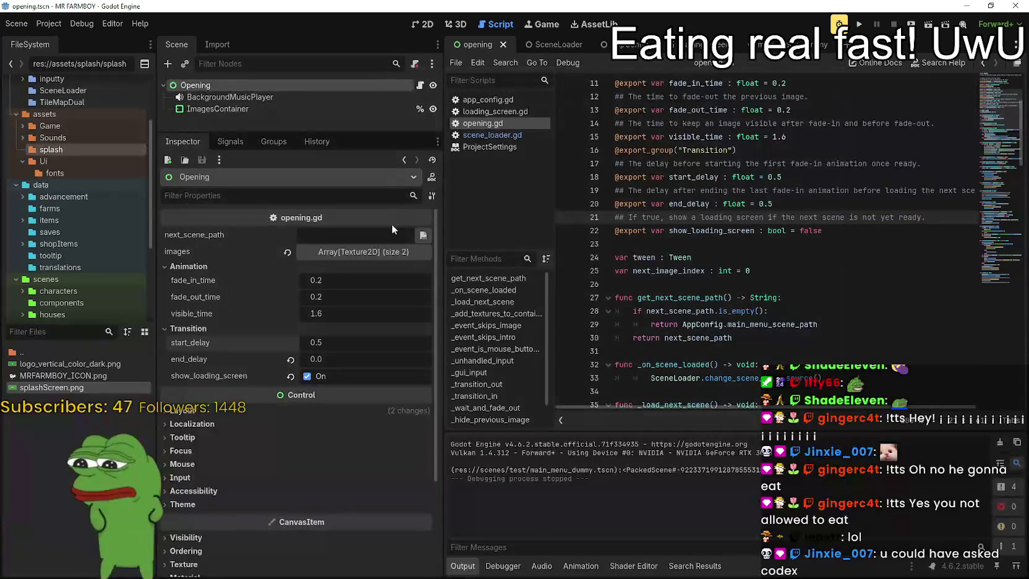
{"action": "left_click", "coordinate": [48, 24]}
Revert the boot splash BG Color to its default in Project Settings.
{"action": "left_click", "coordinate": [68, 38]}
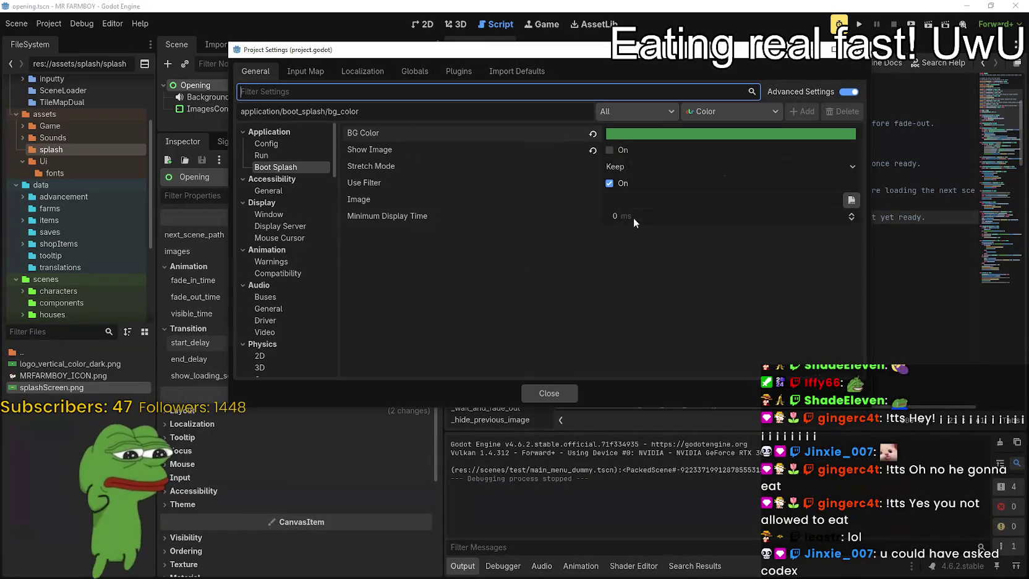
{"action": "left_click", "coordinate": [593, 134]}
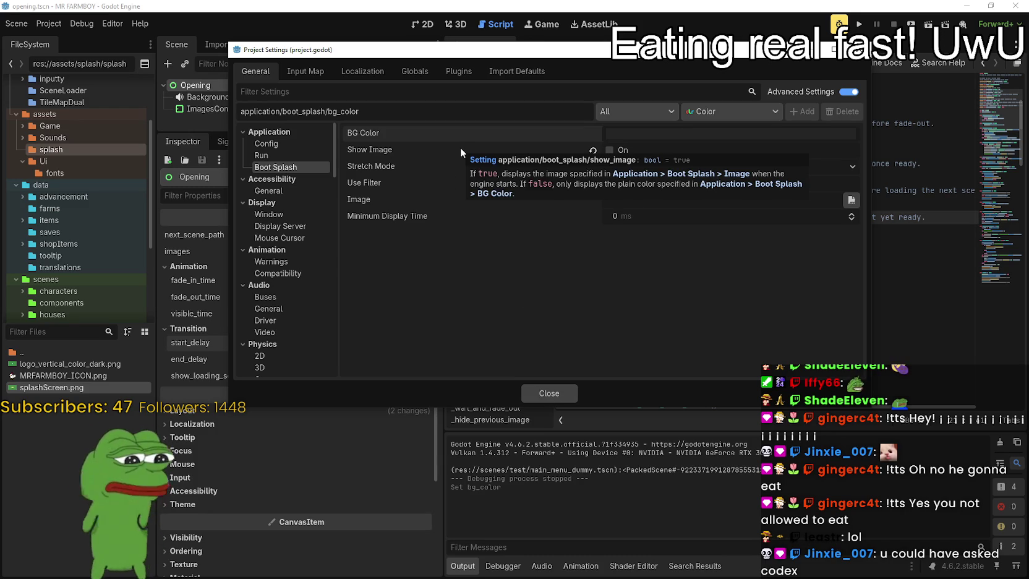
{"action": "left_click", "coordinate": [550, 393]}
Test-run the game to the MR FARMBOY main menu, stop it, and show the SceneLoader scene.
{"action": "left_click", "coordinate": [861, 26]}
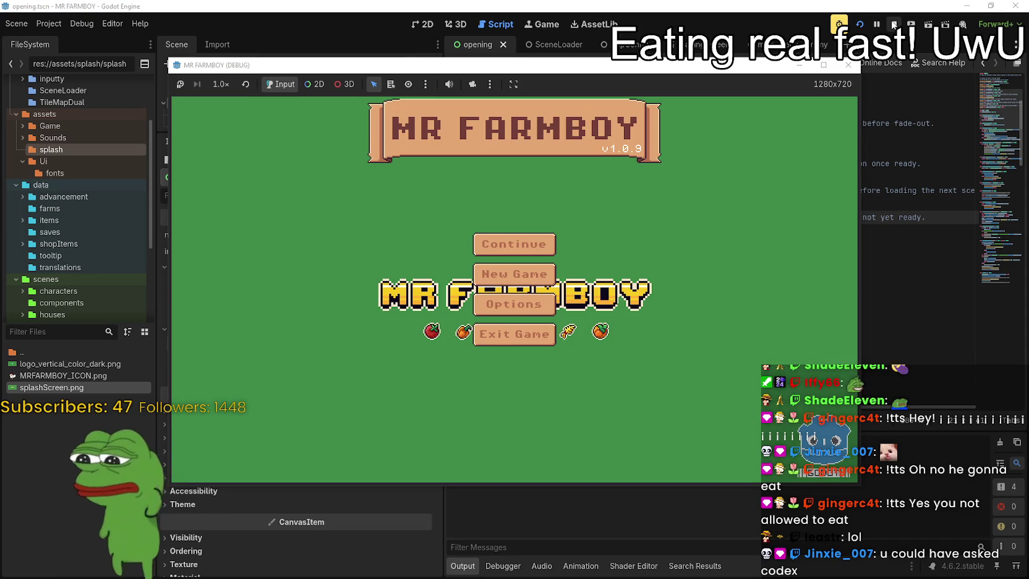
{"action": "left_click", "coordinate": [893, 24]}
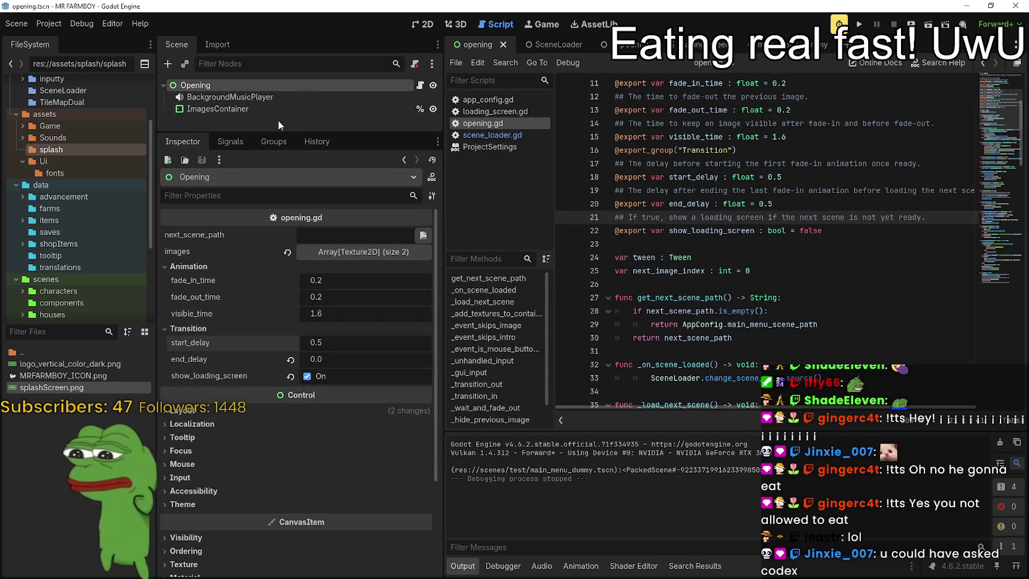
{"action": "left_click_drag", "start_coordinate": [273, 130], "coordinate": [272, 301]}
{"action": "left_click", "coordinate": [570, 46]}
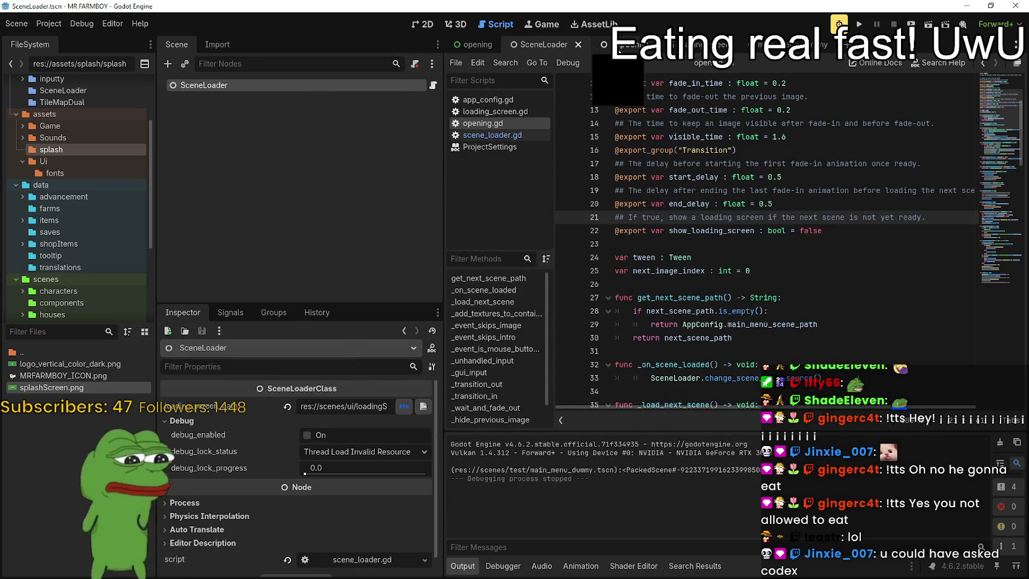
Compare the LoadingScreen, SceneLoader and opening scenes, viewing the opening scene's ImagesContainer in 2D.
{"action": "left_click", "coordinate": [696, 49]}
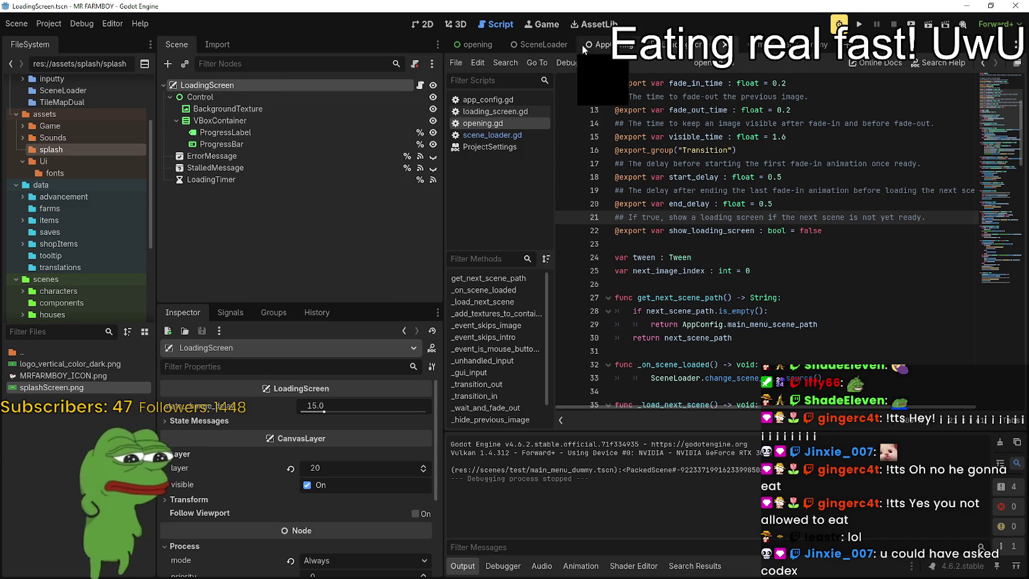
{"action": "left_click", "coordinate": [543, 45]}
{"action": "left_click", "coordinate": [476, 45]}
{"action": "left_click", "coordinate": [210, 109]}
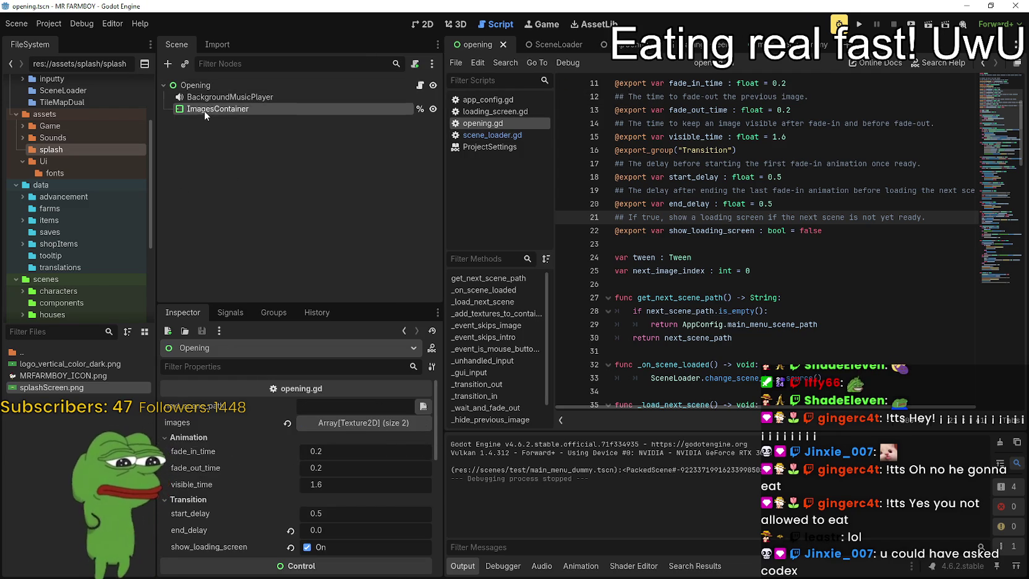
{"action": "left_click", "coordinate": [428, 24]}
{"action": "scroll", "coordinate": [710, 283], "scroll_direction": "up", "scroll_amount": 1}
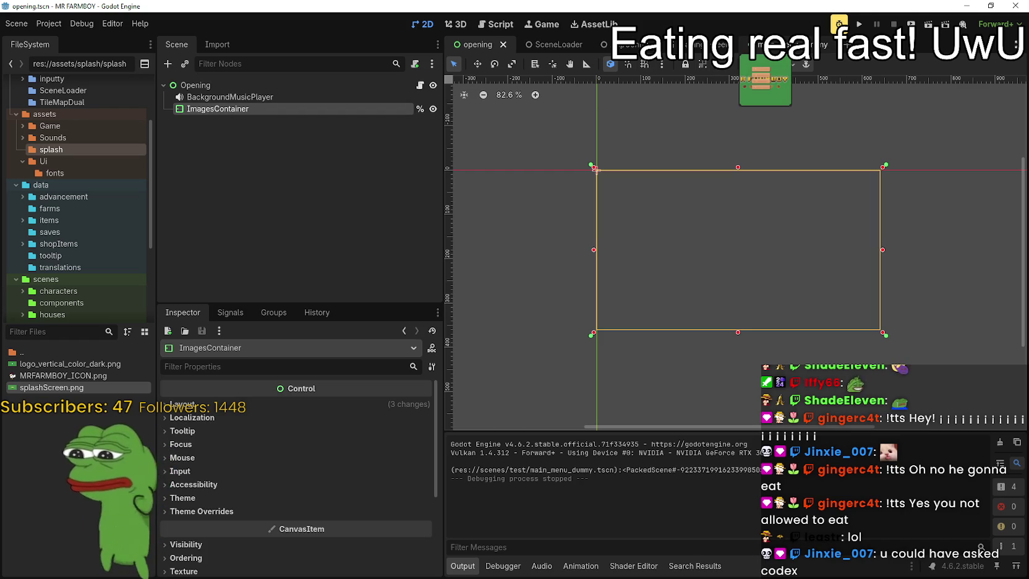
Copy BackgroundTexture from LoadingScreen into the Opening root, placed above ImagesContainer.
{"action": "left_click", "coordinate": [684, 44]}
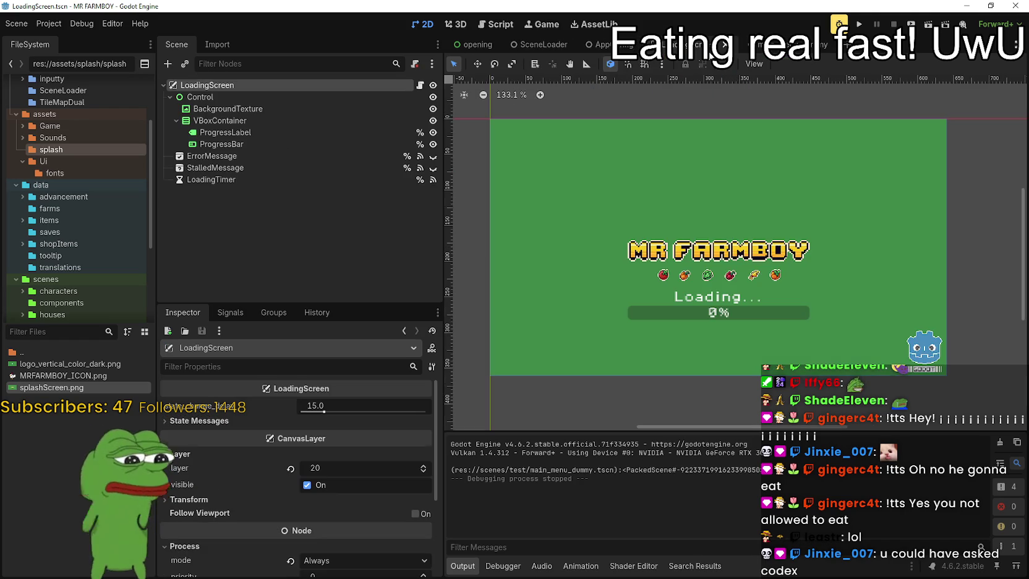
{"action": "left_click", "coordinate": [204, 97]}
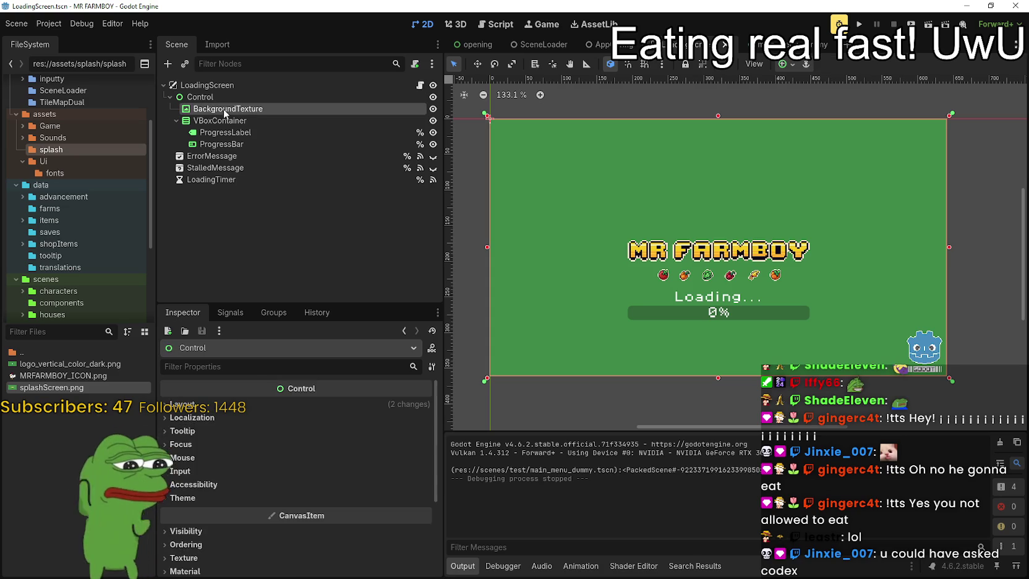
{"action": "right_click", "coordinate": [225, 113]}
{"action": "left_click", "coordinate": [267, 195]}
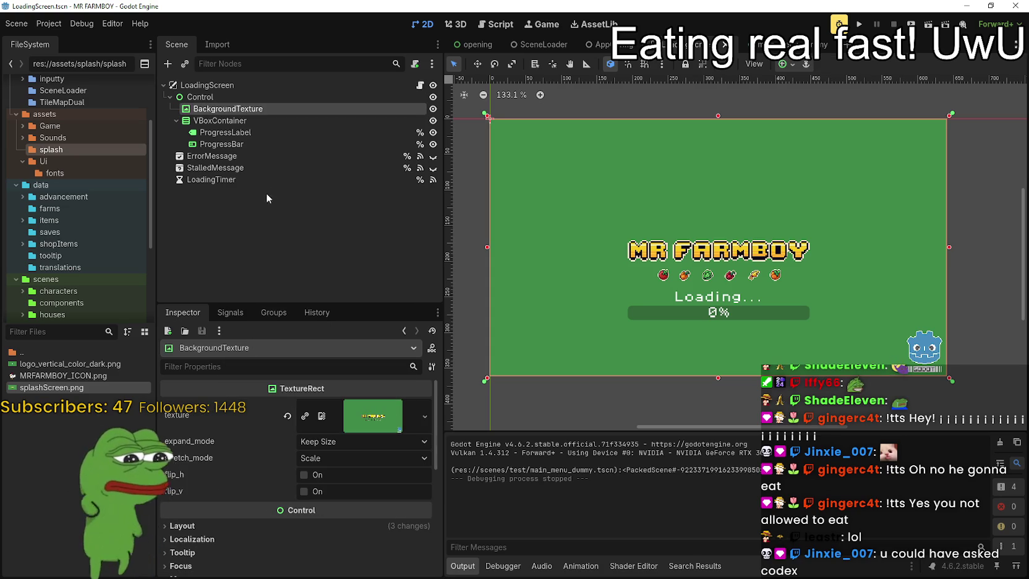
{"action": "left_click", "coordinate": [480, 45]}
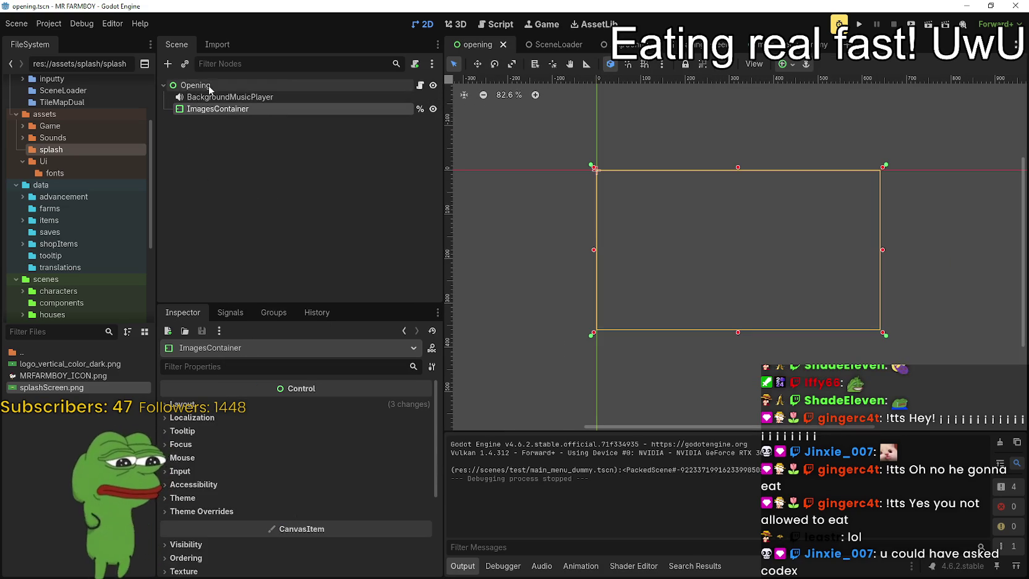
{"action": "right_click", "coordinate": [208, 85]}
{"action": "left_click", "coordinate": [249, 179]}
{"action": "left_click_drag", "start_coordinate": [206, 120], "coordinate": [213, 104]}
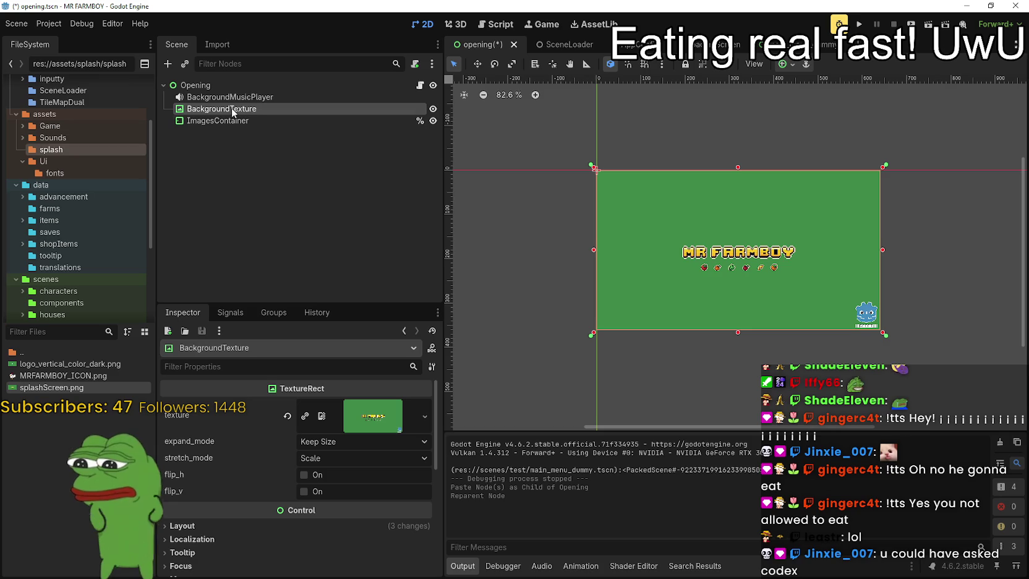
Clear BackgroundTexture's Texture, briefly try a new ImageTexture, and leave it <empty>.
{"action": "left_click", "coordinate": [373, 416]}
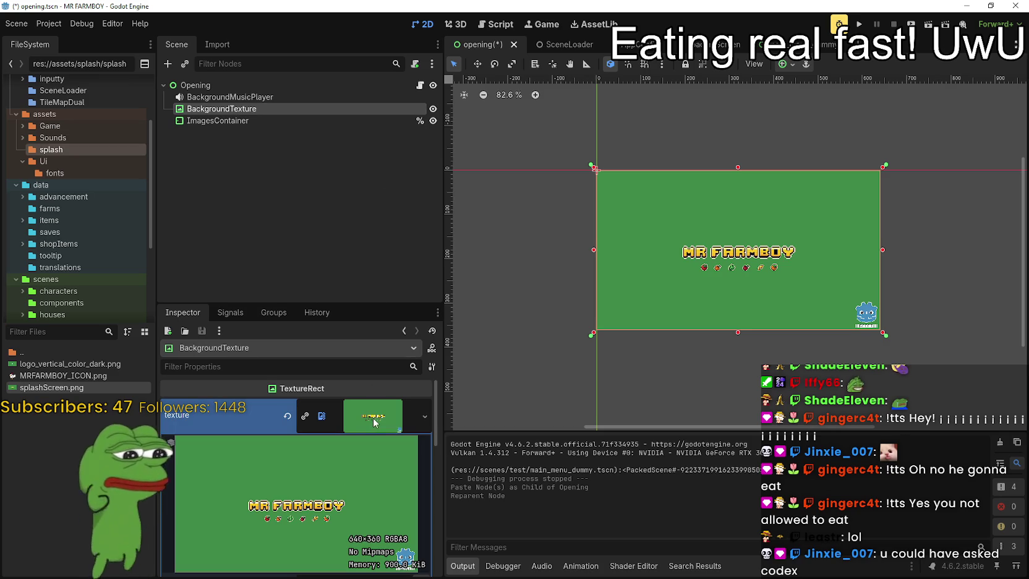
{"action": "left_click", "coordinate": [289, 421]}
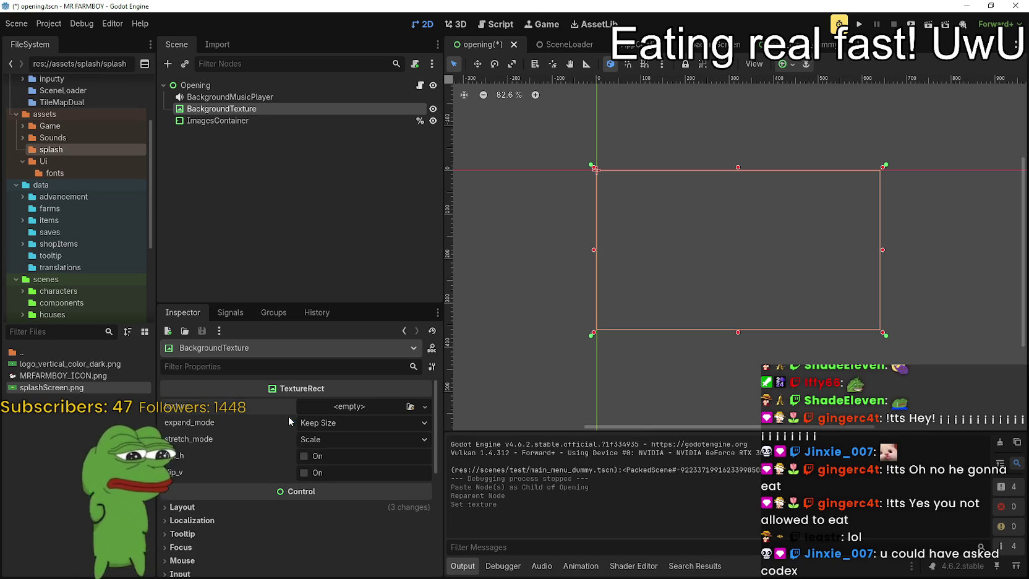
{"action": "left_click", "coordinate": [346, 406]}
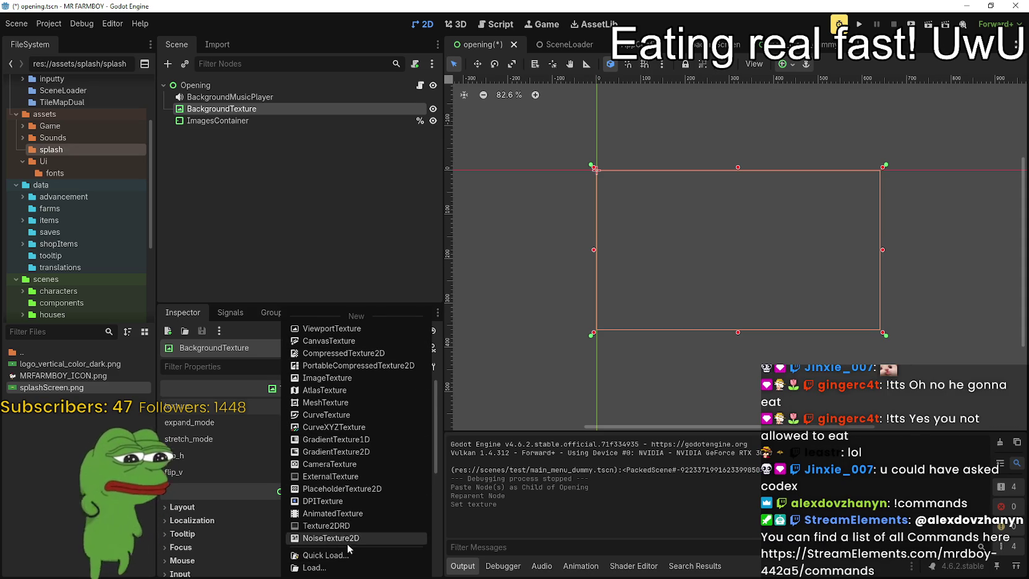
{"action": "left_click", "coordinate": [327, 378]}
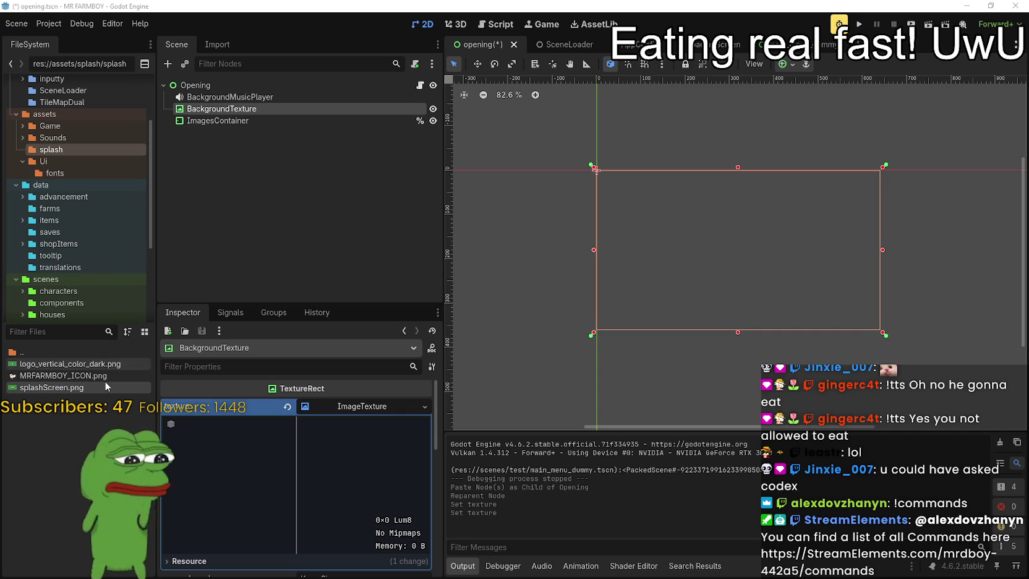
{"action": "left_click", "coordinate": [360, 410]}
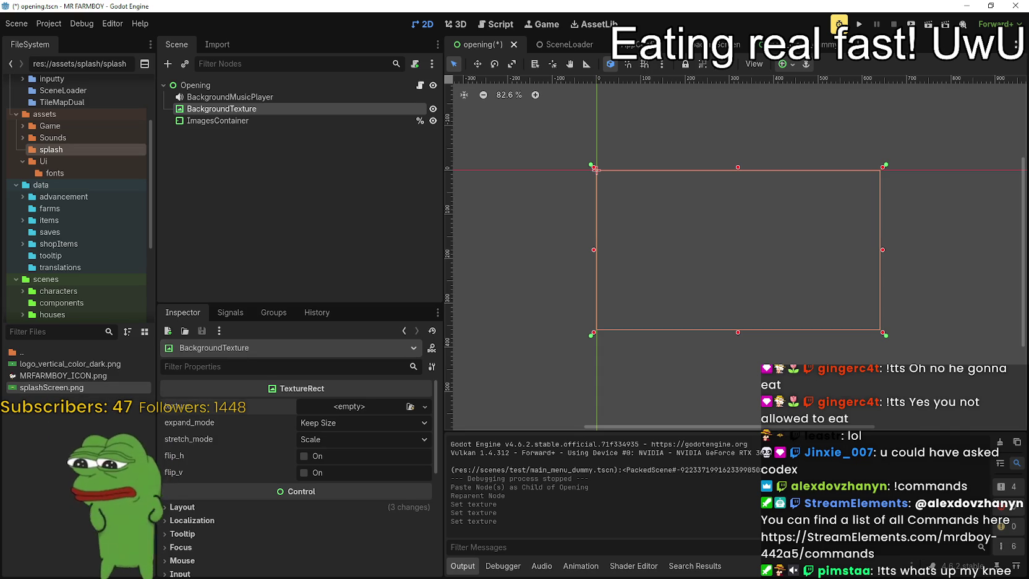
{"action": "key", "text": "alt+Tab"}
Select the Godot logo area with a rectangle and delete it.
{"action": "scroll", "coordinate": [625, 263], "scroll_direction": "down", "scroll_amount": 1}
{"action": "scroll", "coordinate": [624, 263], "scroll_direction": "up", "scroll_amount": 3}
{"action": "left_click", "coordinate": [1009, 144]}
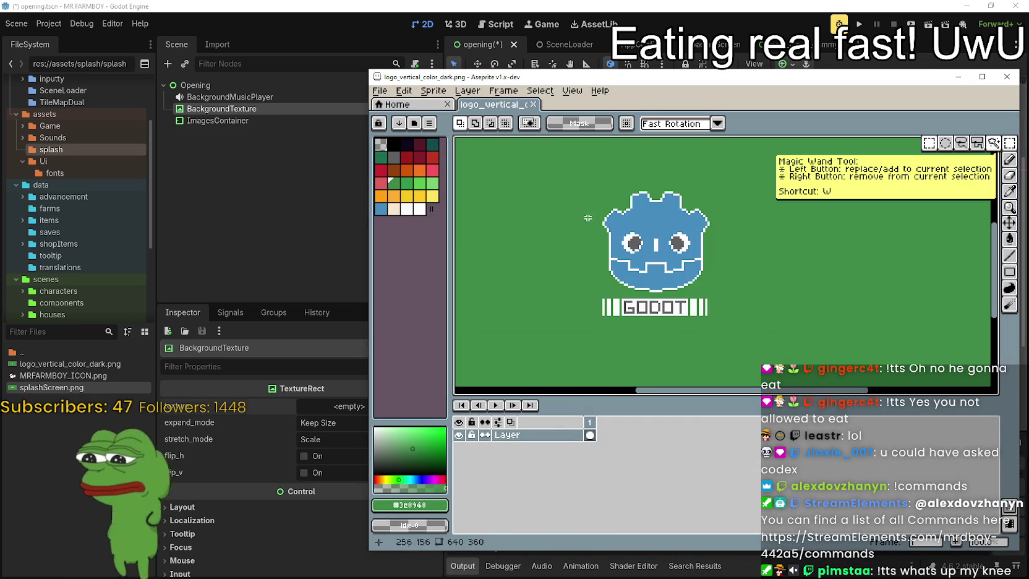
{"action": "left_click_drag", "start_coordinate": [559, 169], "coordinate": [790, 350]}
{"action": "left_click", "coordinate": [1010, 192]}
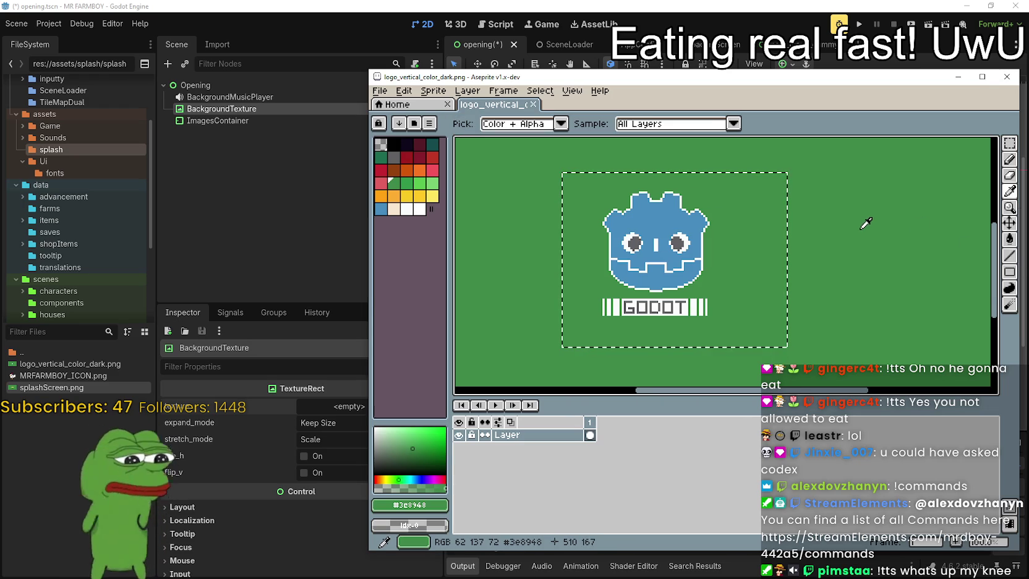
{"action": "key", "text": "Delete"}
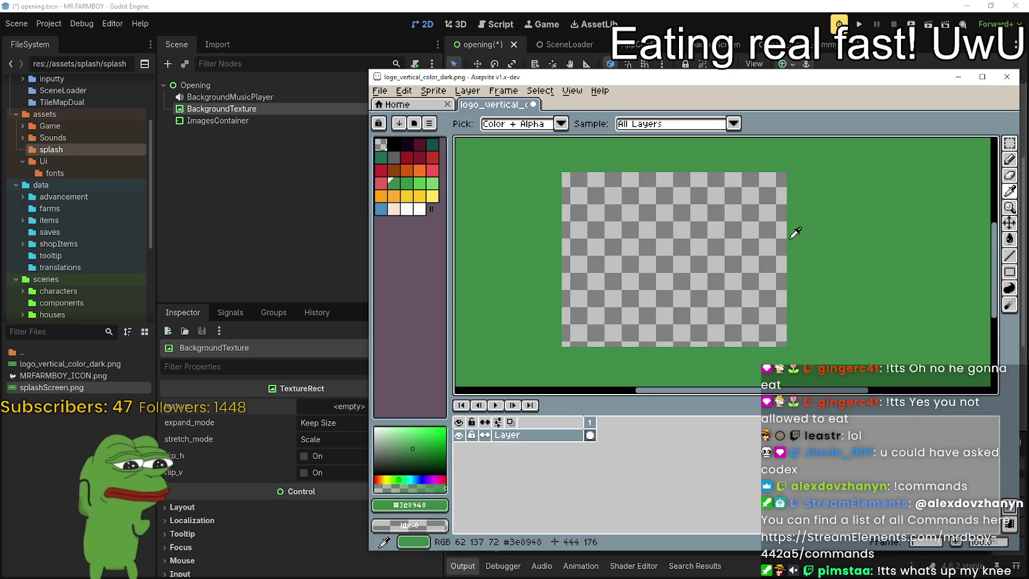
Fill the cleared area with the background green #3c8948 and save the image.
{"action": "left_click", "coordinate": [762, 229]}
{"action": "key", "text": "g"}
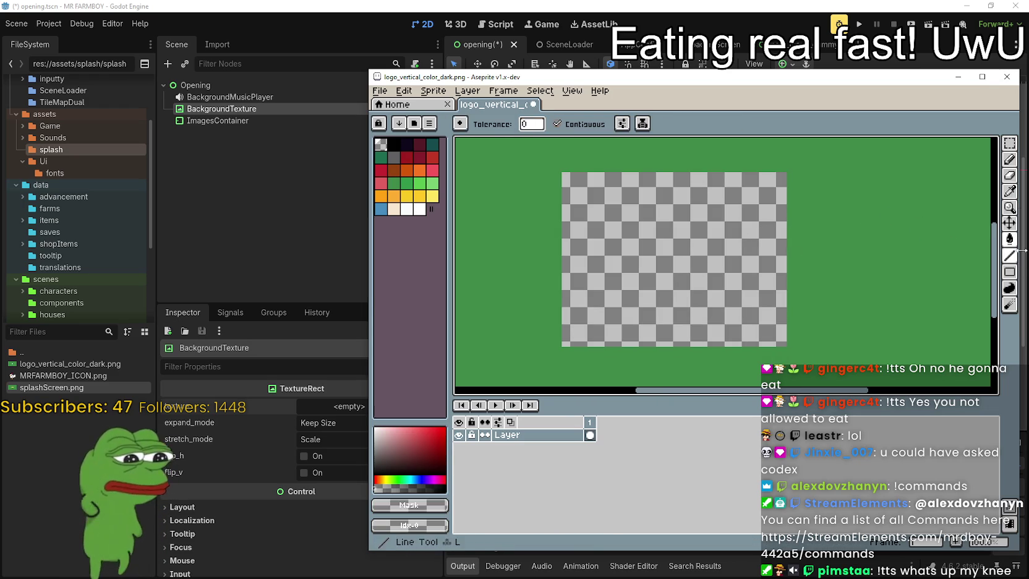
{"action": "left_click", "coordinate": [1009, 192]}
{"action": "left_click", "coordinate": [953, 206]}
{"action": "left_click", "coordinate": [1009, 239]}
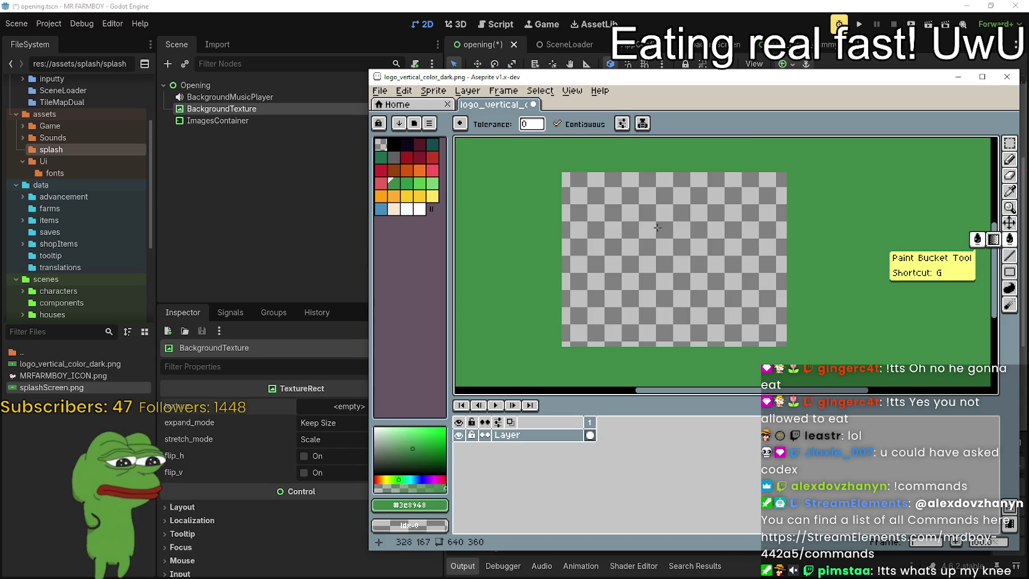
{"action": "left_click", "coordinate": [681, 232]}
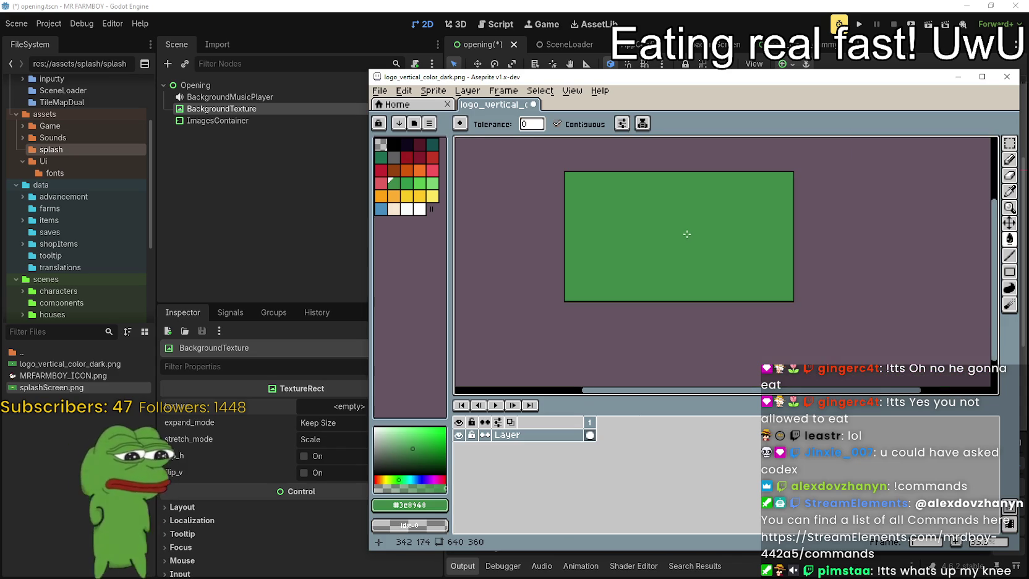
{"action": "key", "text": "ctrl+s"}
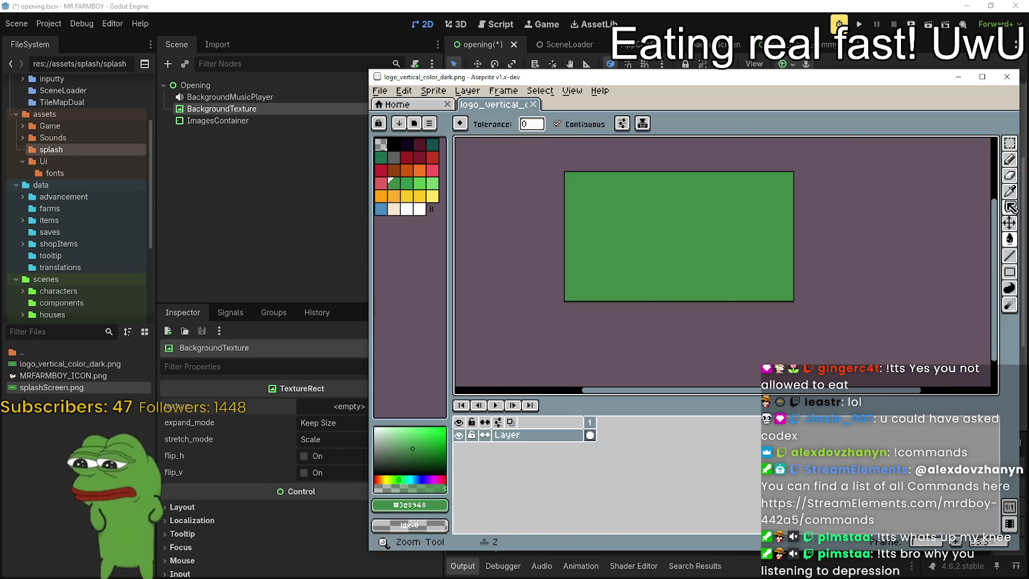
Refill the whole image with a darker green.
{"action": "key", "text": "i"}
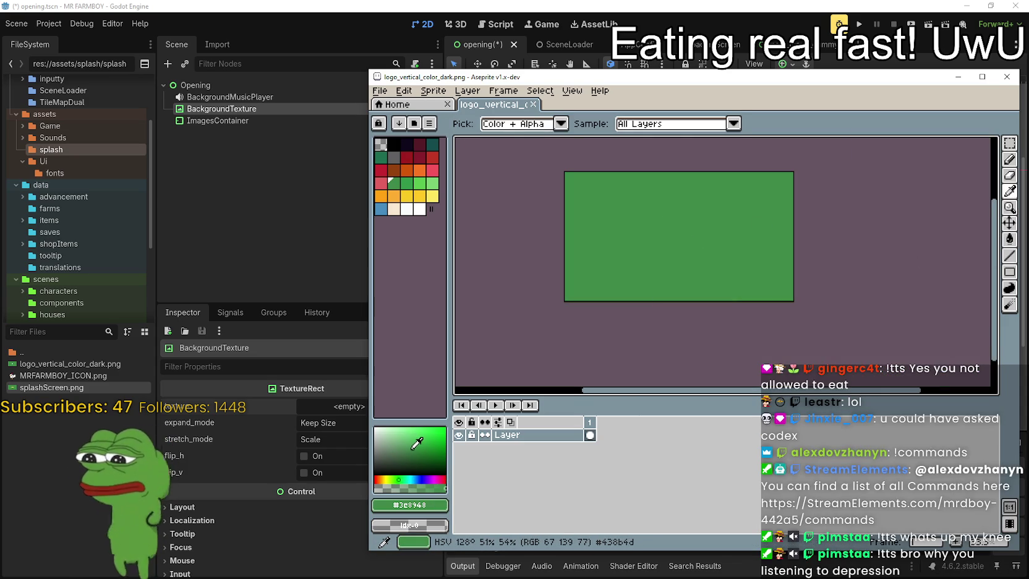
{"action": "left_click", "coordinate": [419, 452]}
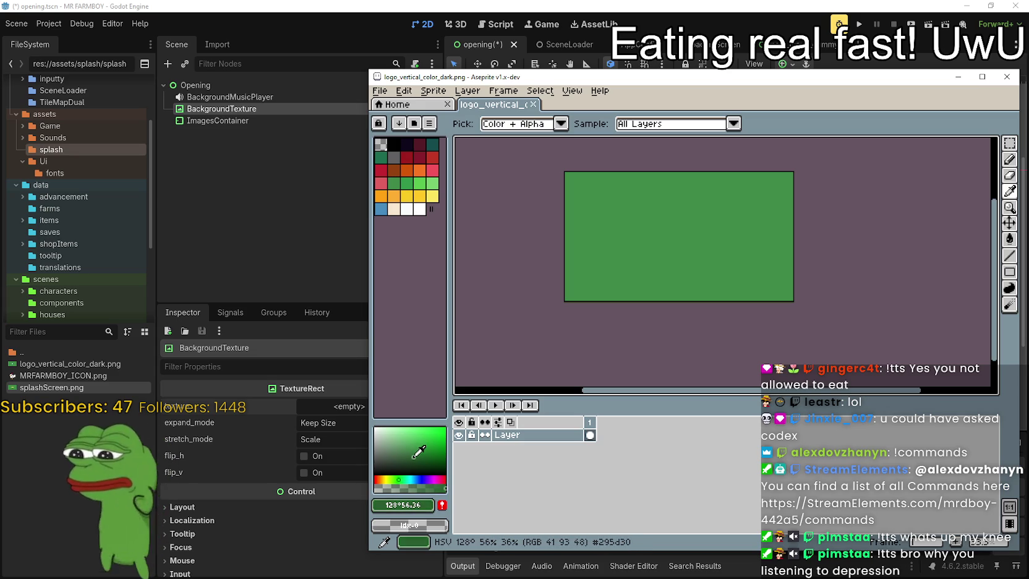
{"action": "left_click", "coordinate": [1009, 239]}
{"action": "left_click", "coordinate": [765, 242]}
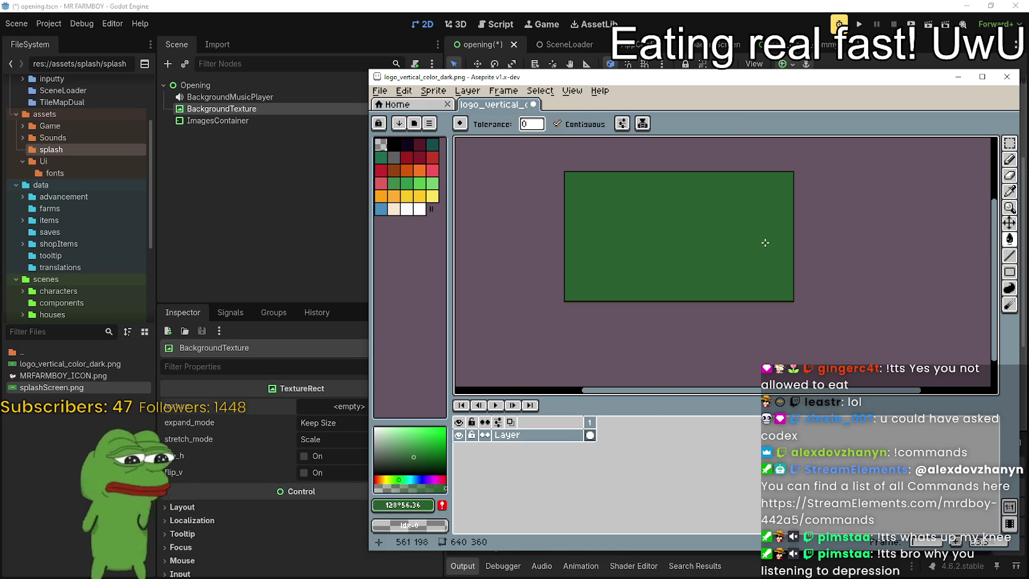
Save the image as logo_vertical_color_dark_2.png.
{"action": "left_click", "coordinate": [380, 91]}
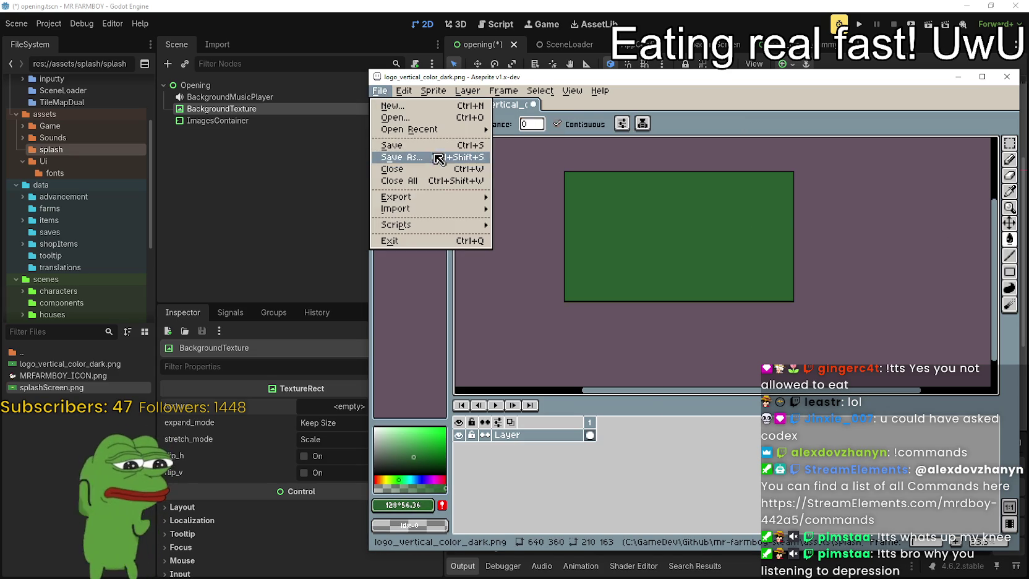
{"action": "left_click", "coordinate": [439, 159]}
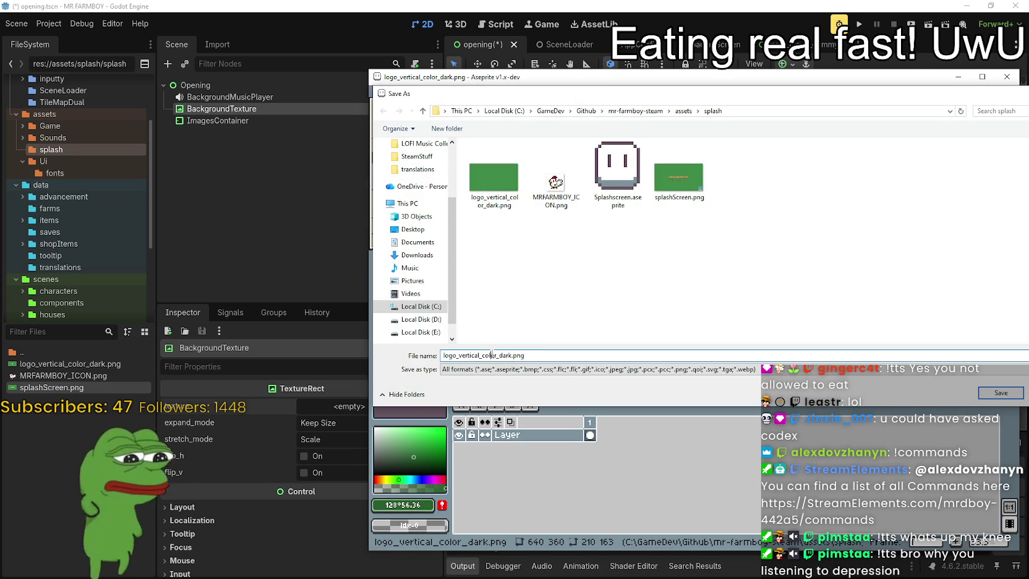
{"action": "left_click", "coordinate": [513, 355]}
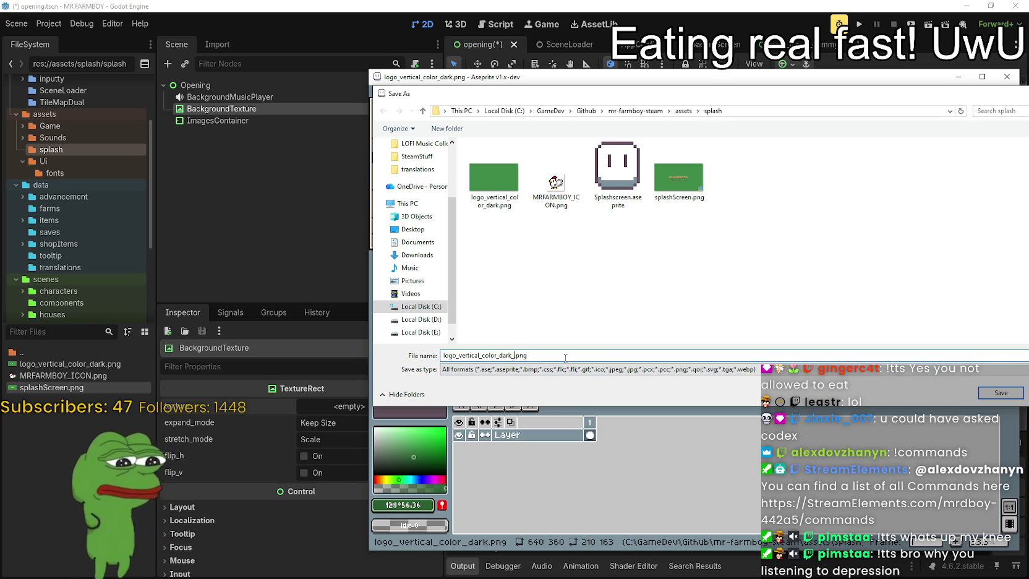
{"action": "type", "text": "_2"}
{"action": "key", "text": "Return"}
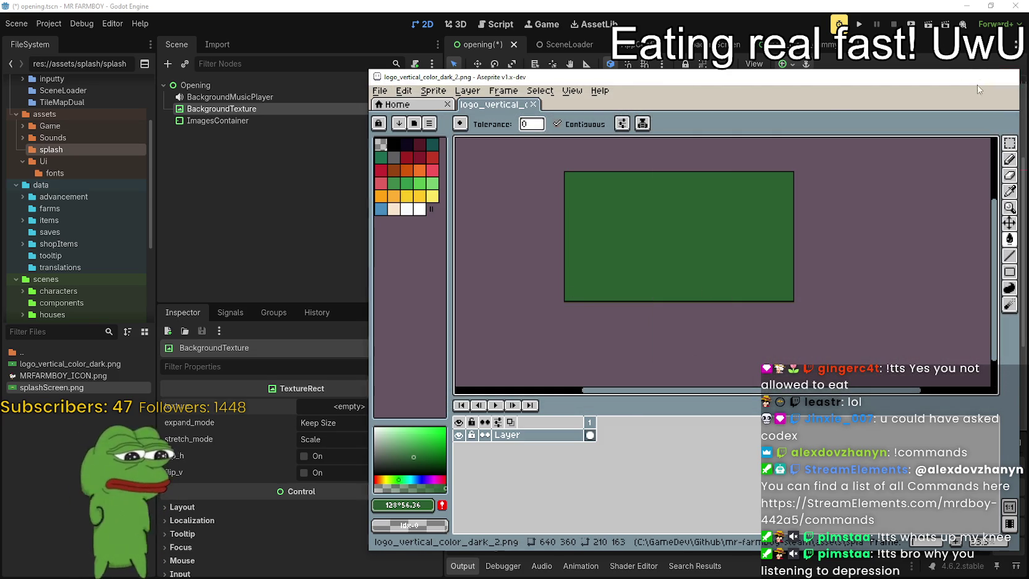
{"action": "key", "text": "alt+Tab"}
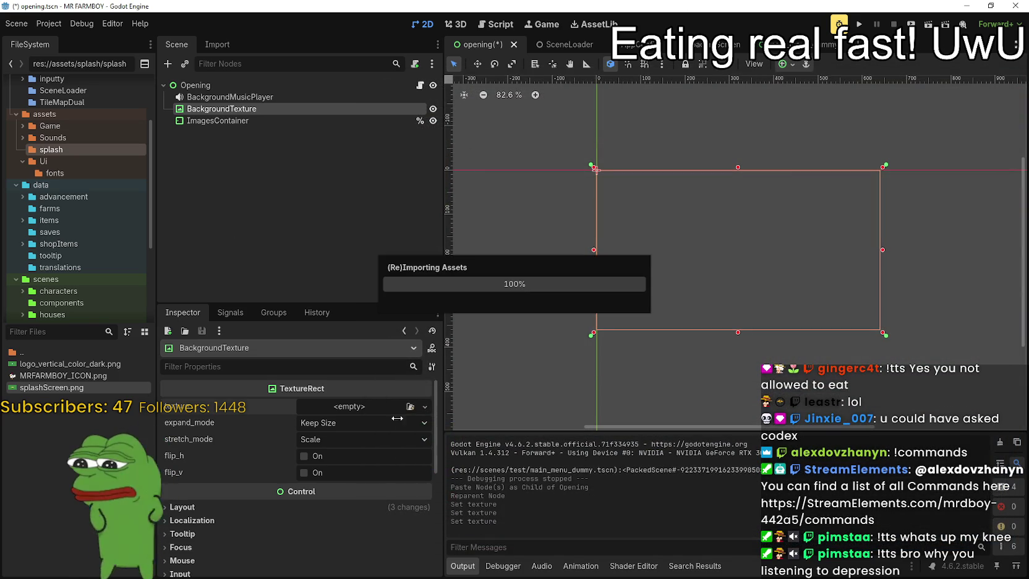
Let the new PNG import while browsing the Project and Debug menus, then go to the Steam store search.
{"action": "left_click", "coordinate": [48, 23]}
{"action": "left_click", "coordinate": [97, 27]}
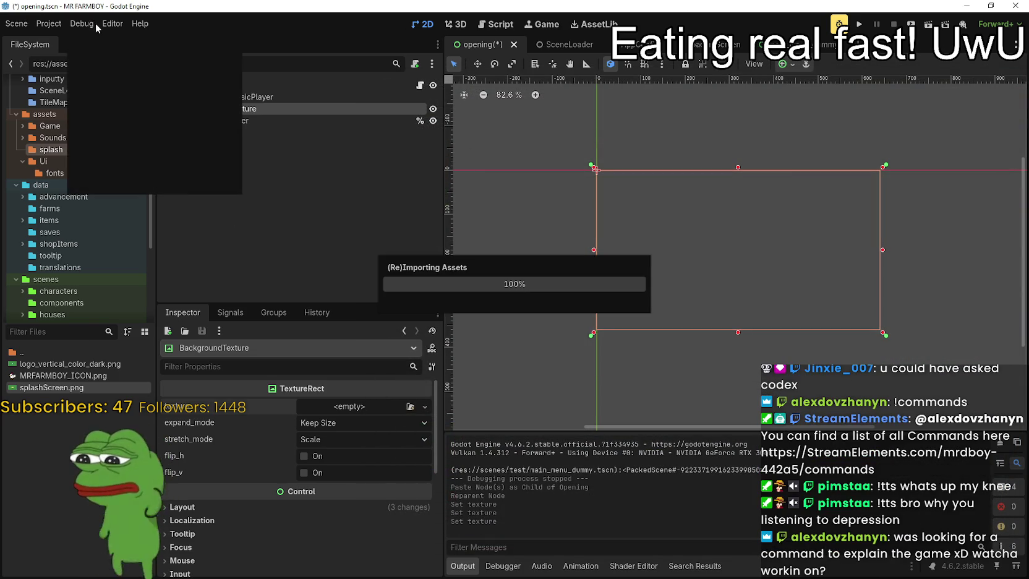
{"action": "left_click", "coordinate": [97, 28]}
{"action": "left_click", "coordinate": [97, 28]}
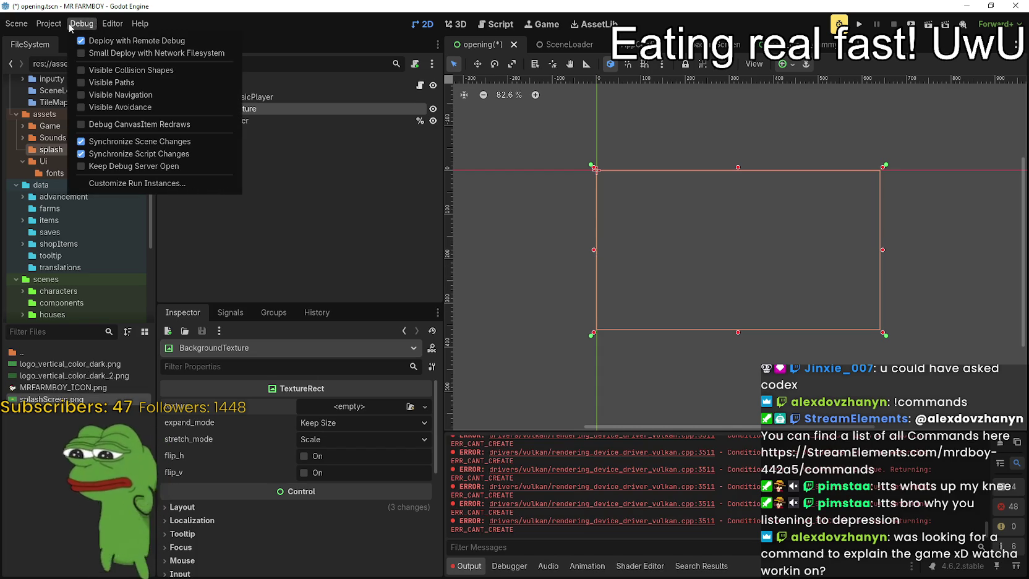
{"action": "key", "text": "Escape"}
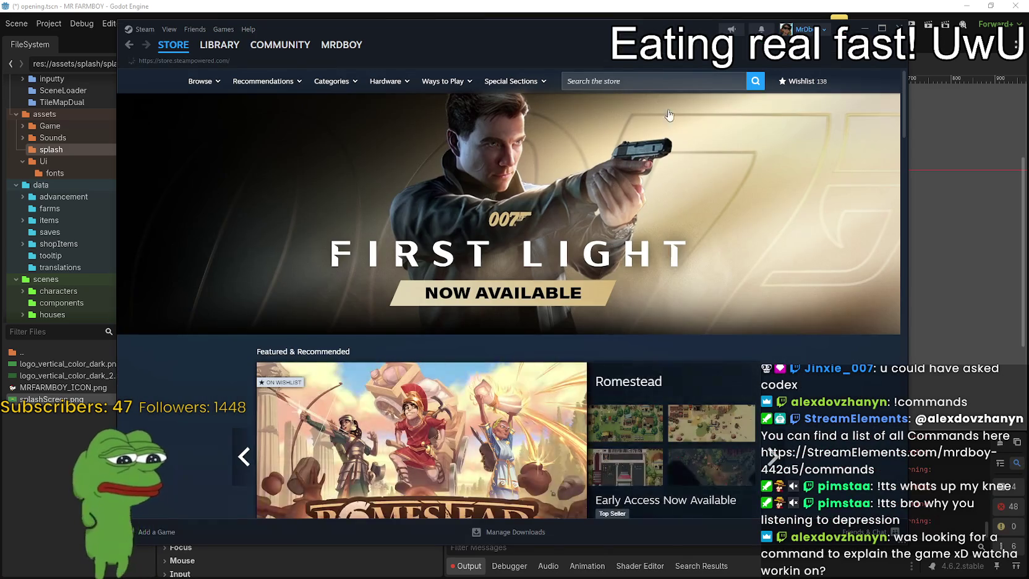
{"action": "left_click", "coordinate": [644, 85]}
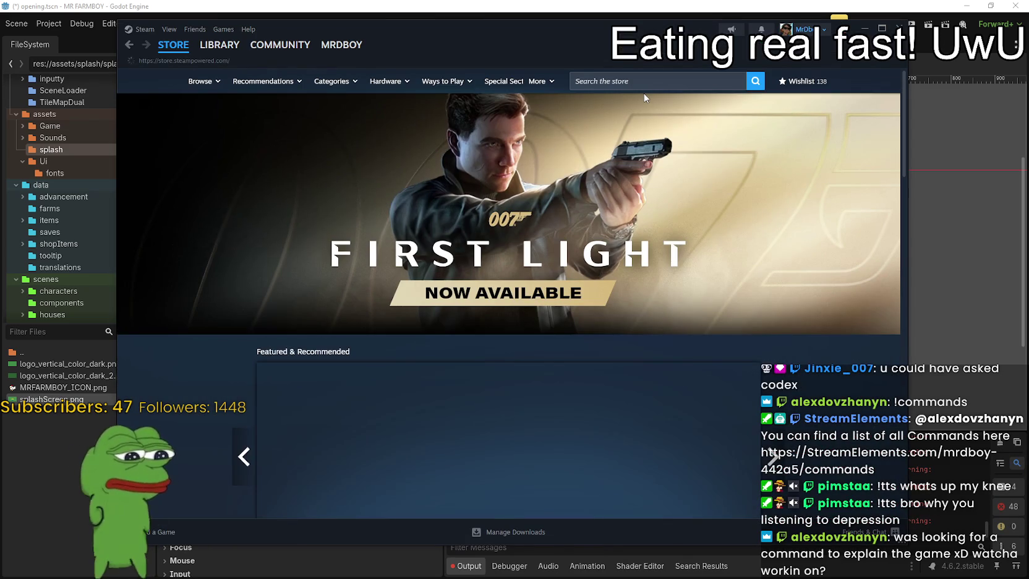
Search the Steam store for 'MR FARMBOY' and open its store page.
{"action": "left_click", "coordinate": [645, 75]}
{"action": "type", "text": "MR FARBOY"}
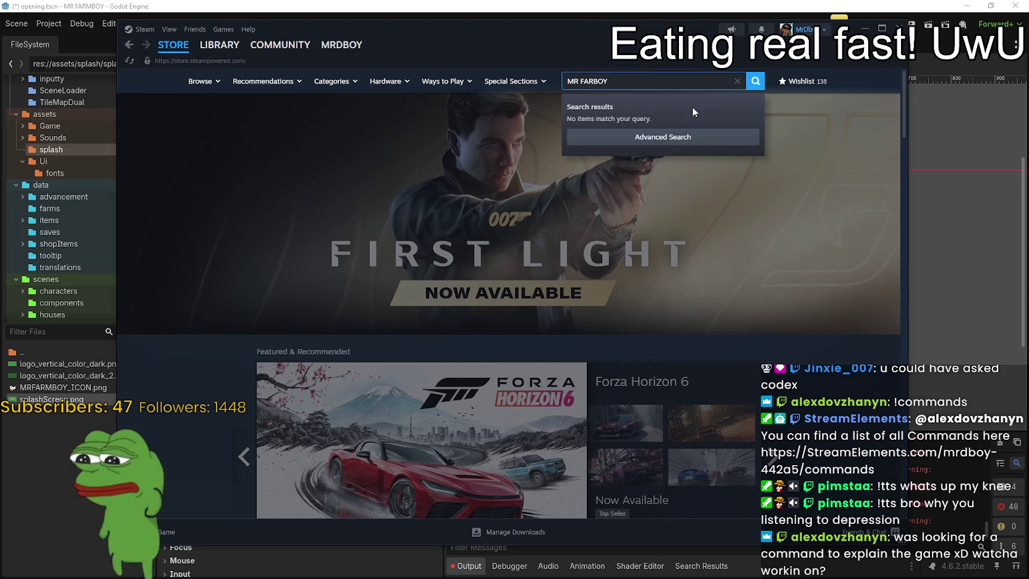
{"action": "key", "text": "ctrl+a"}
{"action": "type", "text": "MR FARMBOYT"}
{"action": "key", "text": "BackSpace"}
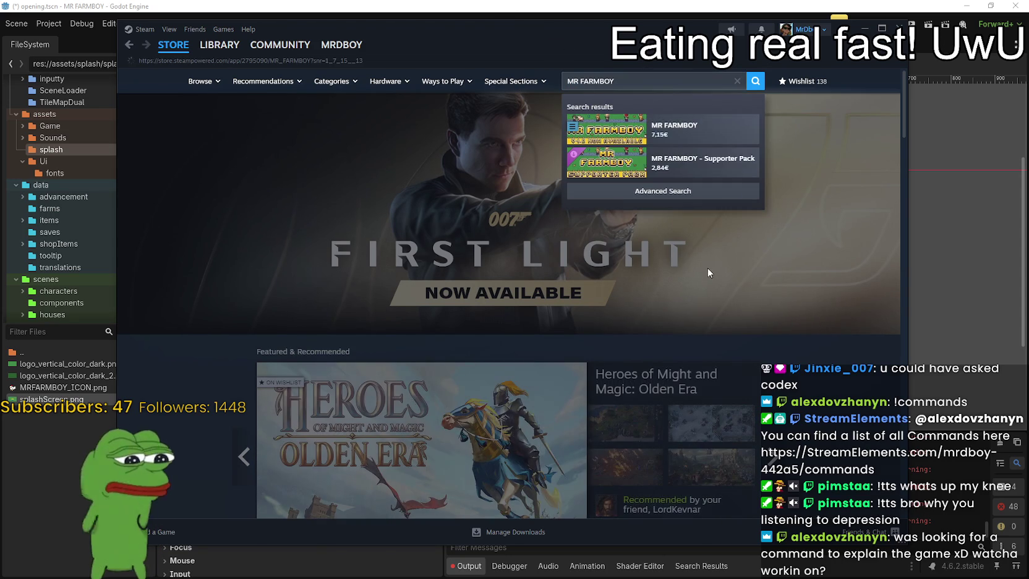
{"action": "left_click", "coordinate": [674, 128]}
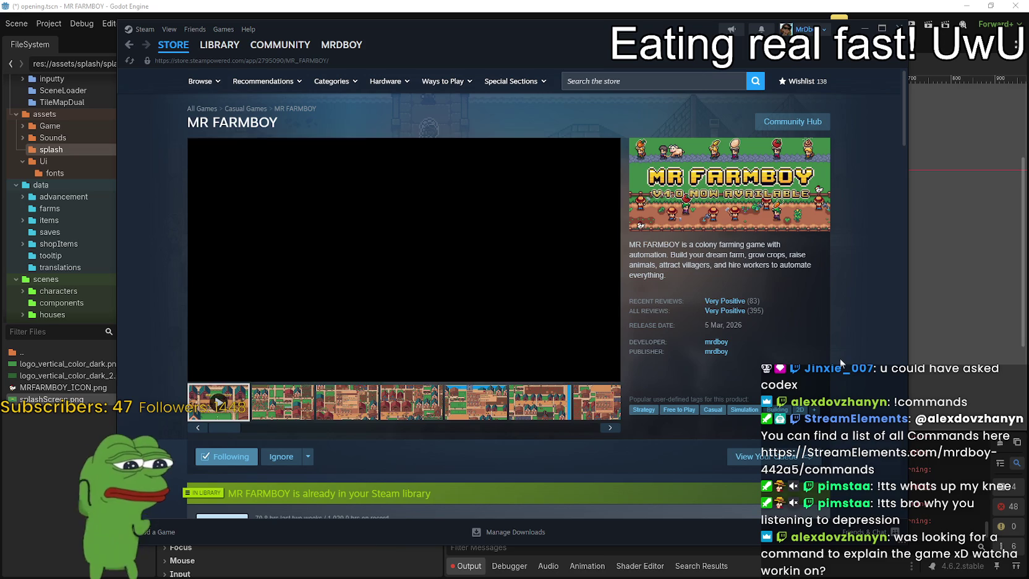
{"action": "right_click", "coordinate": [840, 358]}
{"action": "right_click", "coordinate": [850, 359]}
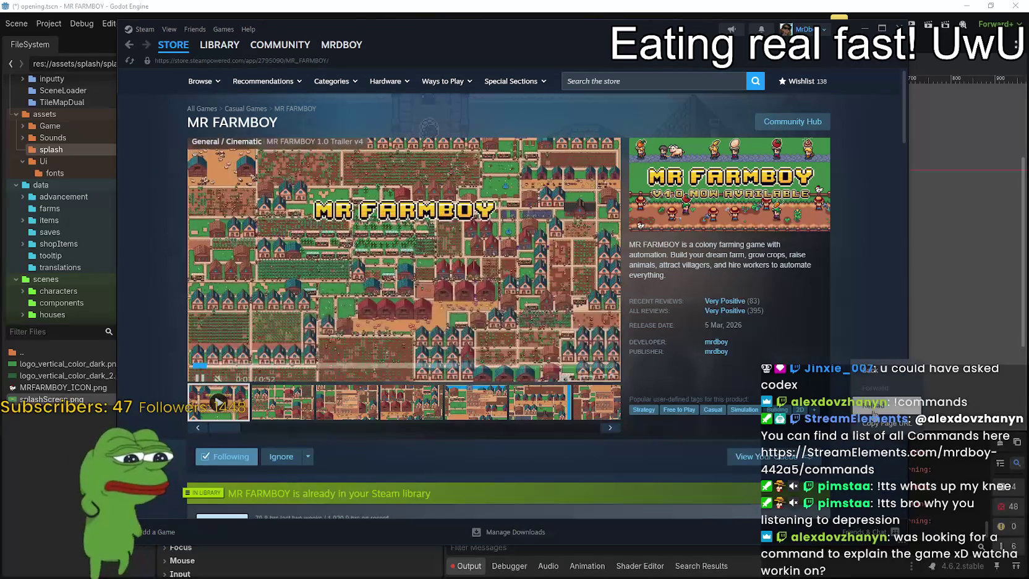
{"action": "left_click", "coordinate": [879, 423]}
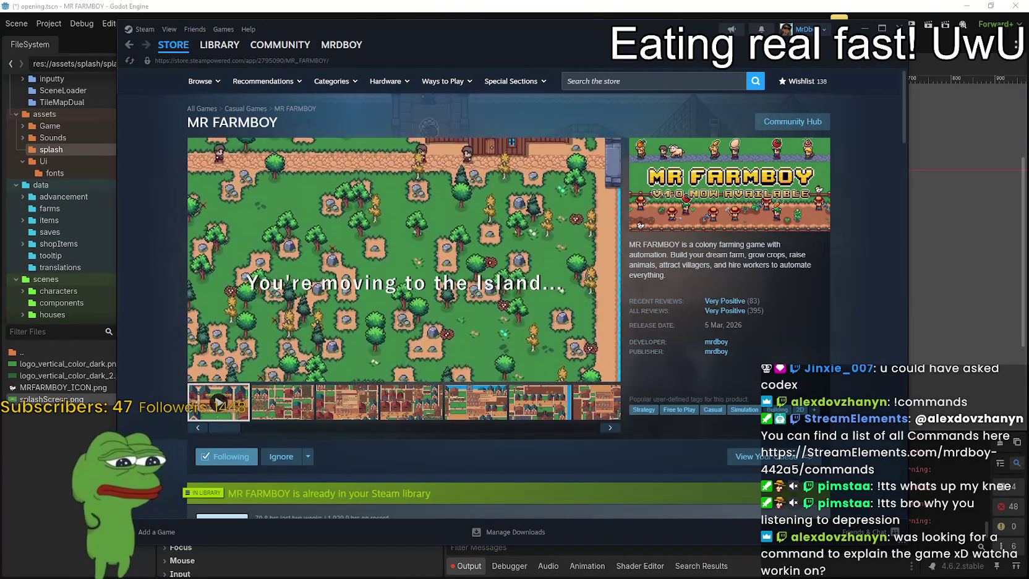
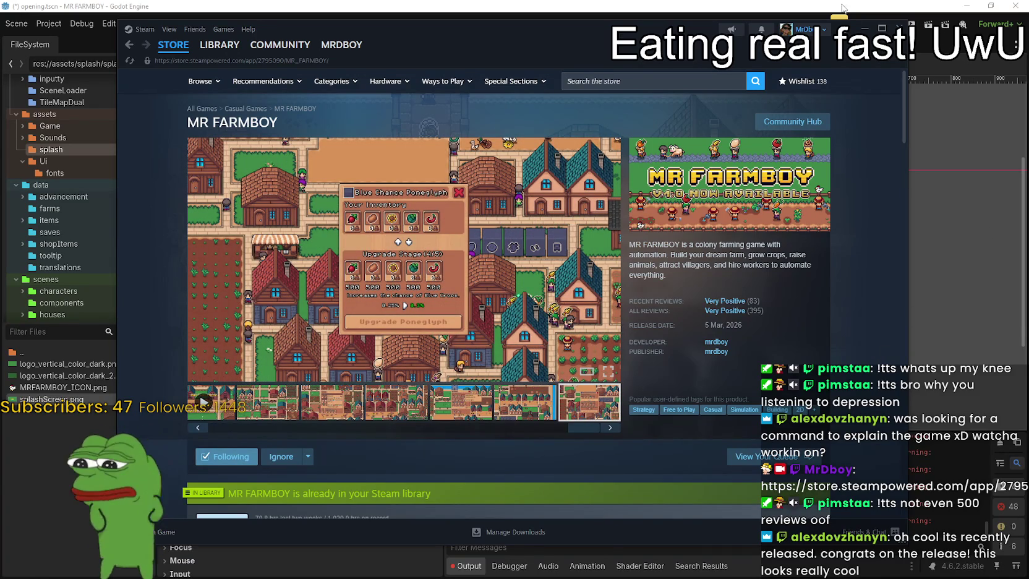
Bring Godot back, test-run the game, then stop it.
{"action": "left_click", "coordinate": [864, 28]}
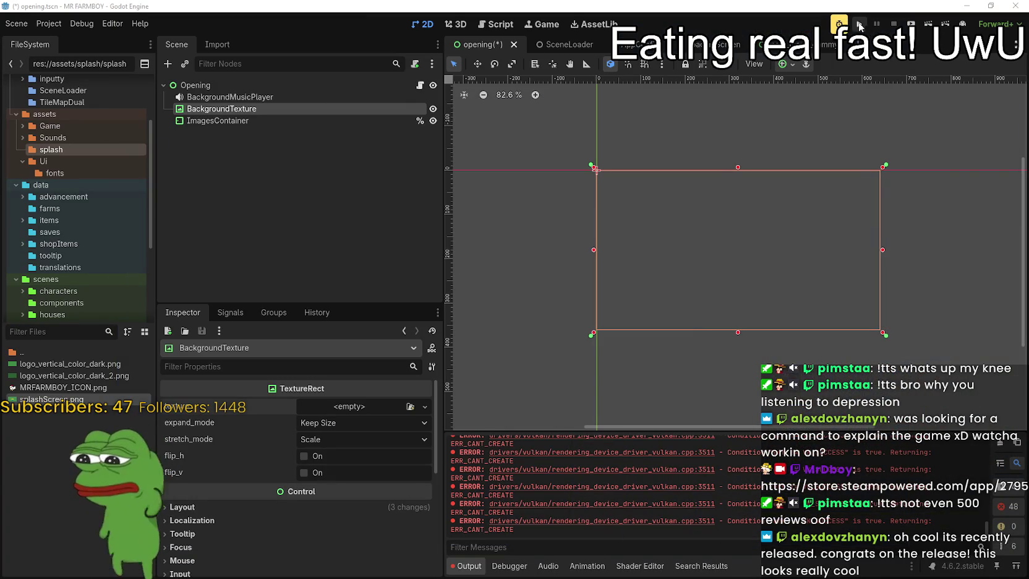
{"action": "scroll", "coordinate": [832, 251], "scroll_direction": "up", "scroll_amount": 1}
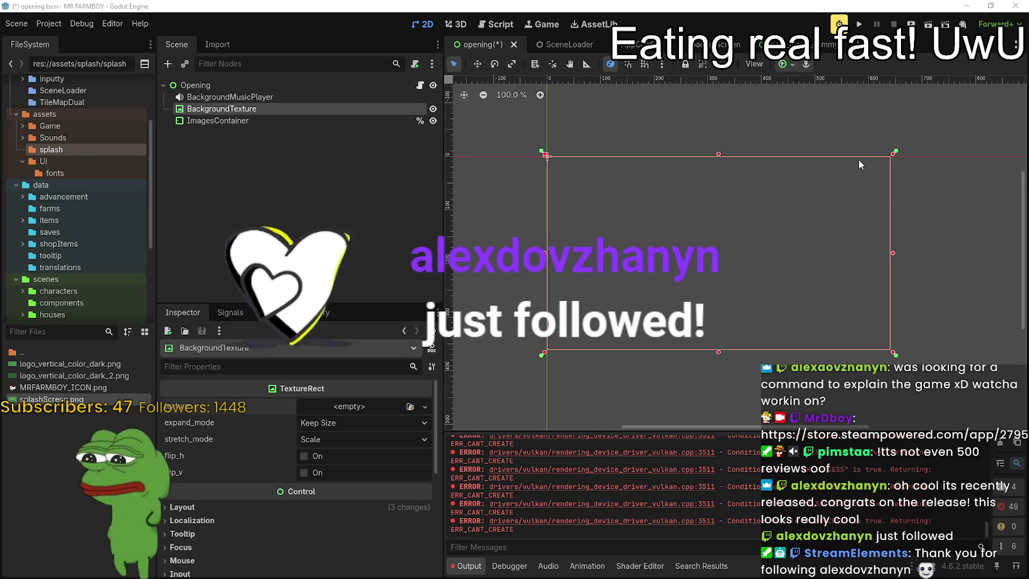
{"action": "left_click", "coordinate": [858, 25]}
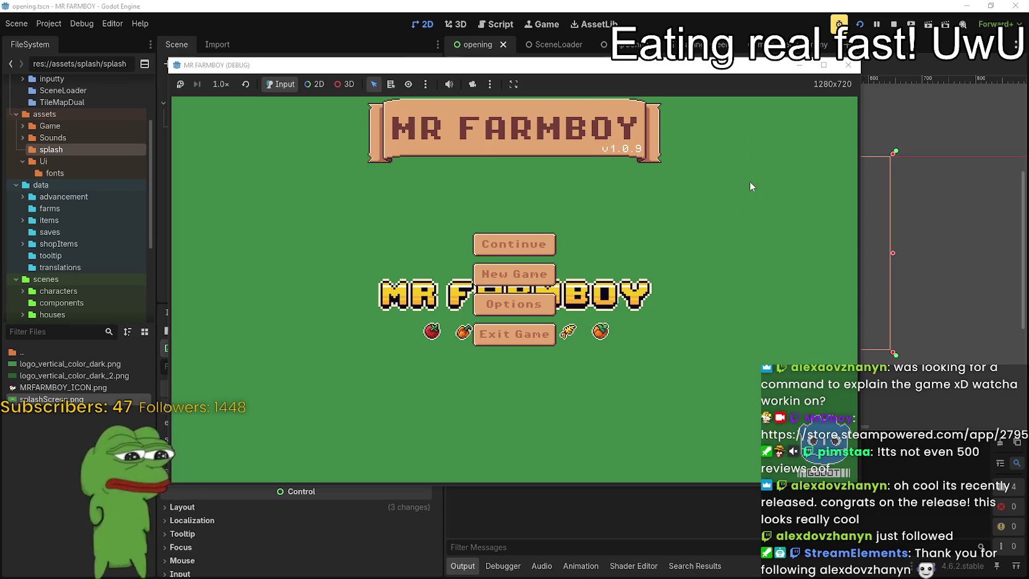
{"action": "left_click", "coordinate": [894, 24]}
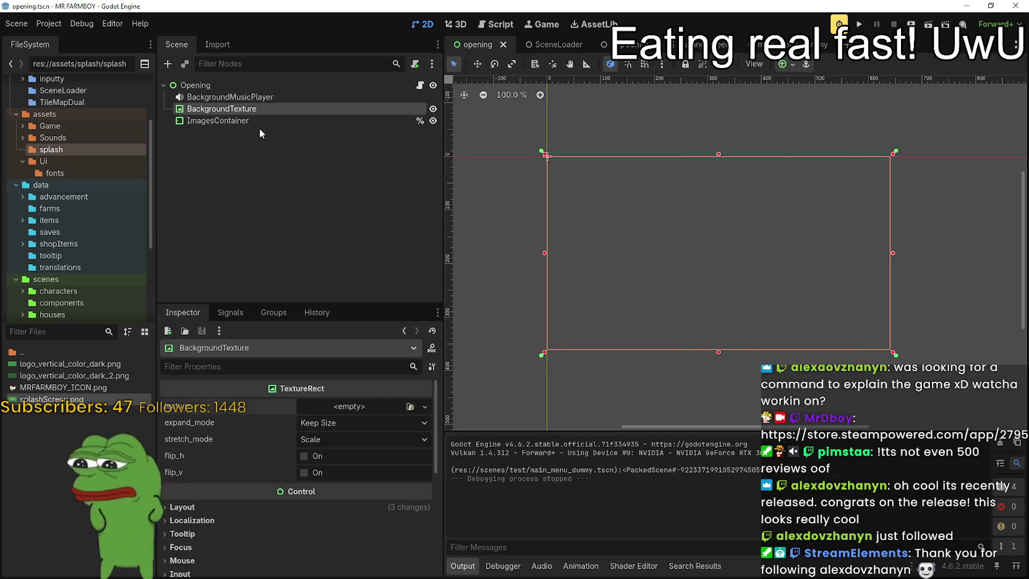
Inspect ImagesContainer's layout properties in the Inspector.
{"action": "left_click", "coordinate": [222, 120]}
{"action": "left_click", "coordinate": [217, 109]}
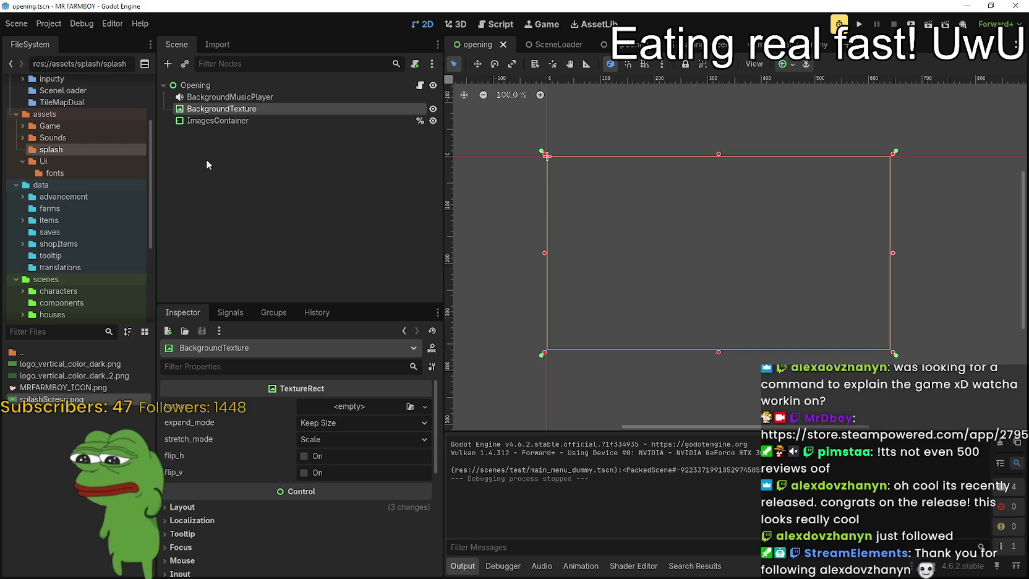
{"action": "left_click", "coordinate": [218, 121]}
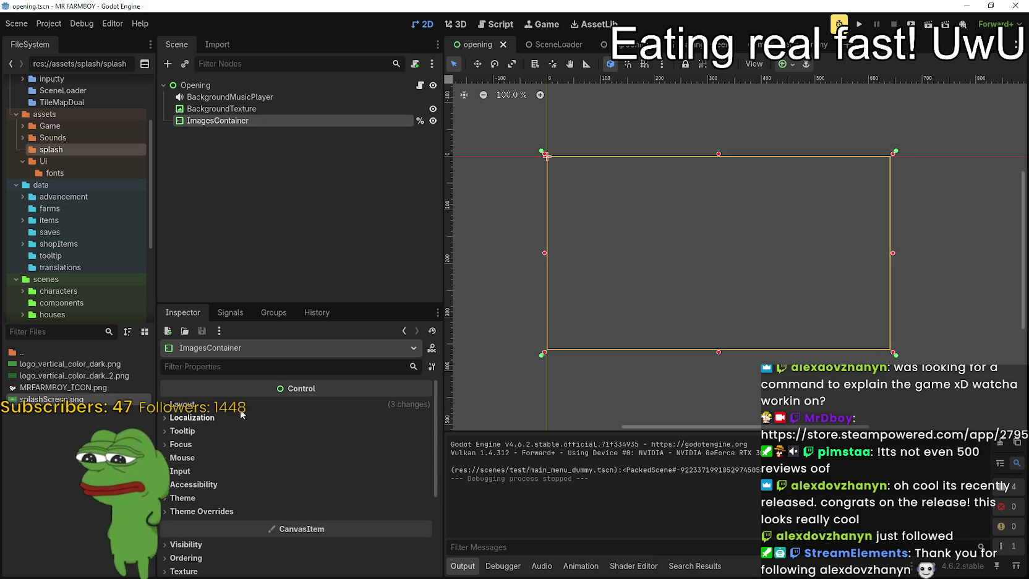
{"action": "left_click", "coordinate": [243, 408]}
{"action": "scroll", "coordinate": [268, 477], "scroll_direction": "down", "scroll_amount": 3}
Move BackgroundTexture below ImagesContainer, hide it, and run the game again.
{"action": "mouse_move", "coordinate": [221, 109]}
{"action": "left_mouse_down"}
{"action": "mouse_move", "coordinate": [235, 125]}
{"action": "mouse_move", "coordinate": [226, 125]}
{"action": "left_mouse_up"}
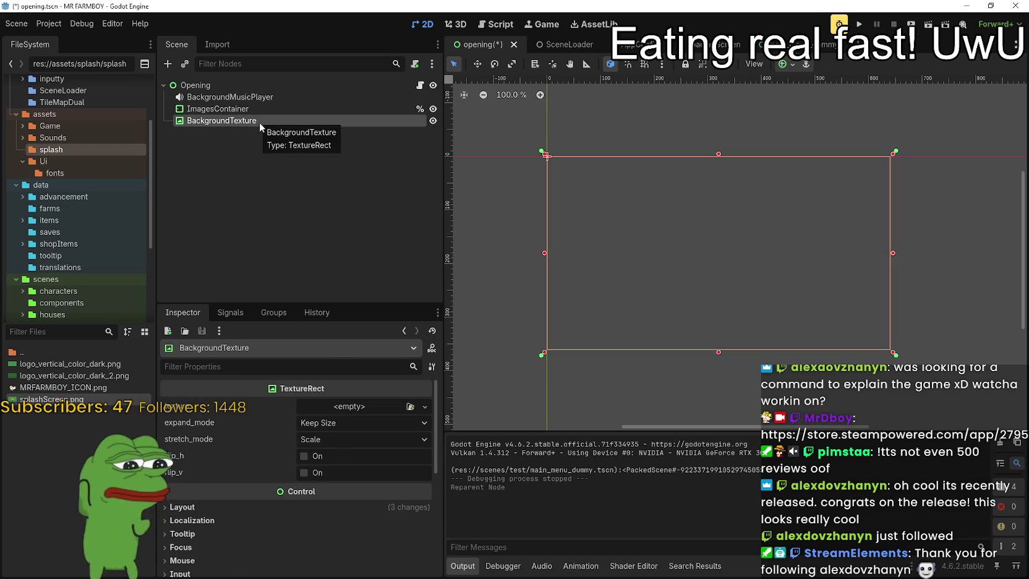
{"action": "left_click", "coordinate": [433, 120]}
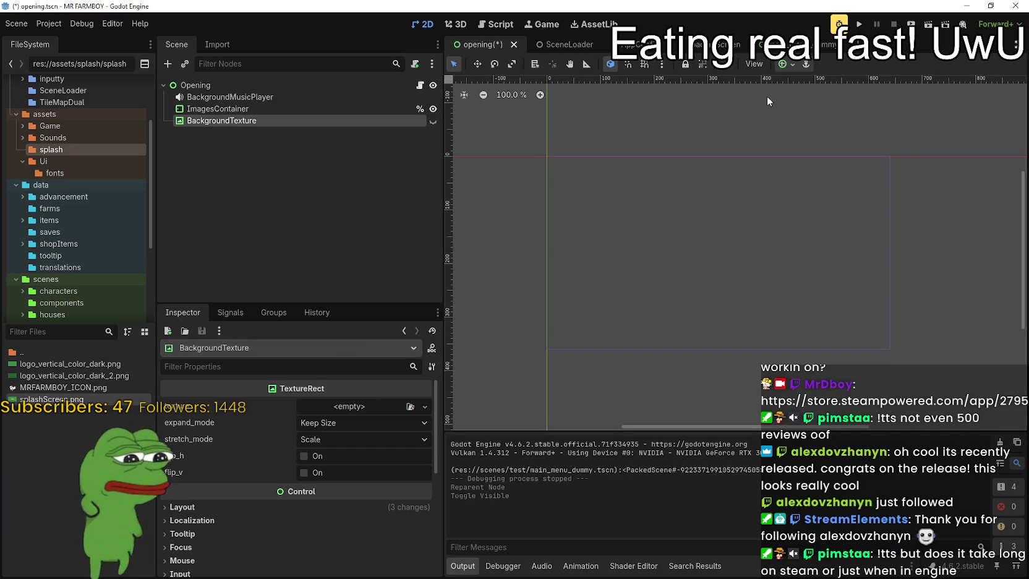
{"action": "left_click", "coordinate": [859, 23]}
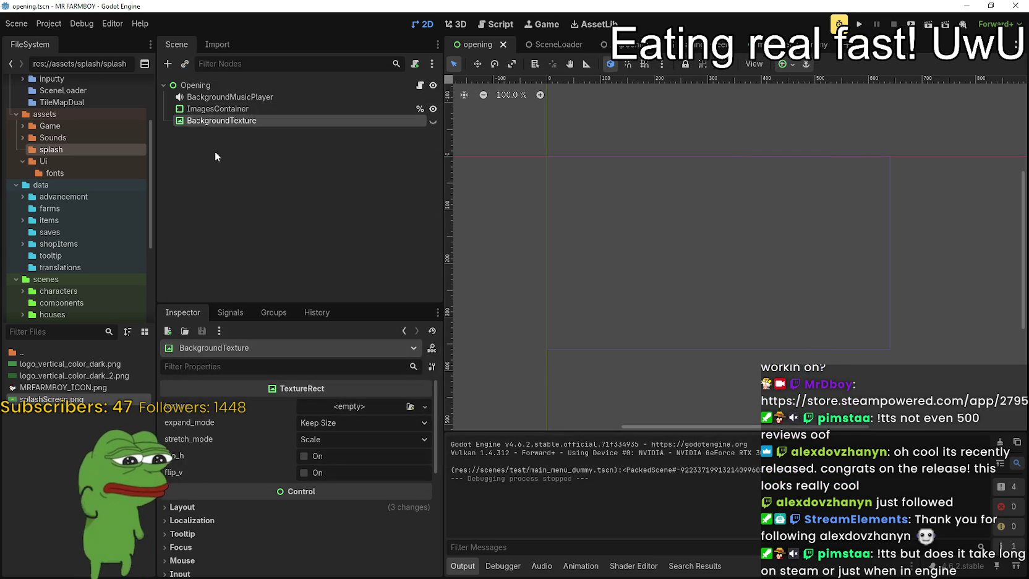
{"action": "left_click", "coordinate": [217, 109]}
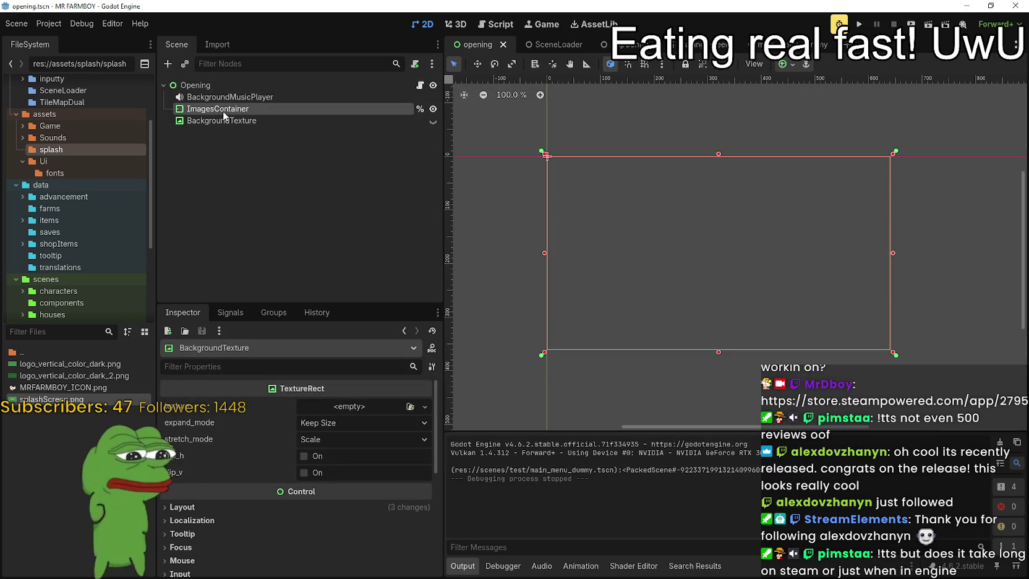
In the Opening node's images array, delete element 0 and add an empty slot.
{"action": "left_click", "coordinate": [245, 85]}
{"action": "left_click", "coordinate": [355, 423]}
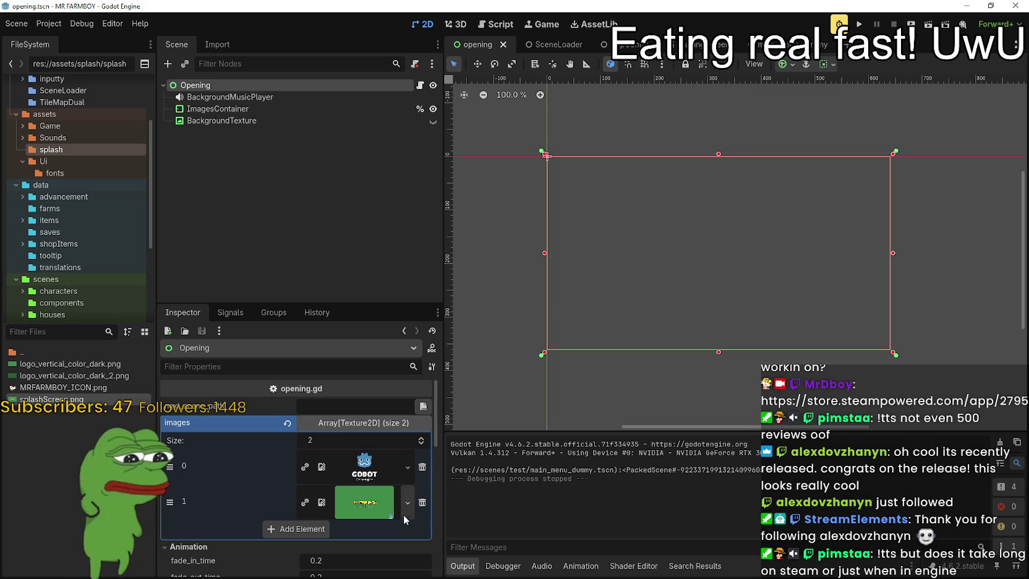
{"action": "left_click", "coordinate": [306, 468]}
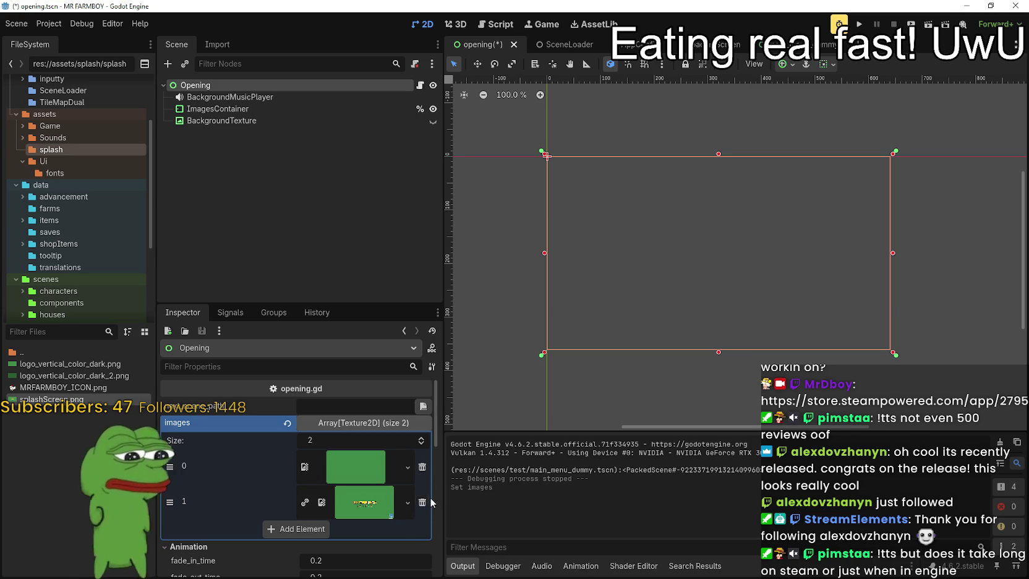
{"action": "left_click", "coordinate": [422, 467]}
{"action": "left_click", "coordinate": [296, 493]}
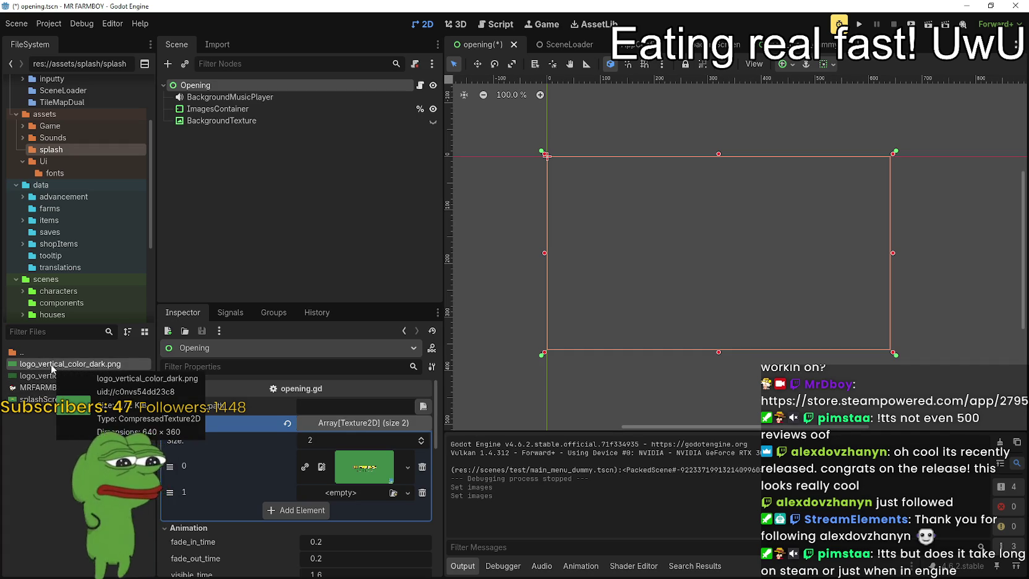
Bring up the file options for logo_vertical_color_dark.png, then dismiss them.
{"action": "mouse_move", "coordinate": [48, 383]}
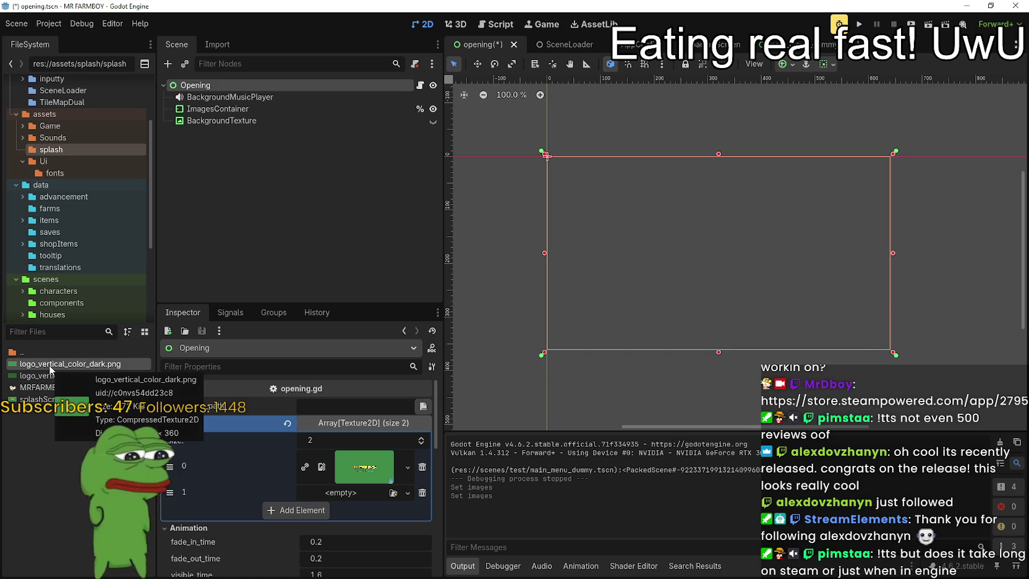
{"action": "right_click", "coordinate": [96, 459]}
{"action": "key", "text": "Escape"}
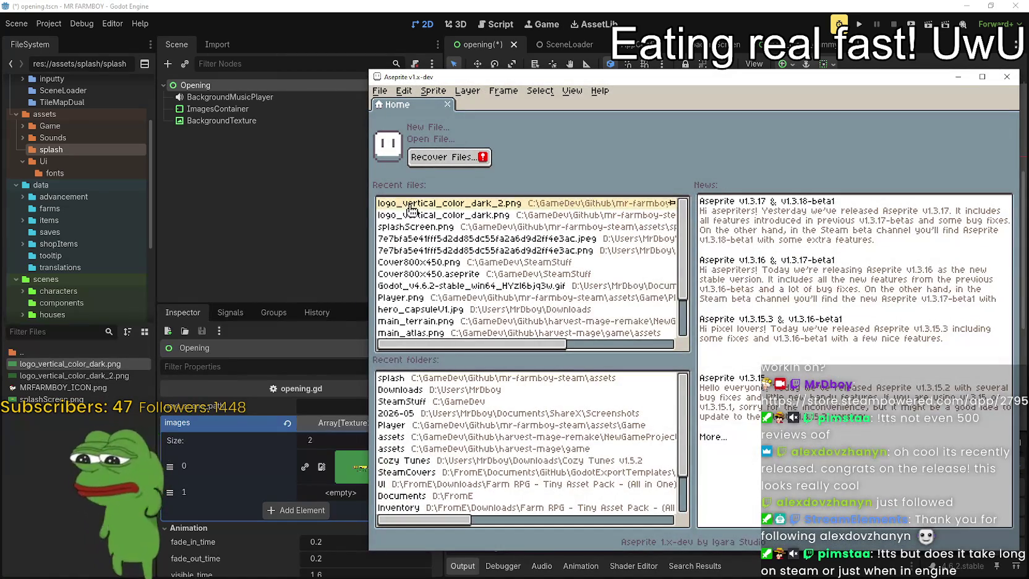
Open logo_vertical_color_dark.png in Aseprite and zoom out to the whole image.
{"action": "left_click", "coordinate": [412, 215]}
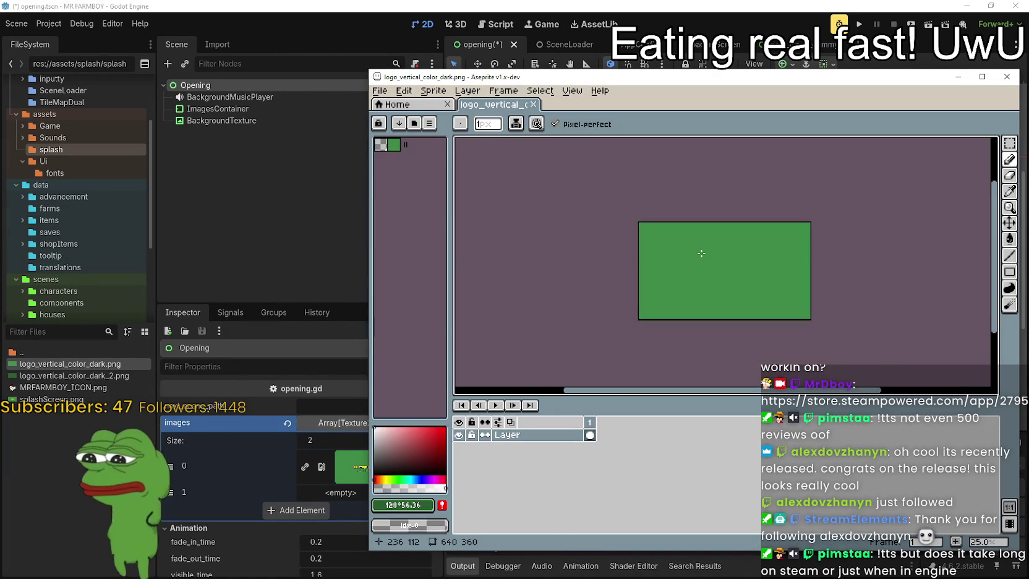
{"action": "scroll", "coordinate": [703, 252], "scroll_direction": "up", "scroll_amount": 3}
{"action": "scroll", "coordinate": [748, 298], "scroll_direction": "down", "scroll_amount": 1}
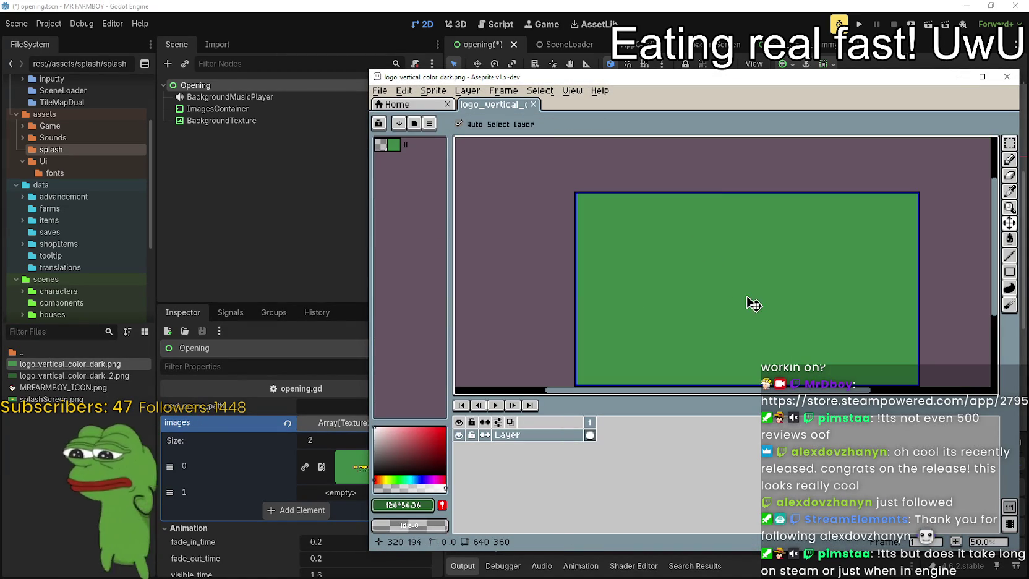
{"action": "scroll", "coordinate": [748, 303], "scroll_direction": "down", "scroll_amount": 1}
{"action": "key", "text": "z"}
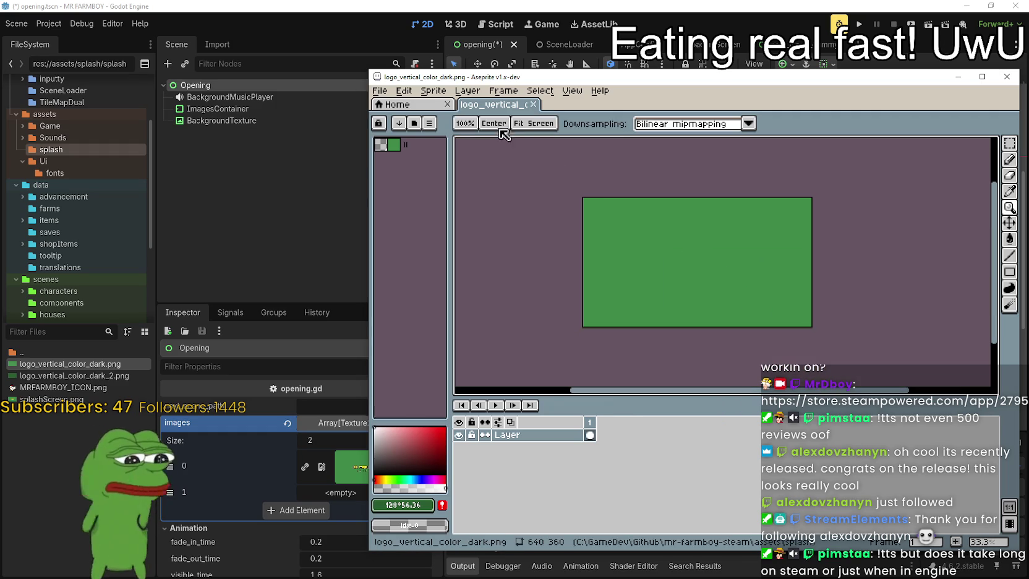
Open splashScreen.png and rectangle-select the Godot logo.
{"action": "left_click", "coordinate": [380, 91]}
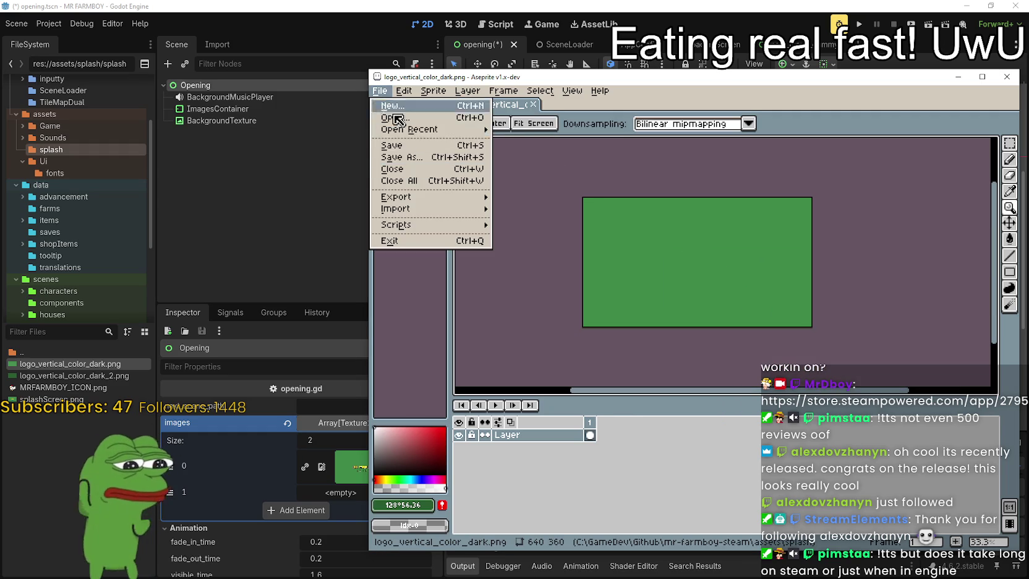
{"action": "mouse_move", "coordinate": [447, 131]}
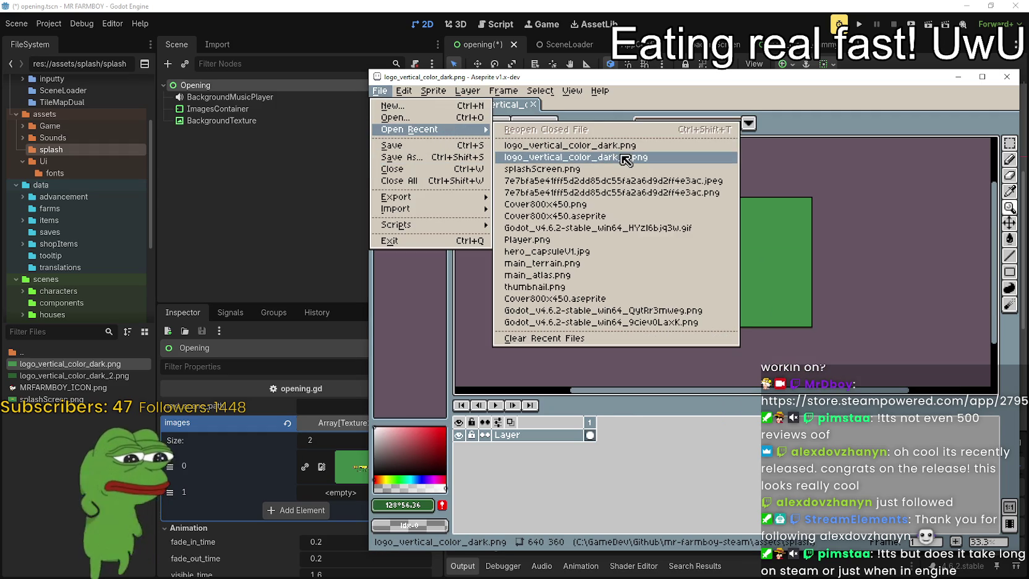
{"action": "left_click", "coordinate": [597, 168]}
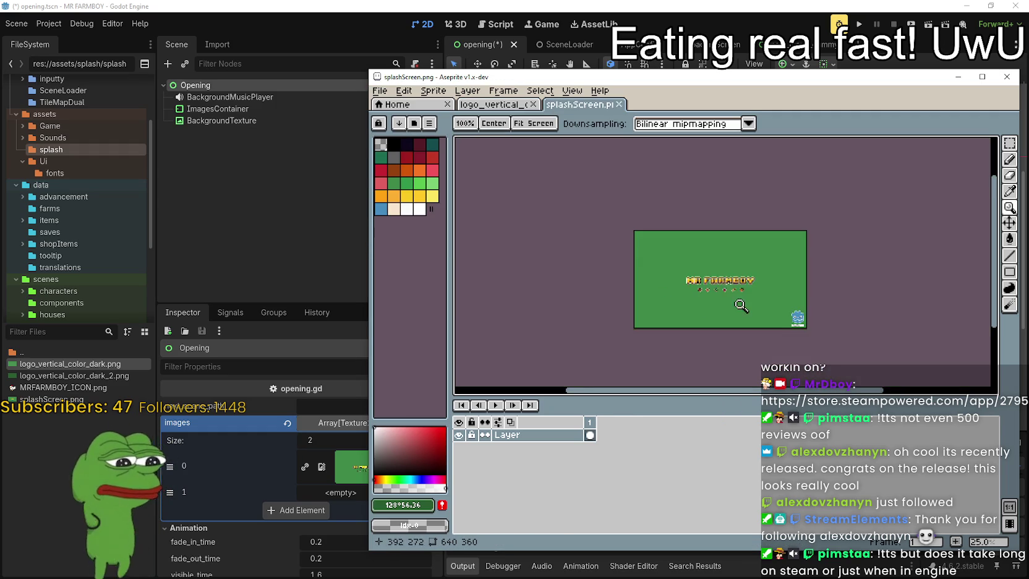
{"action": "scroll", "coordinate": [798, 315], "scroll_direction": "up", "scroll_amount": 3}
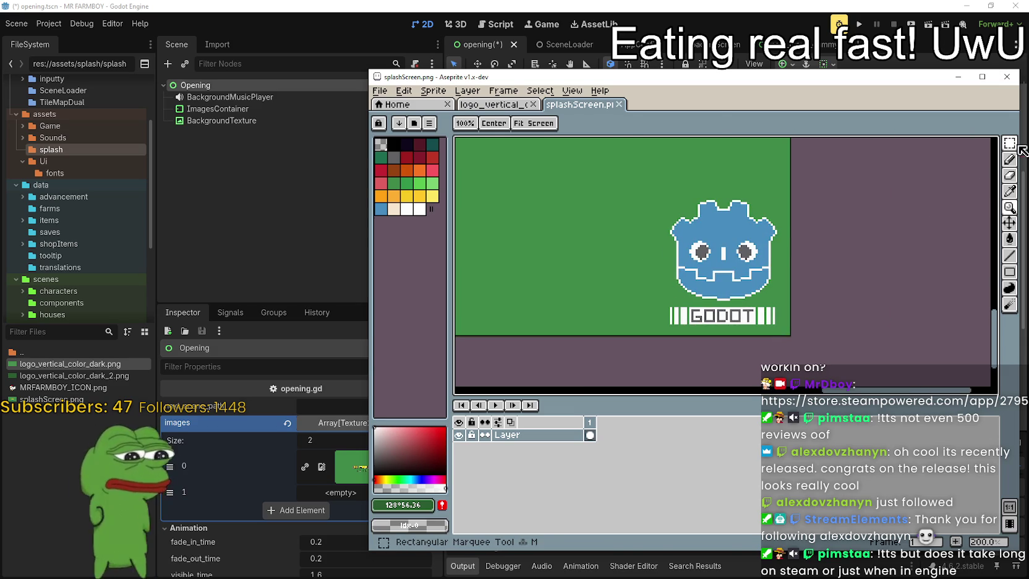
{"action": "left_click", "coordinate": [1009, 143]}
{"action": "left_click_drag", "start_coordinate": [643, 180], "coordinate": [791, 335]}
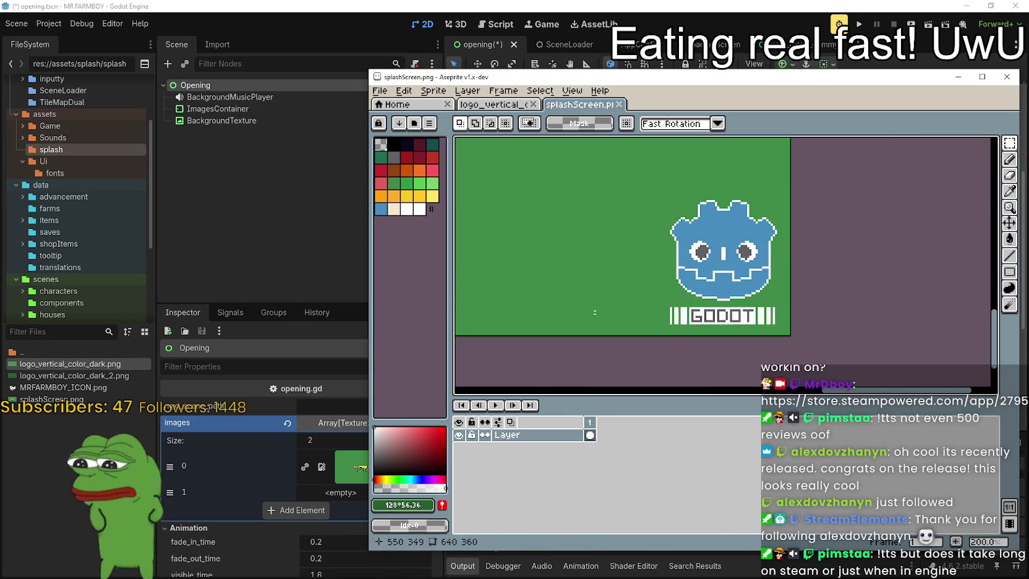
{"action": "mouse_move", "coordinate": [651, 337]}
{"action": "left_mouse_down"}
{"action": "mouse_move", "coordinate": [791, 214]}
{"action": "mouse_move", "coordinate": [792, 178]}
{"action": "left_mouse_up"}
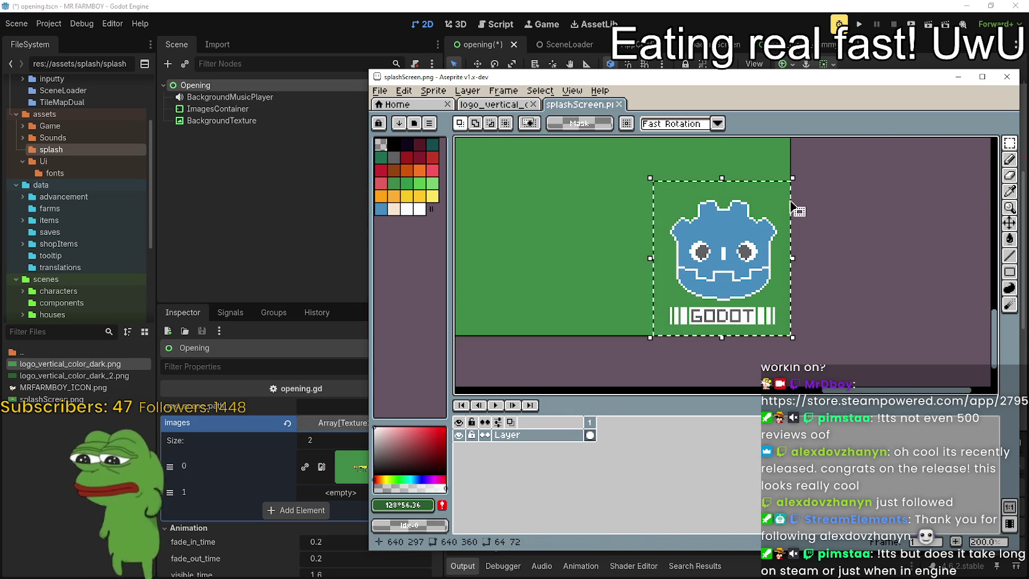
Paste the Godot logo into the green logo image and centre it.
{"action": "left_click", "coordinate": [492, 104]}
{"action": "scroll", "coordinate": [702, 271], "scroll_direction": "up", "scroll_amount": 1}
{"action": "scroll", "coordinate": [702, 271], "scroll_direction": "down", "scroll_amount": 1}
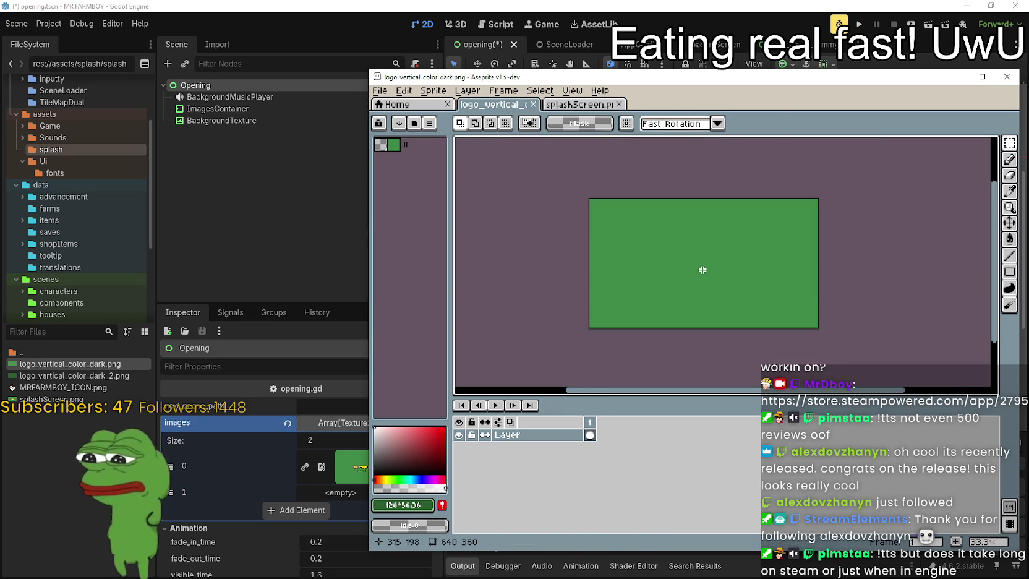
{"action": "key", "text": "ctrl+v"}
{"action": "scroll", "coordinate": [703, 271], "scroll_direction": "up", "scroll_amount": 3}
{"action": "scroll", "coordinate": [921, 337], "scroll_direction": "down", "scroll_amount": 2}
{"action": "left_click_drag", "start_coordinate": [965, 366], "coordinate": [804, 287]}
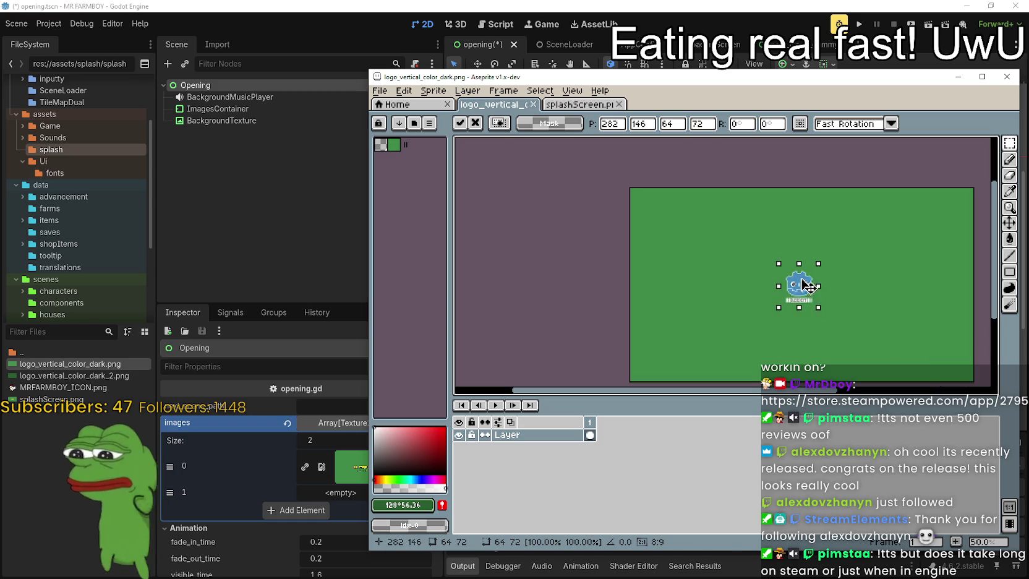
{"action": "key", "text": "Up"}
{"action": "key", "text": "Up"}
{"action": "key", "text": "Up"}
Resize the pasted logo to width 256 and height ×4, then save the image.
{"action": "left_click", "coordinate": [673, 124]}
{"action": "type", "text": "256"}
{"action": "key", "text": "Tab"}
{"action": "type", "text": "*4"}
{"action": "key", "text": "Return"}
{"action": "mouse_move", "coordinate": [852, 339]}
{"action": "left_mouse_down"}
{"action": "mouse_move", "coordinate": [802, 309]}
{"action": "mouse_move", "coordinate": [757, 312]}
{"action": "mouse_move", "coordinate": [755, 281]}
{"action": "left_mouse_up"}
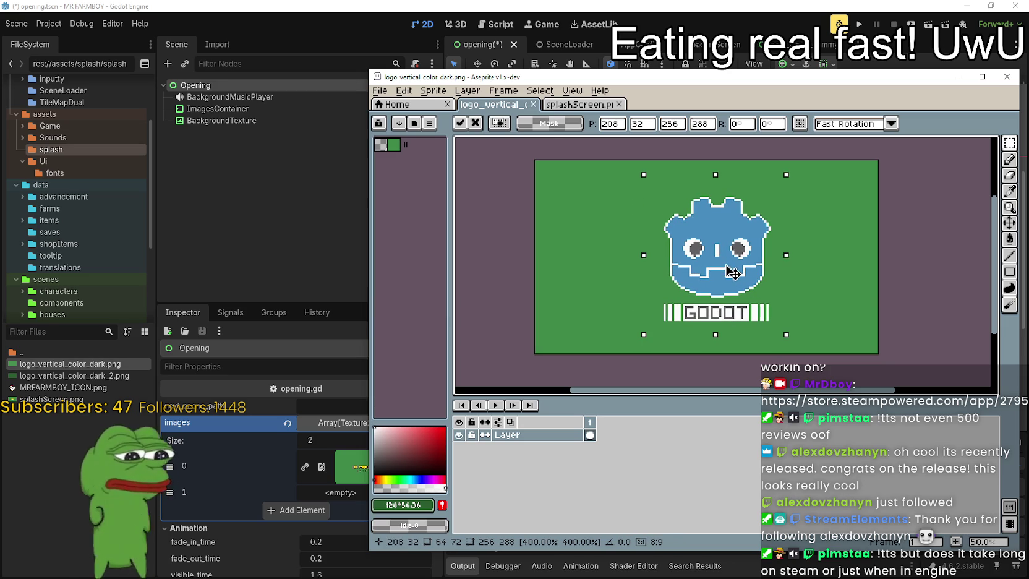
{"action": "key", "text": "Return"}
{"action": "key", "text": "ctrl+s"}
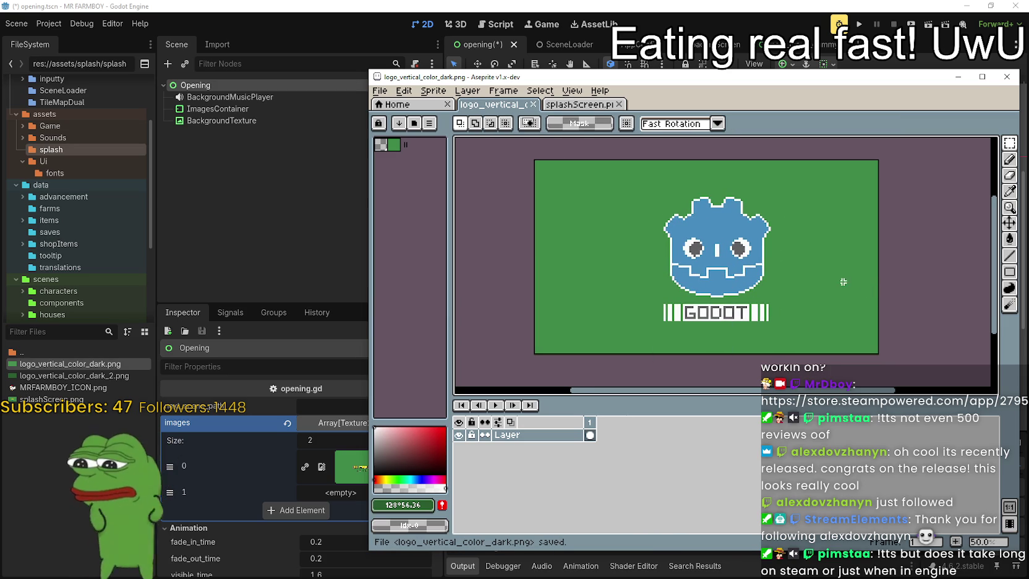
Shift the enlarged logo slightly left and sample the green background colour.
{"action": "mouse_move", "coordinate": [613, 202]}
{"action": "left_mouse_down"}
{"action": "mouse_move", "coordinate": [757, 319]}
{"action": "mouse_move", "coordinate": [770, 351]}
{"action": "left_mouse_up"}
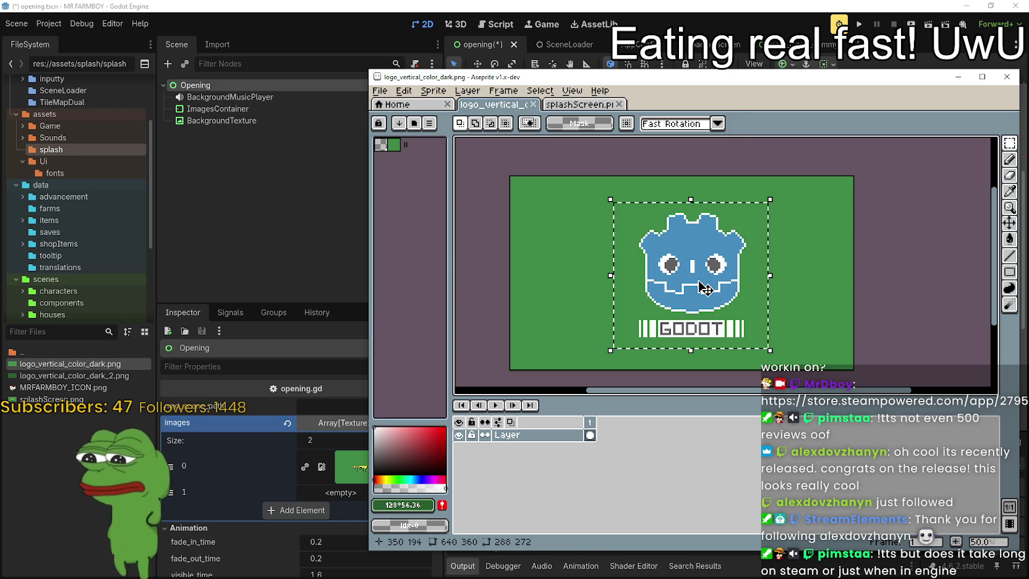
{"action": "left_click_drag", "start_coordinate": [705, 288], "coordinate": [697, 288]}
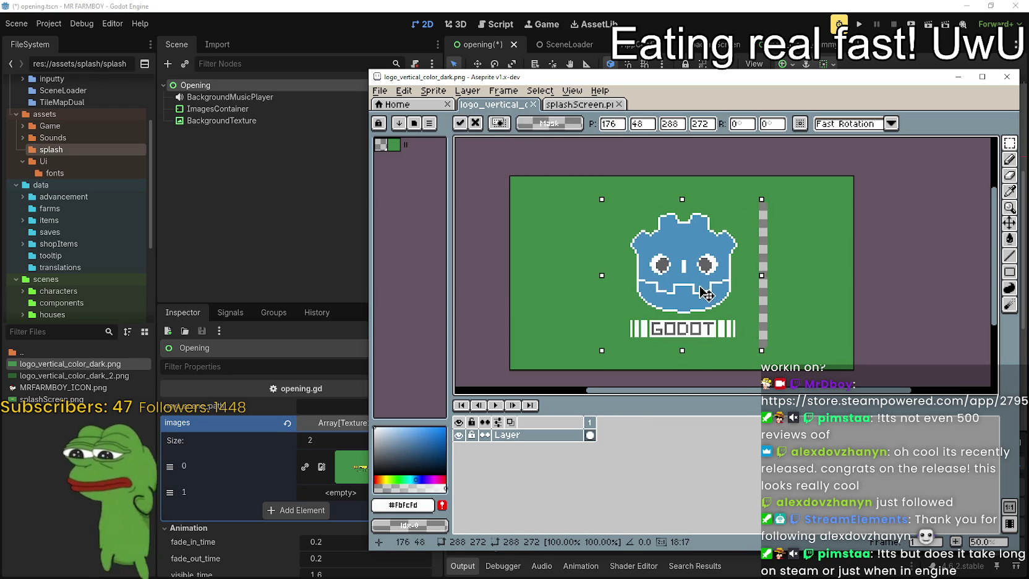
{"action": "left_click", "coordinate": [831, 312]}
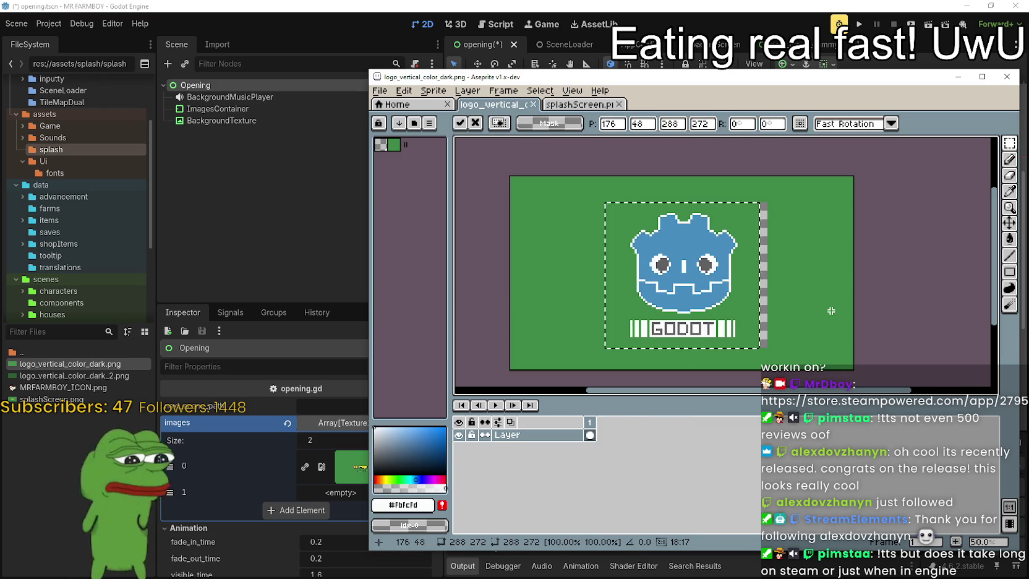
{"action": "key", "text": "ctrl+d"}
{"action": "left_click", "coordinate": [1009, 191]}
{"action": "left_click", "coordinate": [855, 229]}
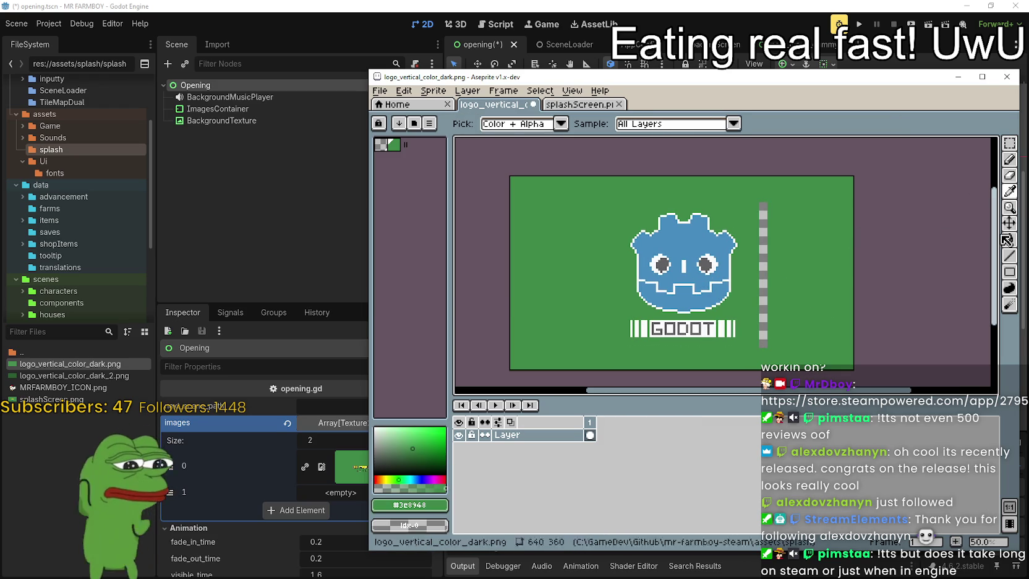
{"action": "left_click", "coordinate": [637, 5]}
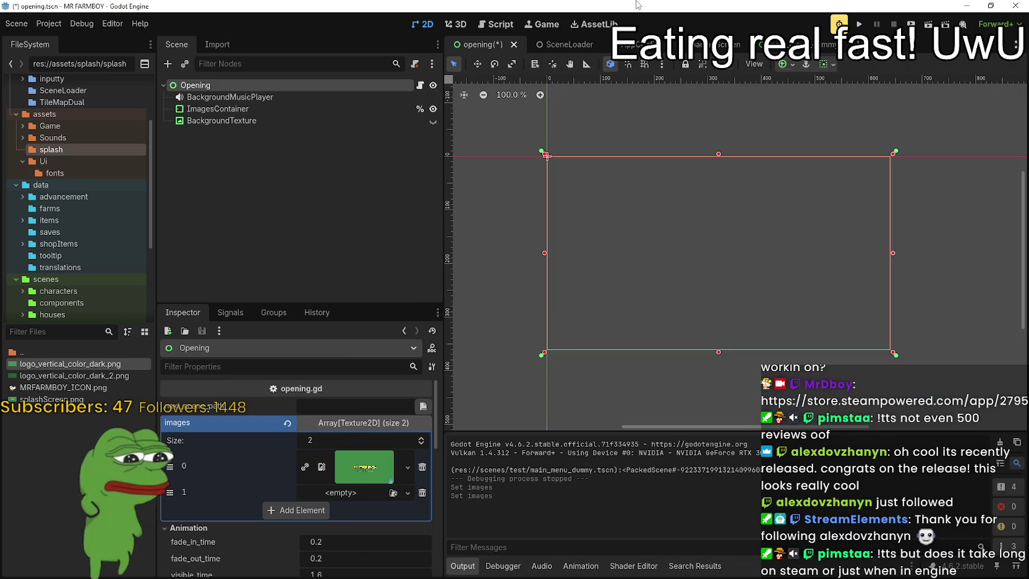
Put the Godot logo into the second splash slot, reorder it to first, and run the scene.
{"action": "left_click", "coordinate": [60, 24]}
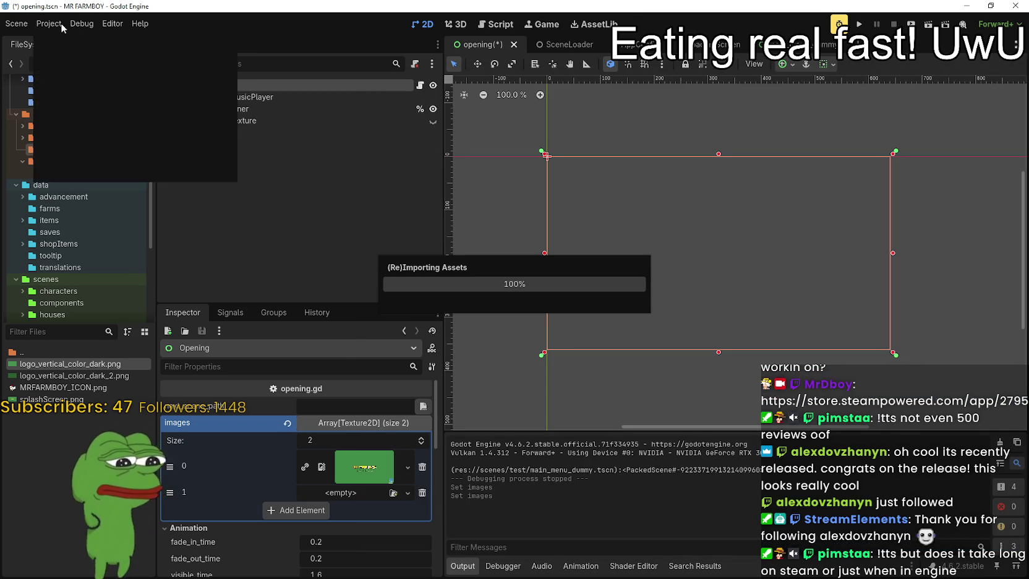
{"action": "mouse_move", "coordinate": [77, 26]}
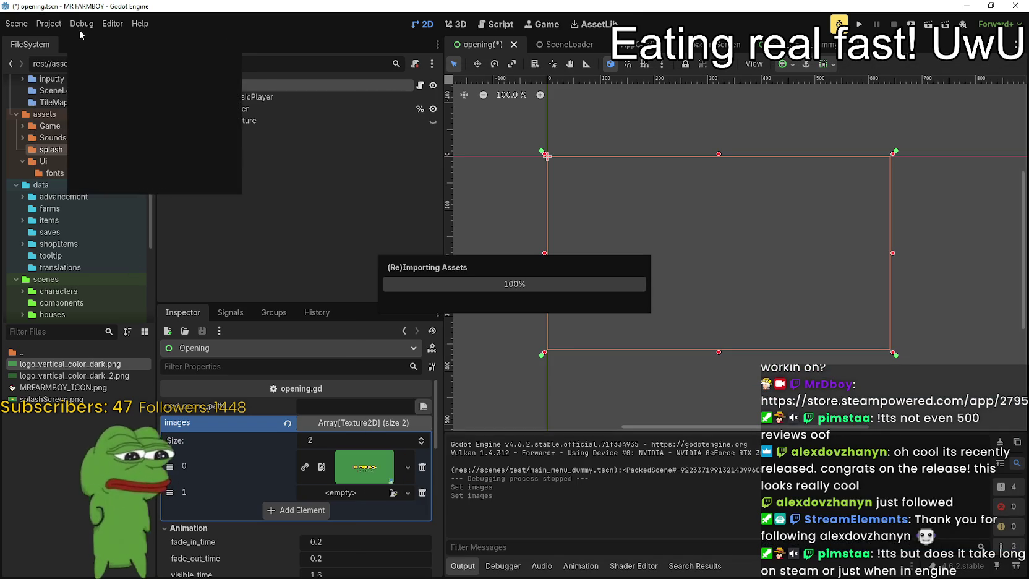
{"action": "left_click", "coordinate": [97, 27]}
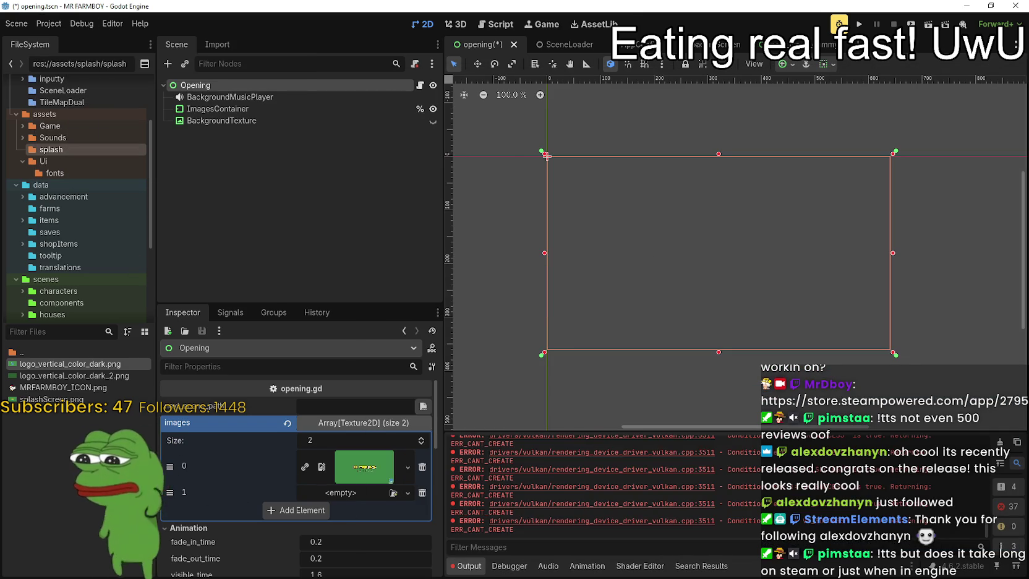
{"action": "left_click_drag", "start_coordinate": [56, 372], "coordinate": [365, 498]}
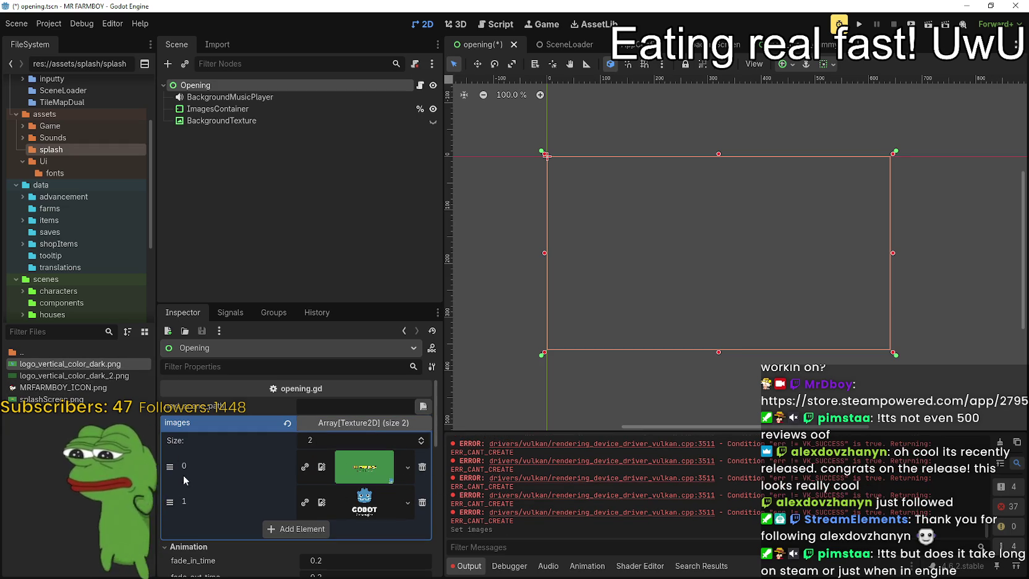
{"action": "left_click_drag", "start_coordinate": [184, 476], "coordinate": [171, 502]}
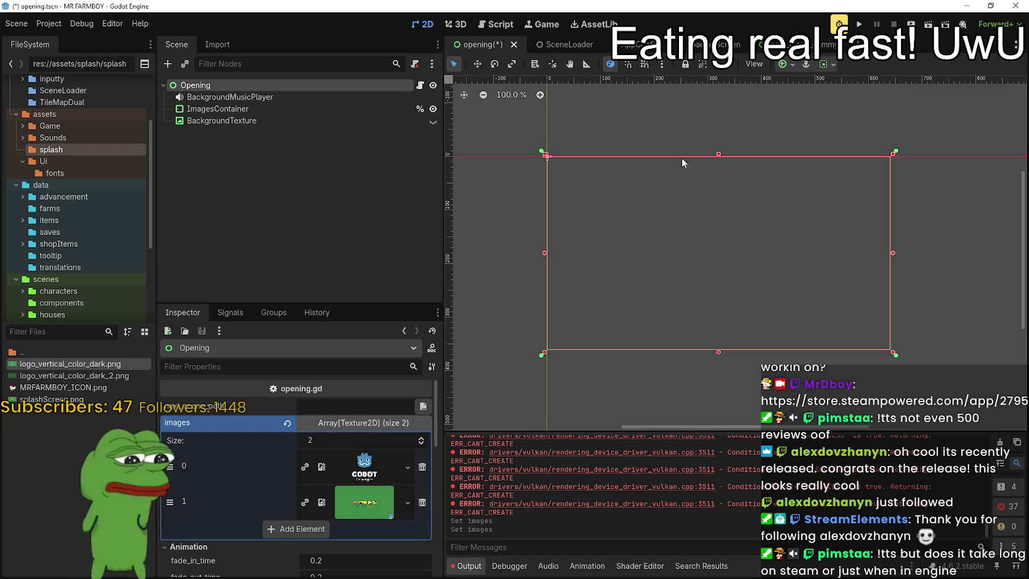
{"action": "left_click", "coordinate": [859, 23]}
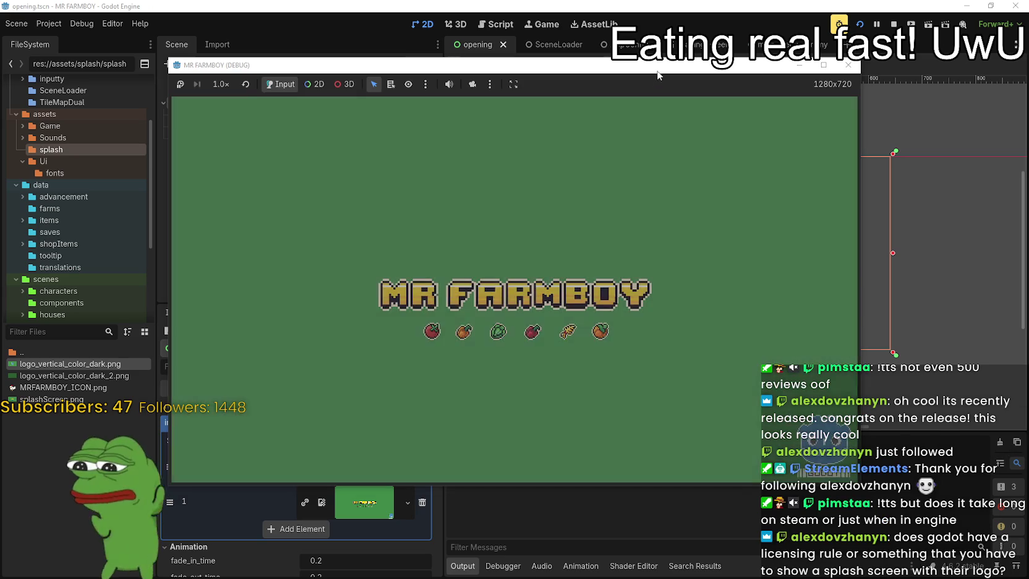
Move the game window aside and watch the Godot and MR FARMBOY splashes reach the main menu.
{"action": "left_click_drag", "start_coordinate": [673, 67], "coordinate": [738, 30]}
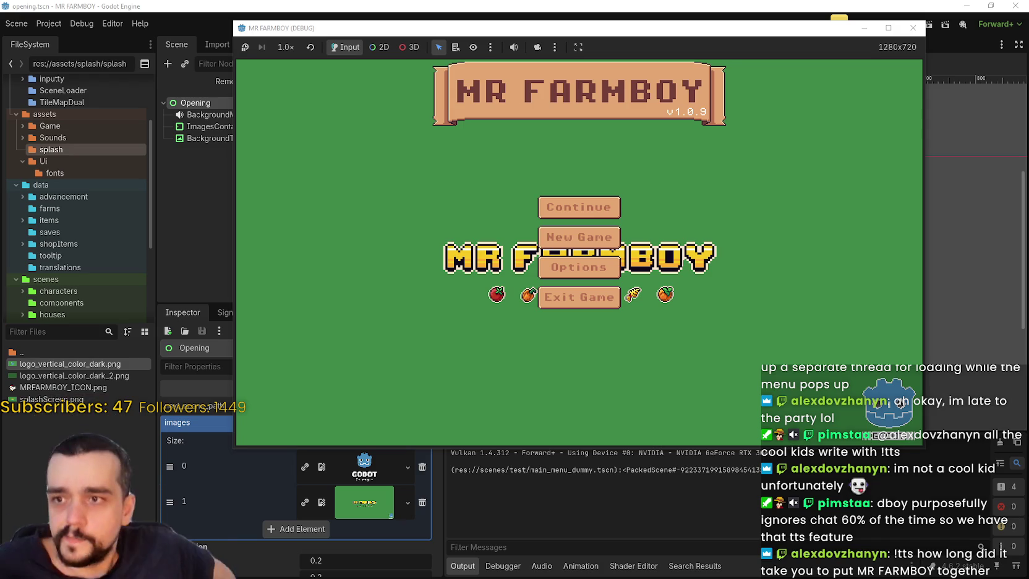
{"action": "left_click", "coordinate": [883, 14]}
Pause the running game and return to the Opening scene canvas.
{"action": "left_click", "coordinate": [877, 24]}
{"action": "scroll", "coordinate": [783, 165], "scroll_direction": "down", "scroll_amount": 3}
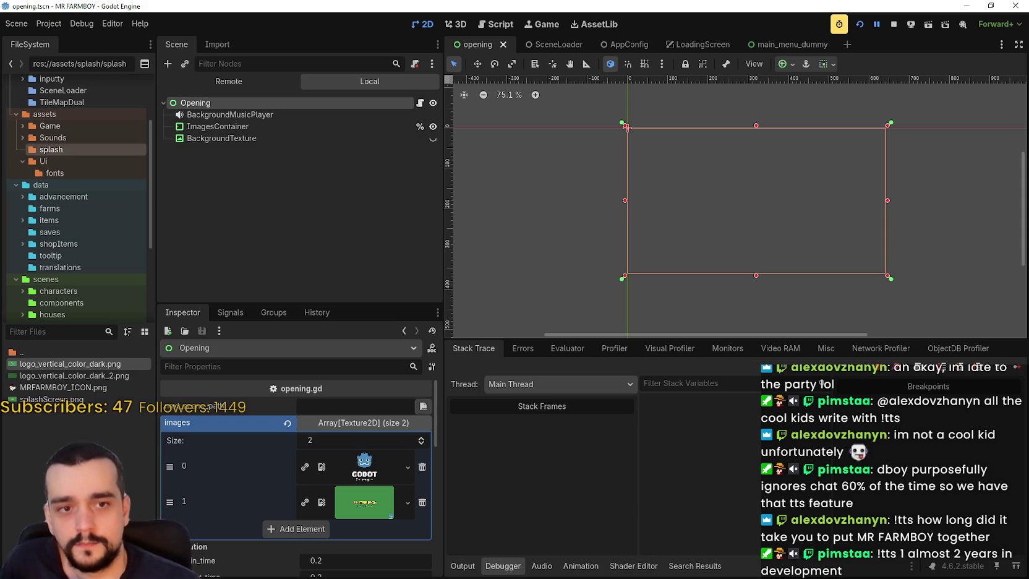
{"action": "left_click_drag", "start_coordinate": [676, 192], "coordinate": [682, 196]}
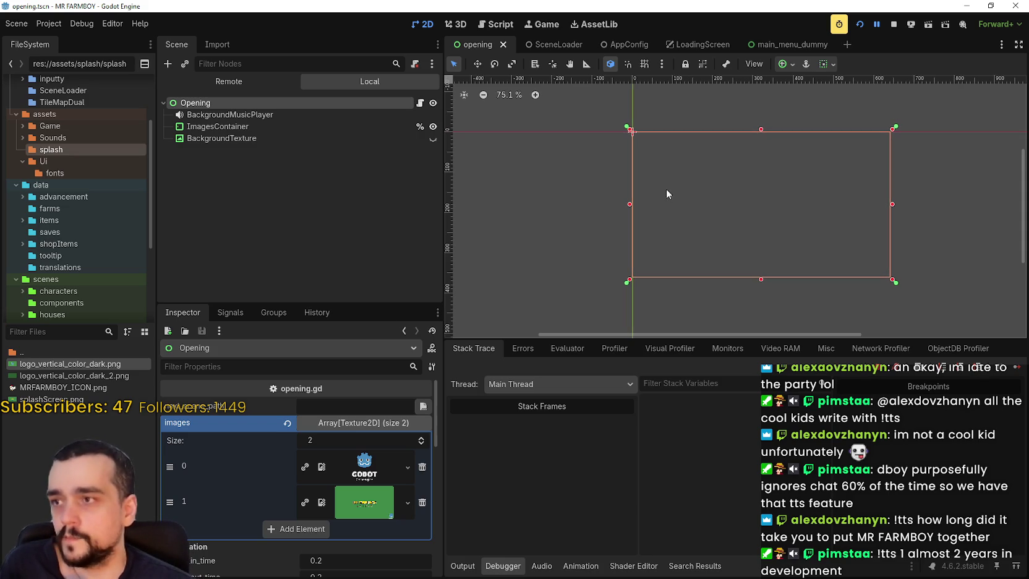
Assign logo_vertical_color_dark_2.png as BackgroundTexture's texture.
{"action": "left_click", "coordinate": [322, 127]}
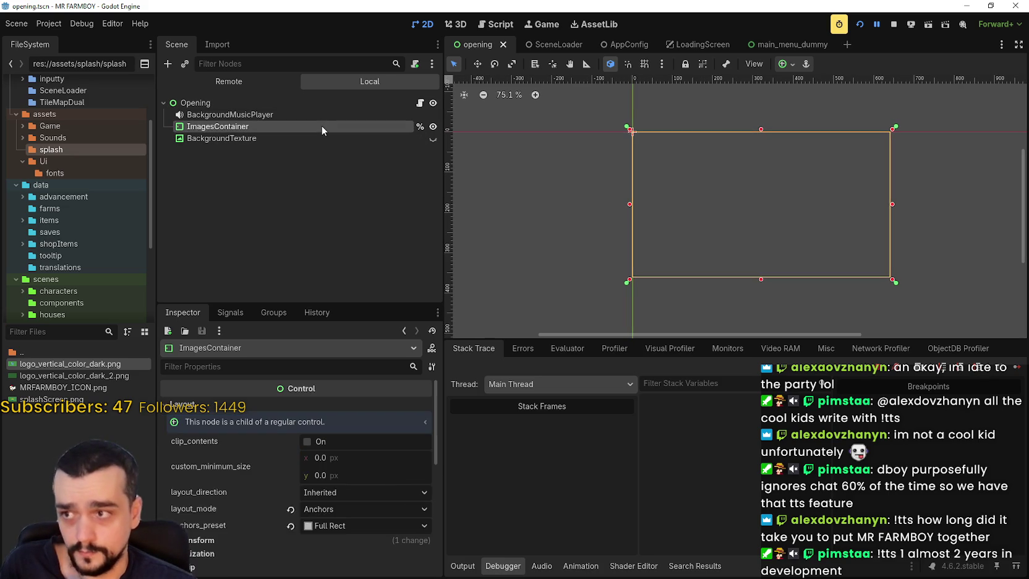
{"action": "left_click", "coordinate": [298, 149]}
{"action": "left_click", "coordinate": [297, 142]}
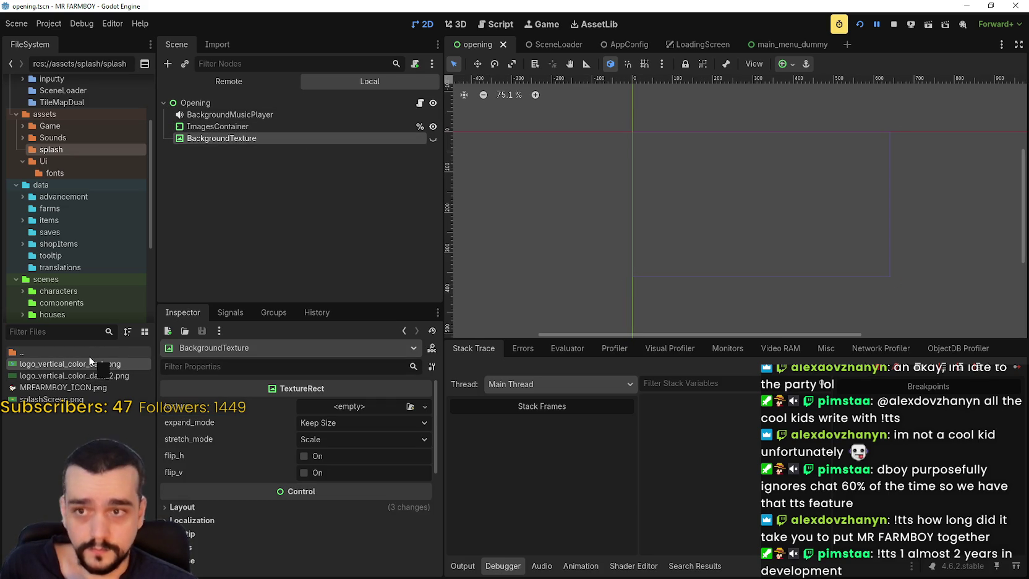
{"action": "mouse_move", "coordinate": [86, 357]}
{"action": "left_mouse_down"}
{"action": "mouse_move", "coordinate": [397, 180]}
{"action": "mouse_move", "coordinate": [427, 138]}
{"action": "left_mouse_up"}
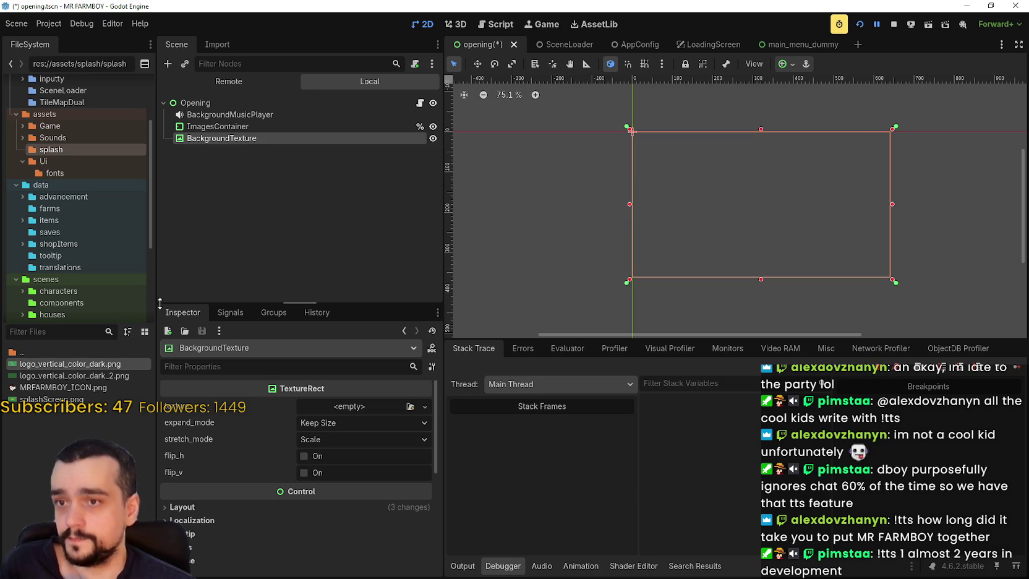
{"action": "left_click_drag", "start_coordinate": [87, 375], "coordinate": [356, 415]}
{"action": "left_click", "coordinate": [217, 146]}
Move BackgroundTexture above ImagesContainer, save the scene, and run the project.
{"action": "left_click", "coordinate": [223, 137]}
{"action": "mouse_move", "coordinate": [223, 138]}
{"action": "left_mouse_down"}
{"action": "mouse_move", "coordinate": [229, 113]}
{"action": "mouse_move", "coordinate": [211, 133]}
{"action": "left_mouse_up"}
{"action": "key", "text": "ctrl+s"}
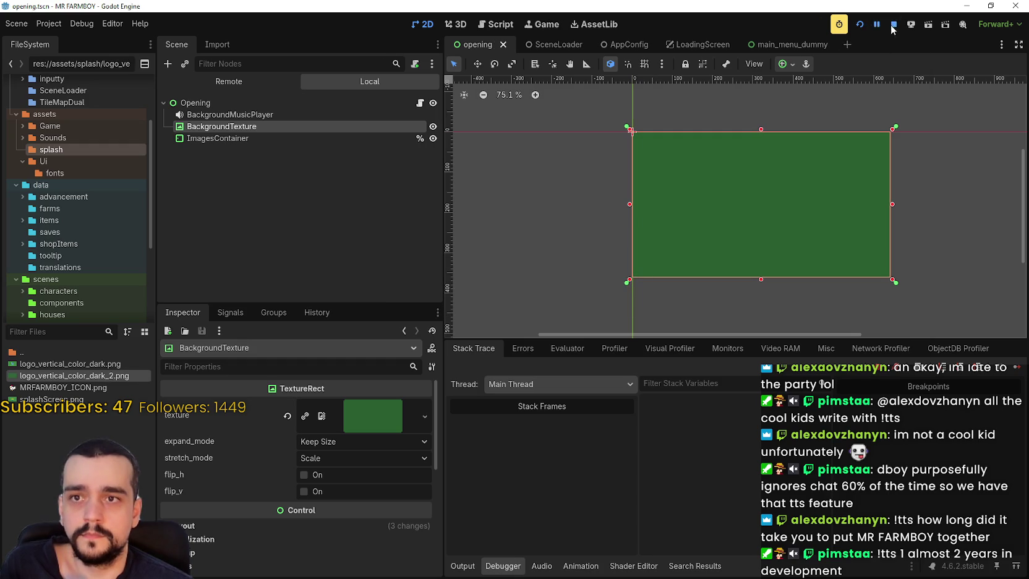
{"action": "left_click", "coordinate": [860, 24]}
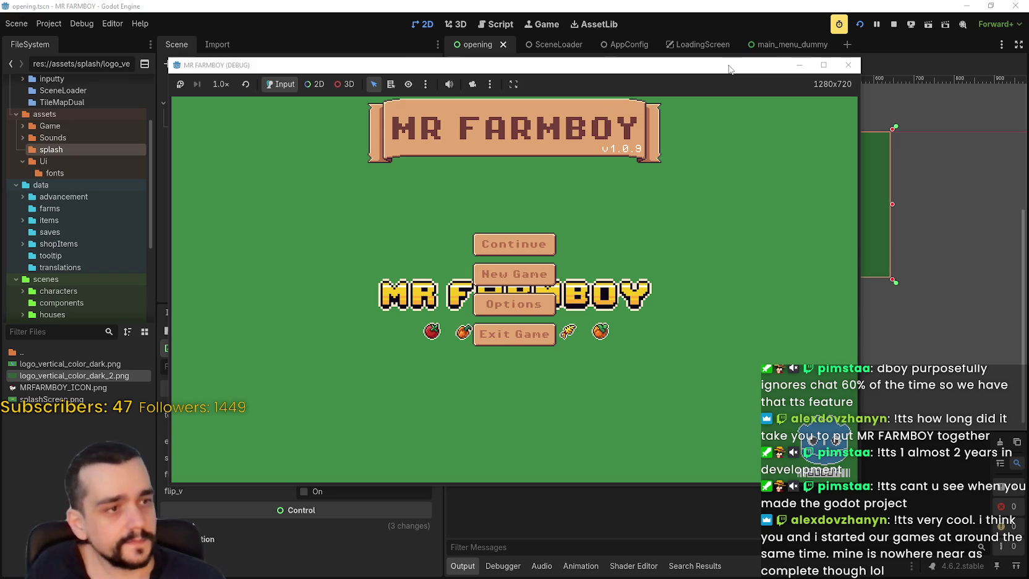
{"action": "left_click", "coordinate": [892, 25]}
{"action": "left_click", "coordinate": [859, 24]}
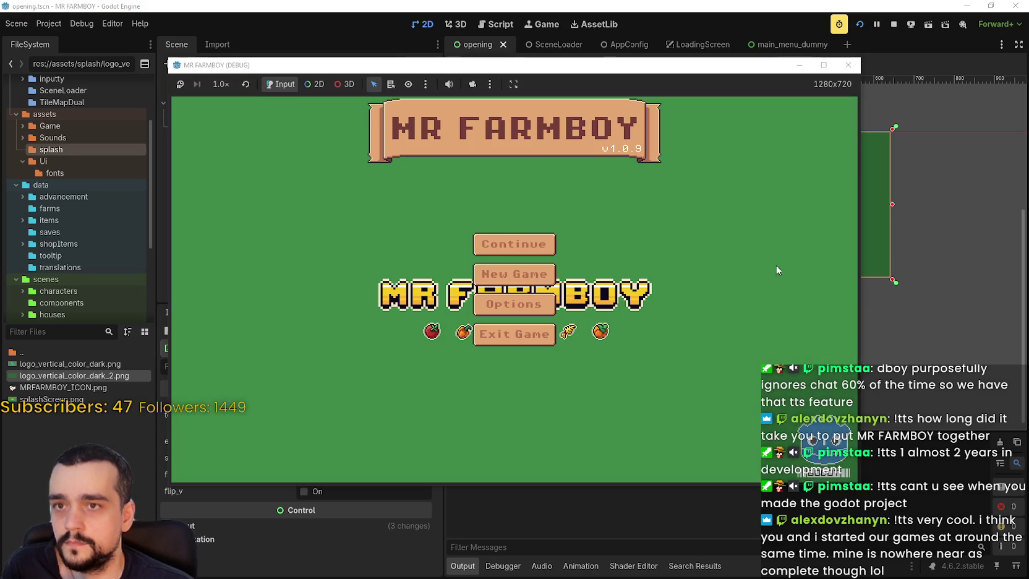
{"action": "left_click", "coordinate": [894, 24]}
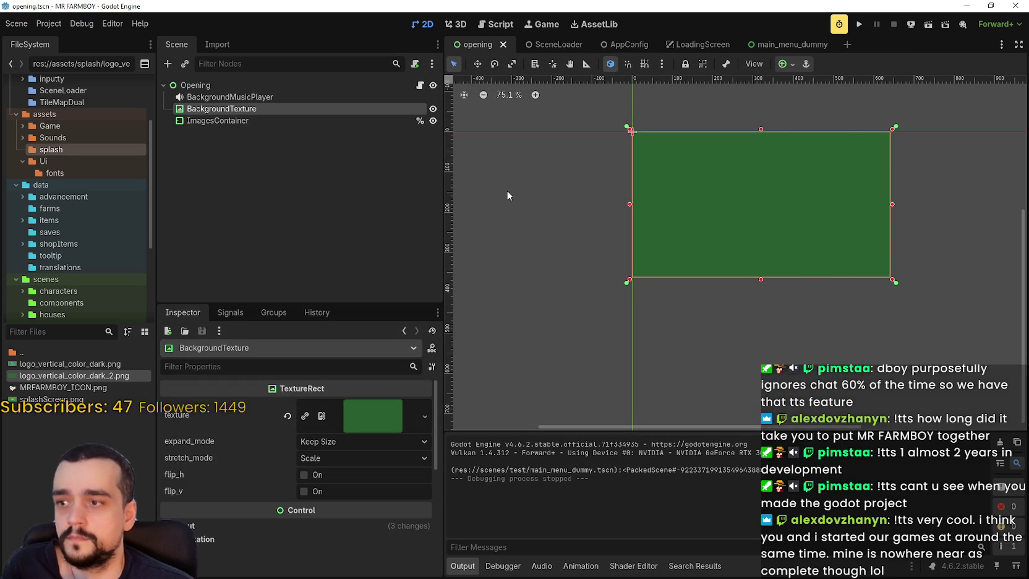
Point AppConfig's main_menu_scene_path to main_menu.tscn and run the project.
{"action": "left_click", "coordinate": [552, 43]}
{"action": "left_click", "coordinate": [606, 45]}
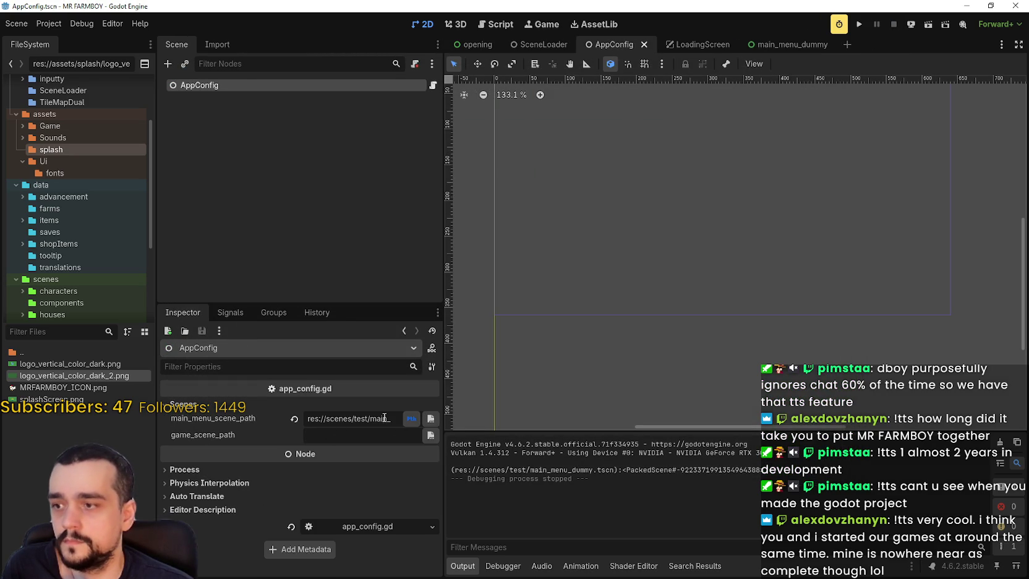
{"action": "left_click", "coordinate": [429, 419]}
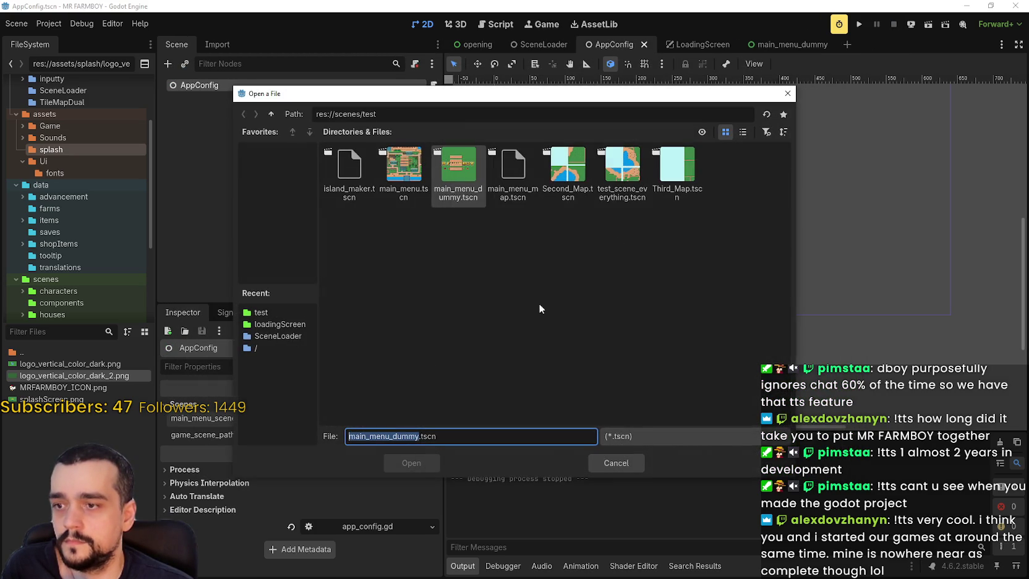
{"action": "double_click", "coordinate": [420, 176]}
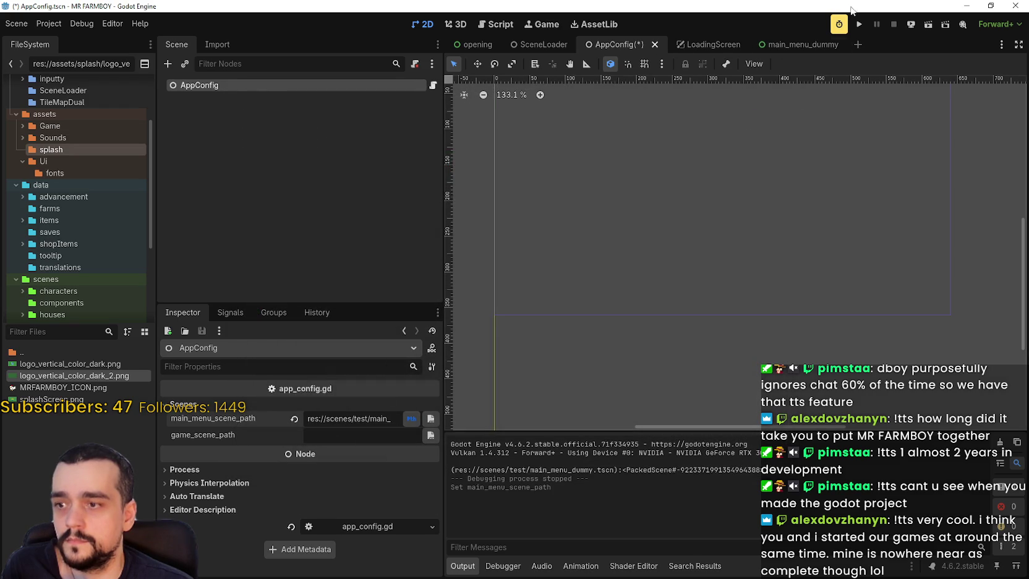
{"action": "left_click", "coordinate": [861, 23]}
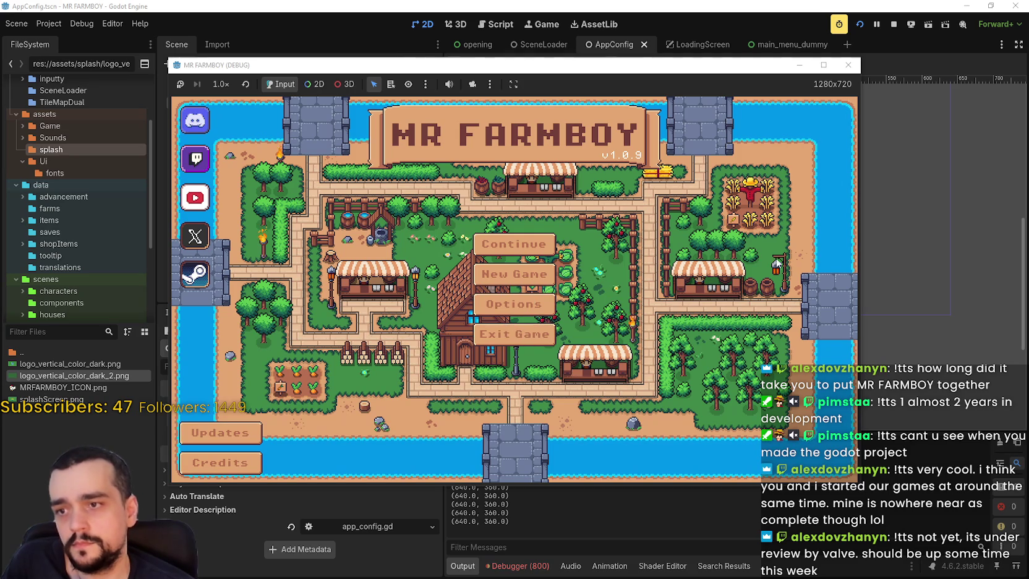
Restart the game several times through to the farm-village main menu, then stop it with F8.
{"action": "left_click", "coordinate": [893, 26]}
{"action": "left_click", "coordinate": [859, 26]}
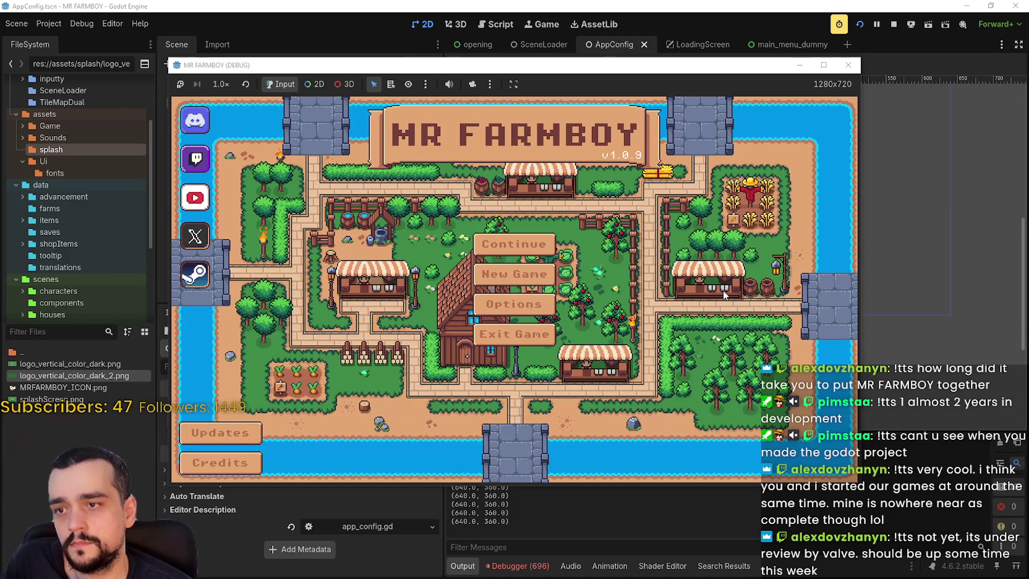
{"action": "left_click", "coordinate": [894, 25]}
{"action": "left_click", "coordinate": [857, 26]}
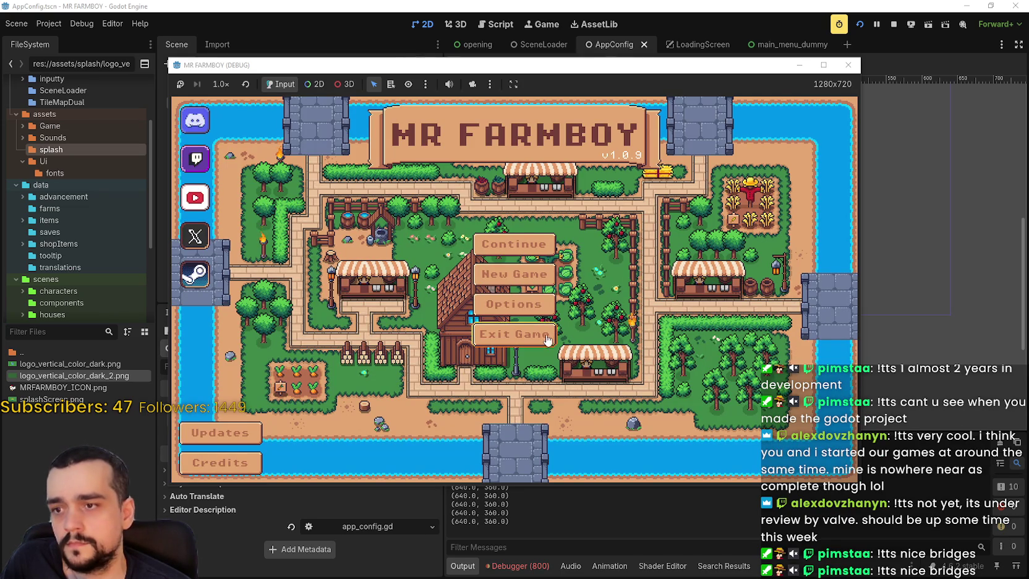
{"action": "left_click", "coordinate": [893, 23]}
{"action": "left_click", "coordinate": [861, 25]}
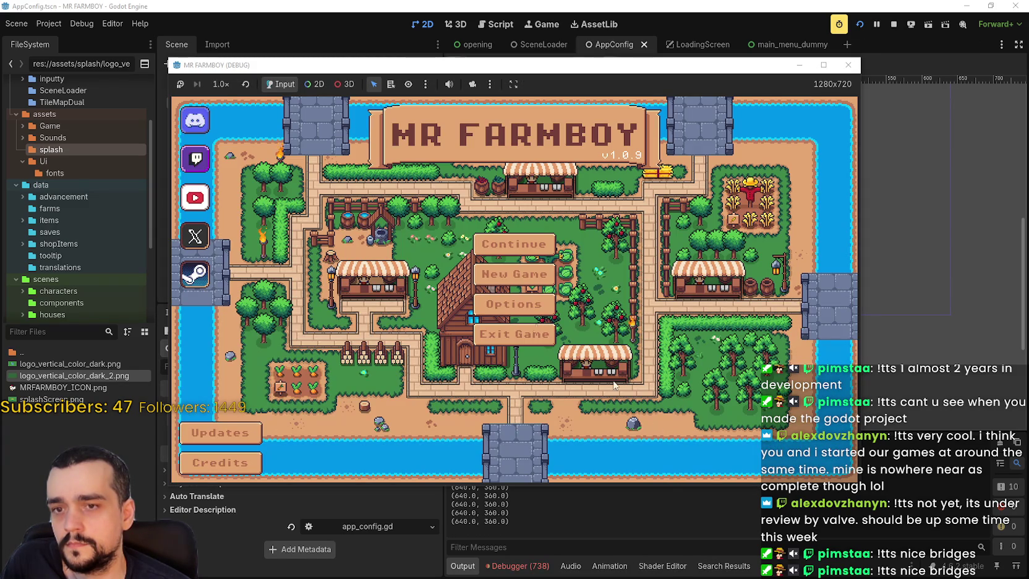
{"action": "left_click", "coordinate": [894, 24]}
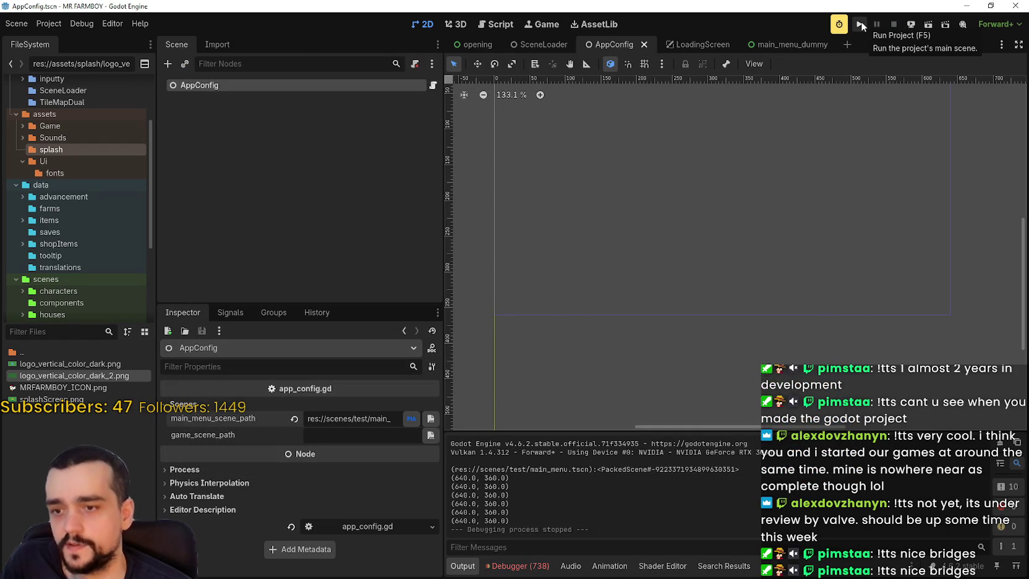
{"action": "left_click", "coordinate": [861, 25]}
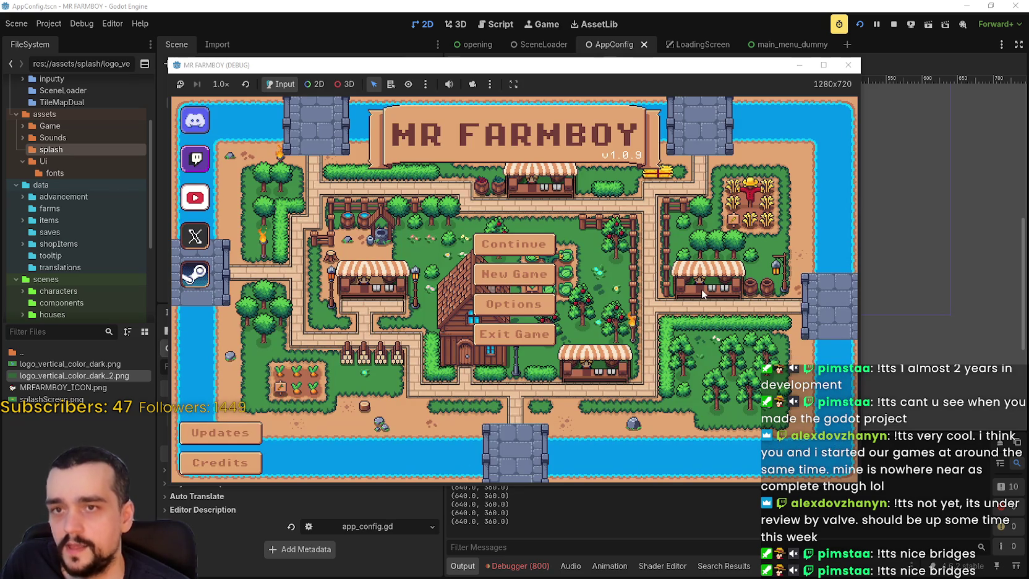
{"action": "left_click", "coordinate": [860, 23]}
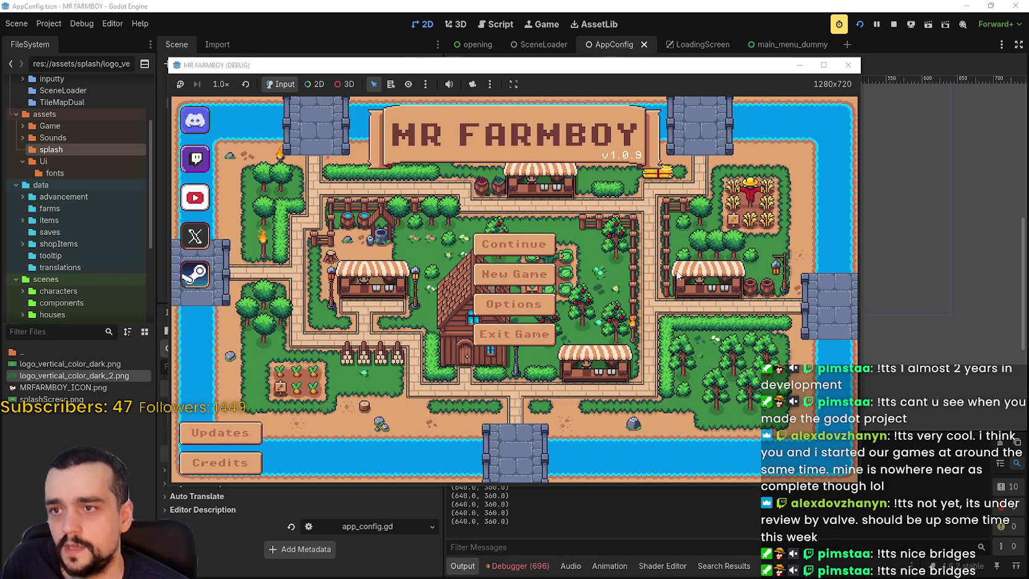
{"action": "key", "text": "F8"}
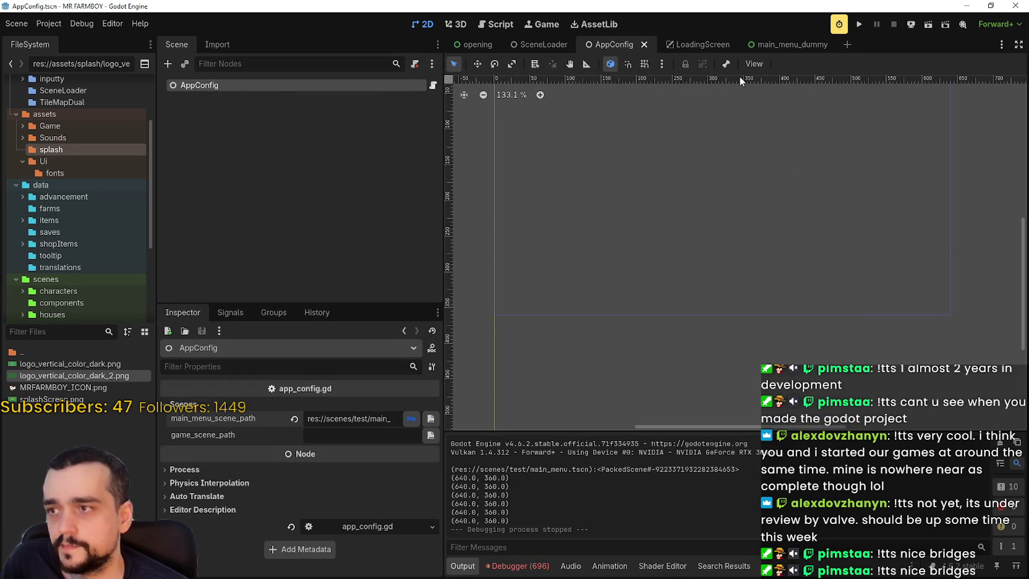
Open the Opening scene, review the root node's Animation and Transition timings, then switch to Steam.
{"action": "left_click", "coordinate": [711, 44]}
{"action": "left_click", "coordinate": [605, 49]}
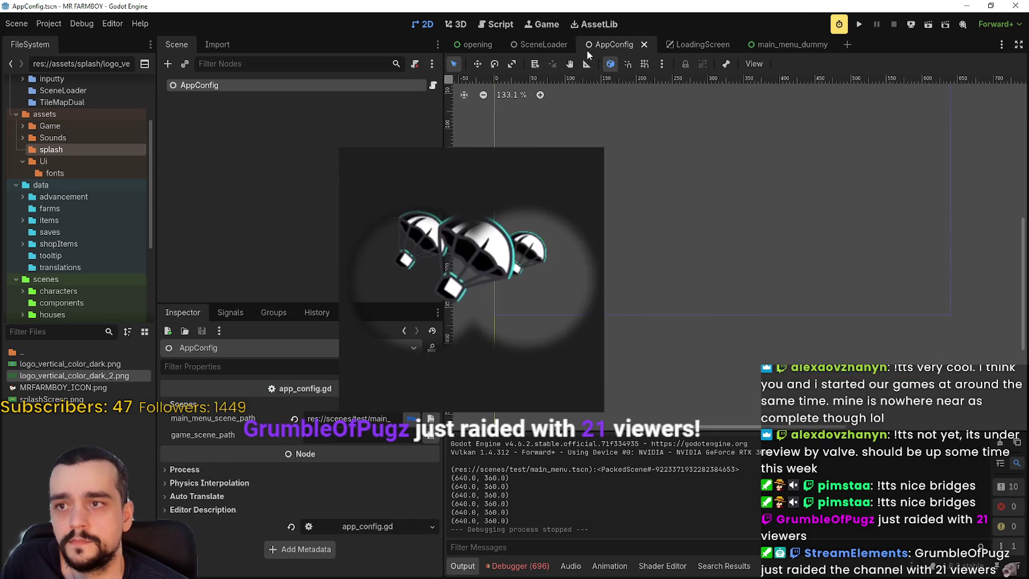
{"action": "left_click", "coordinate": [539, 45]}
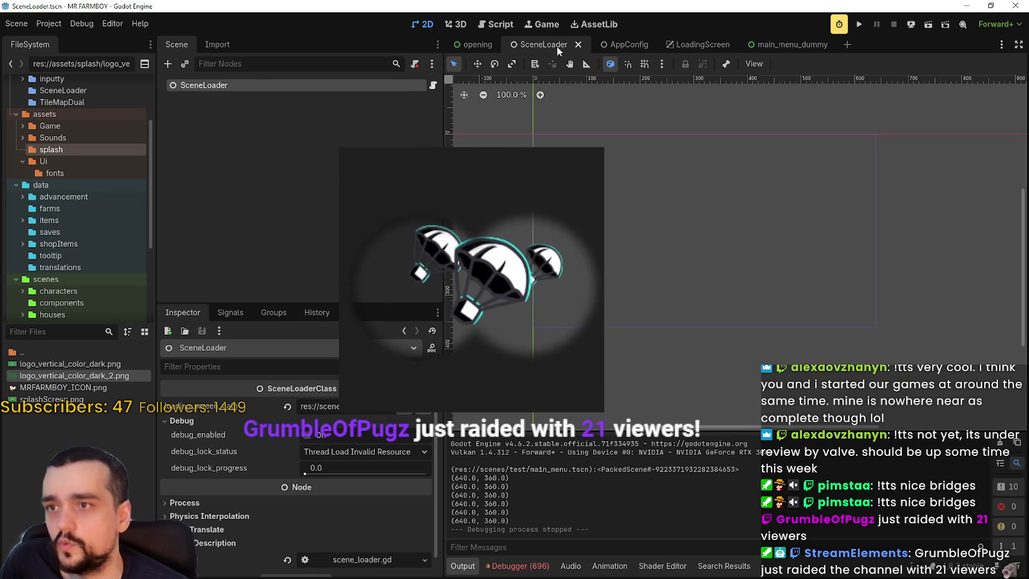
{"action": "left_click", "coordinate": [470, 44]}
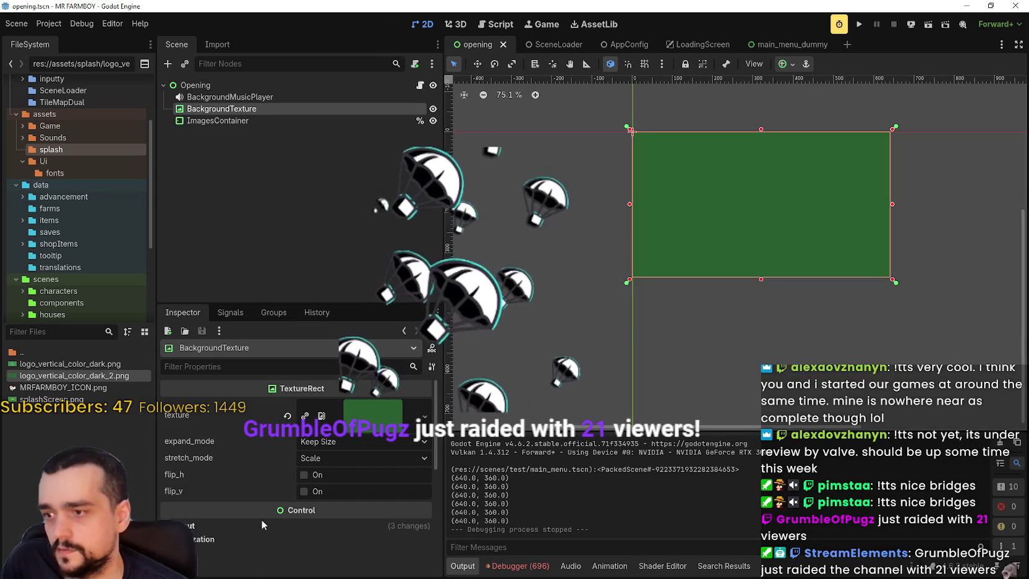
{"action": "left_click", "coordinate": [195, 85]}
{"action": "scroll", "coordinate": [290, 550], "scroll_direction": "down", "scroll_amount": 3}
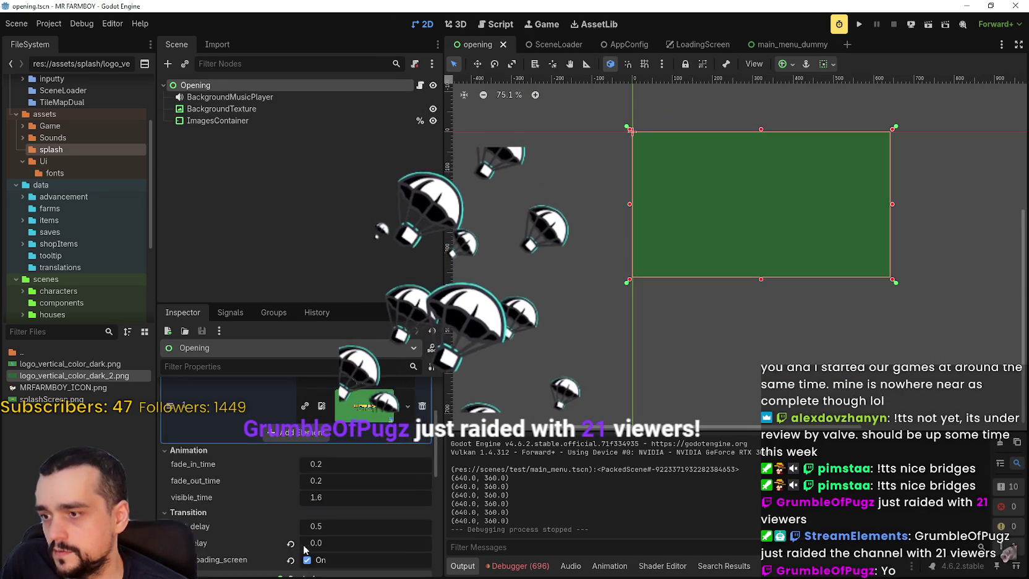
{"action": "scroll", "coordinate": [304, 549], "scroll_direction": "down", "scroll_amount": 1}
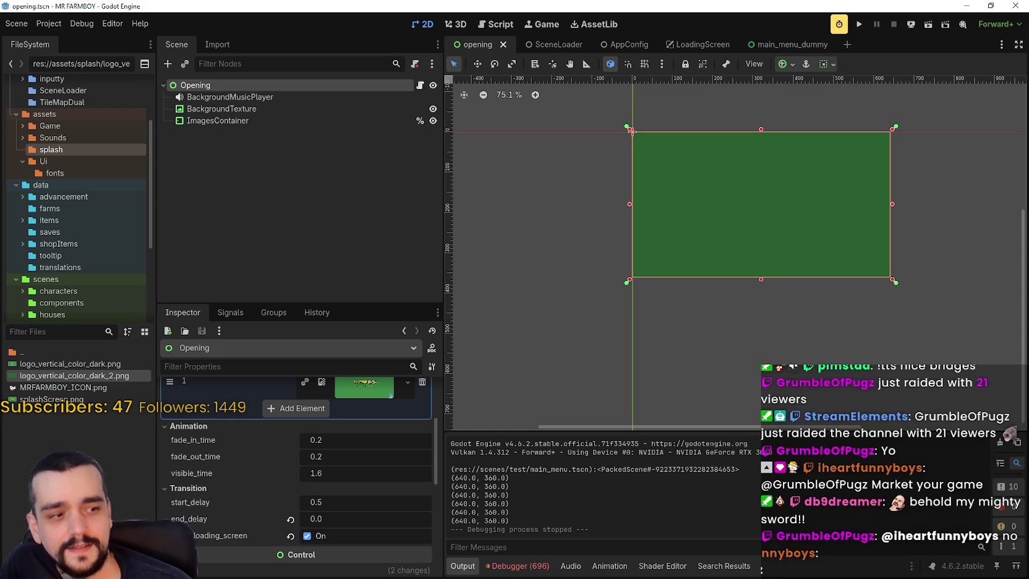
{"action": "key", "text": "alt+Tab"}
{"action": "mouse_move", "coordinate": [635, 14]}
{"action": "left_mouse_down"}
{"action": "mouse_move", "coordinate": [679, 37]}
{"action": "mouse_move", "coordinate": [656, 35]}
{"action": "mouse_move", "coordinate": [665, 34]}
{"action": "left_mouse_up"}
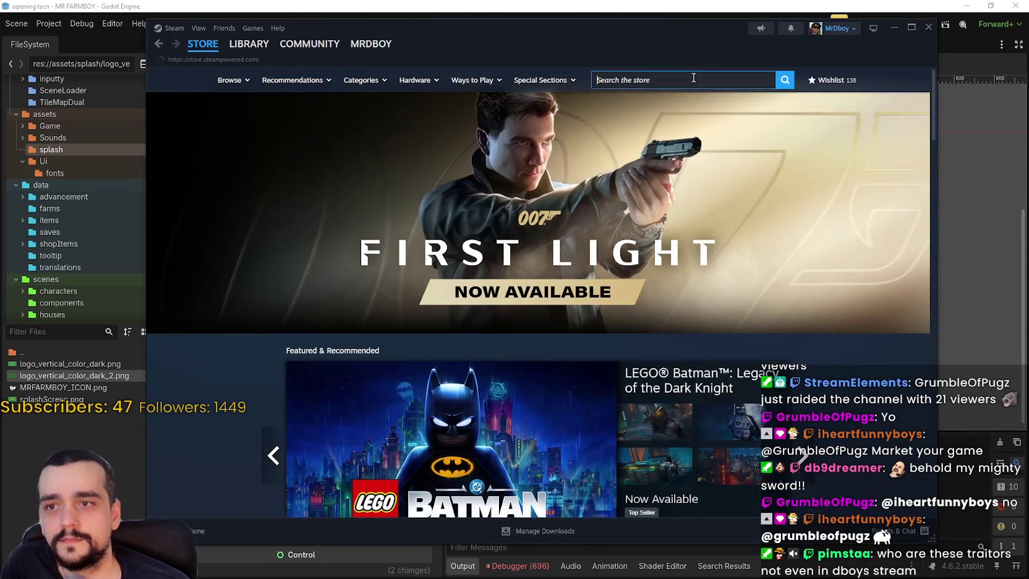
Open the Steam wishlist page from beside the store search box.
{"action": "left_click", "coordinate": [697, 82]}
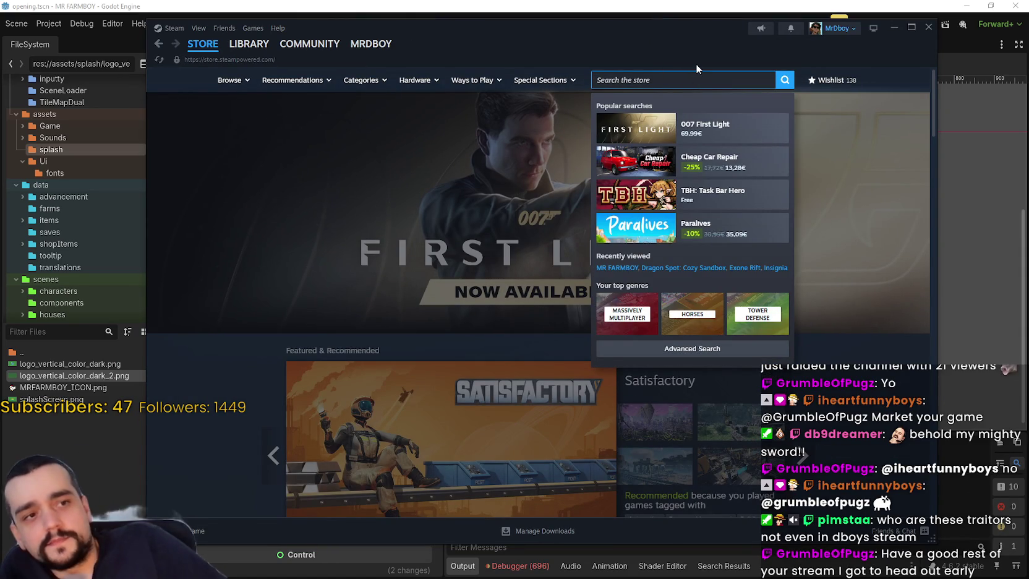
{"action": "left_click", "coordinate": [834, 82]}
{"action": "left_click", "coordinate": [836, 87]}
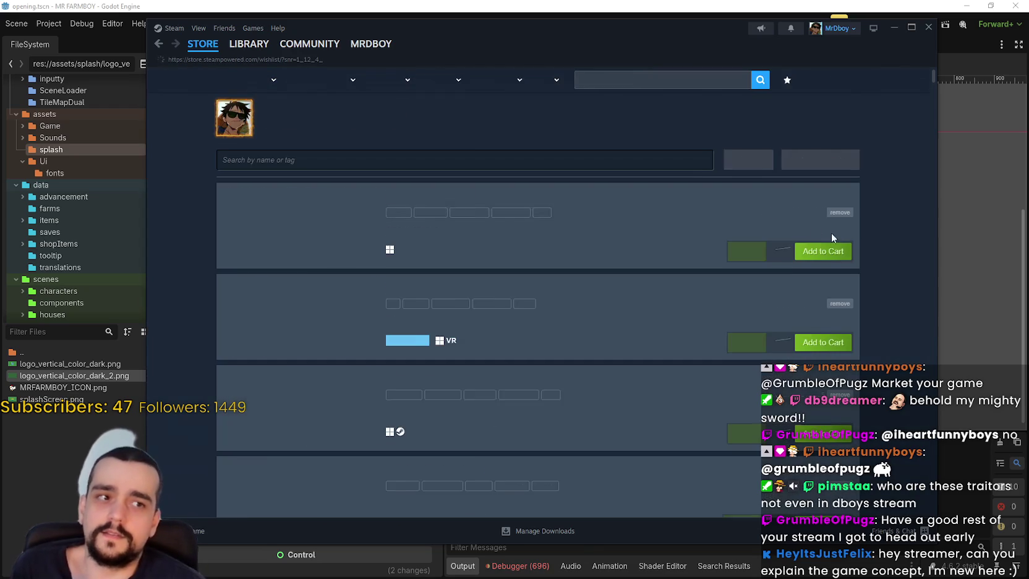
Filter the wishlist with 'bat' and open the Megabat store page.
{"action": "type", "text": "d"}
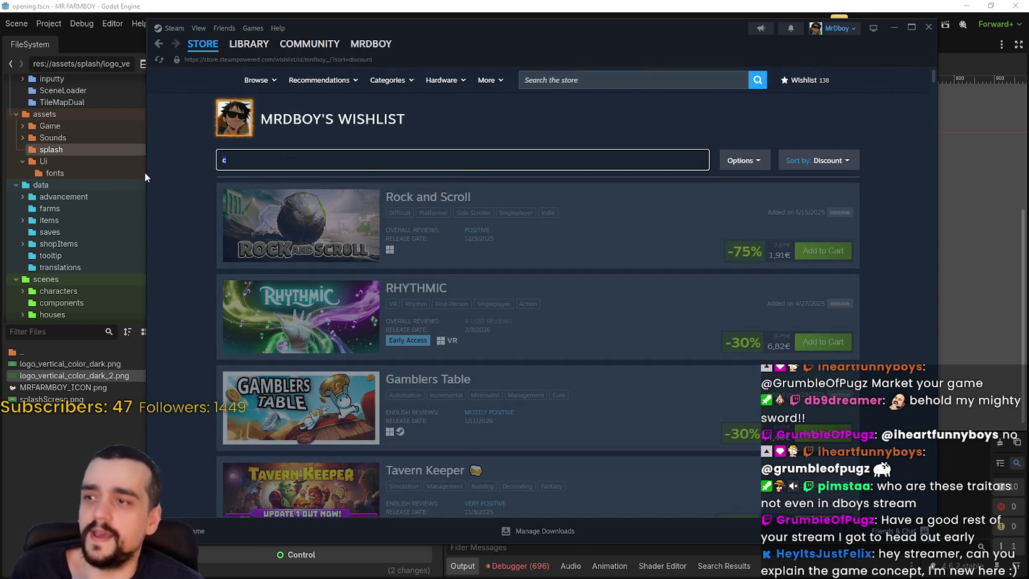
{"action": "type", "text": "bat"}
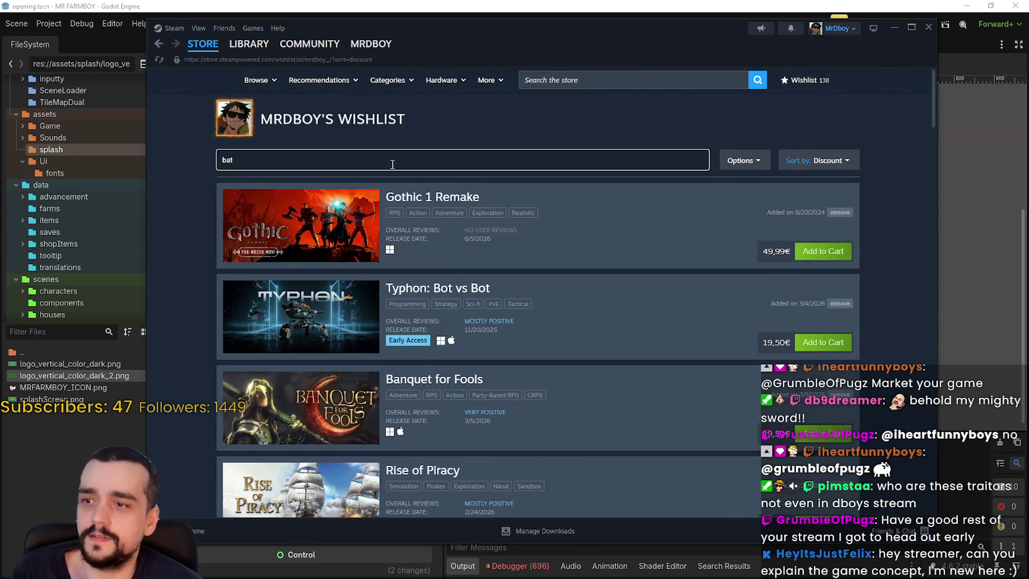
{"action": "scroll", "coordinate": [514, 339], "scroll_direction": "down", "scroll_amount": 10}
{"action": "scroll", "coordinate": [514, 339], "scroll_direction": "down", "scroll_amount": 8}
{"action": "scroll", "coordinate": [512, 330], "scroll_direction": "up", "scroll_amount": 4}
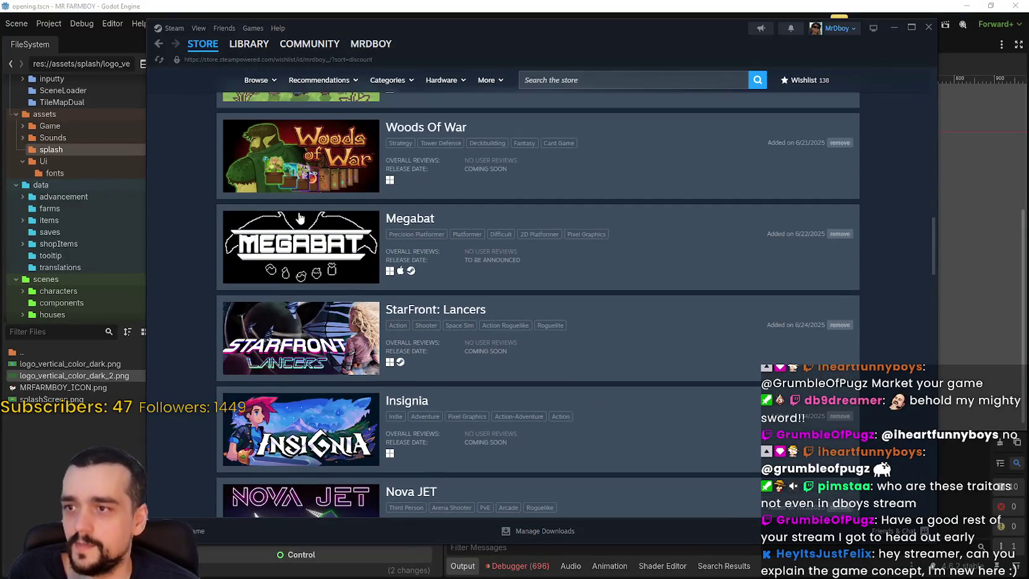
{"action": "left_click", "coordinate": [420, 232]}
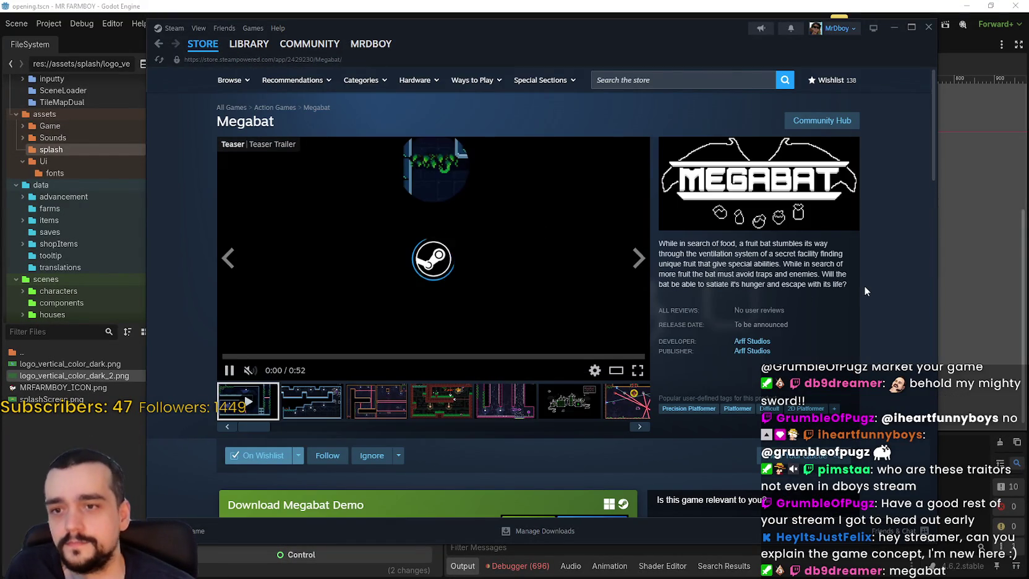
Copy the Megabat store page URL from the page's context menu.
{"action": "right_click", "coordinate": [864, 287]}
{"action": "left_click", "coordinate": [888, 354]}
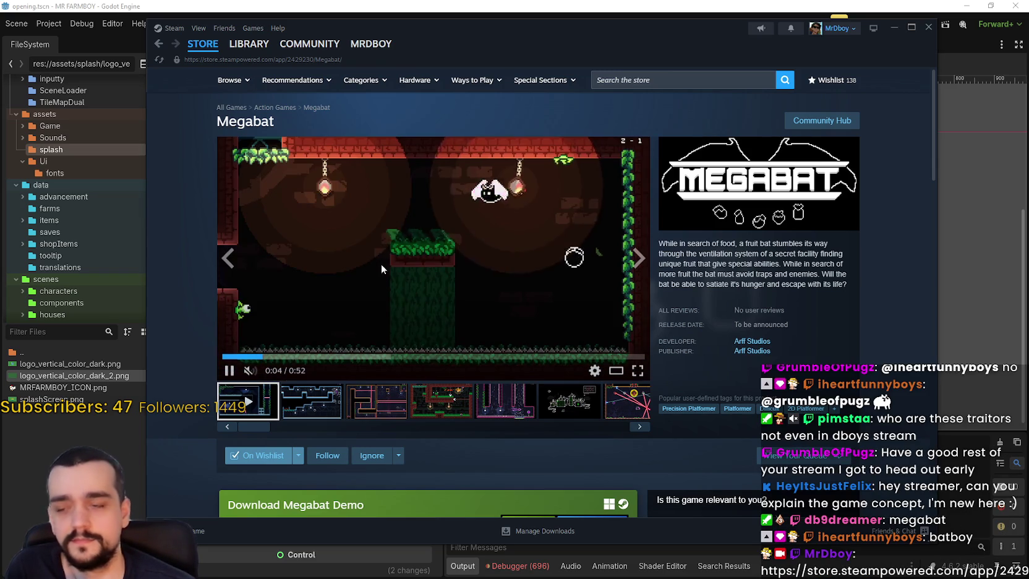
{"action": "scroll", "coordinate": [436, 436], "scroll_direction": "down", "scroll_amount": 2}
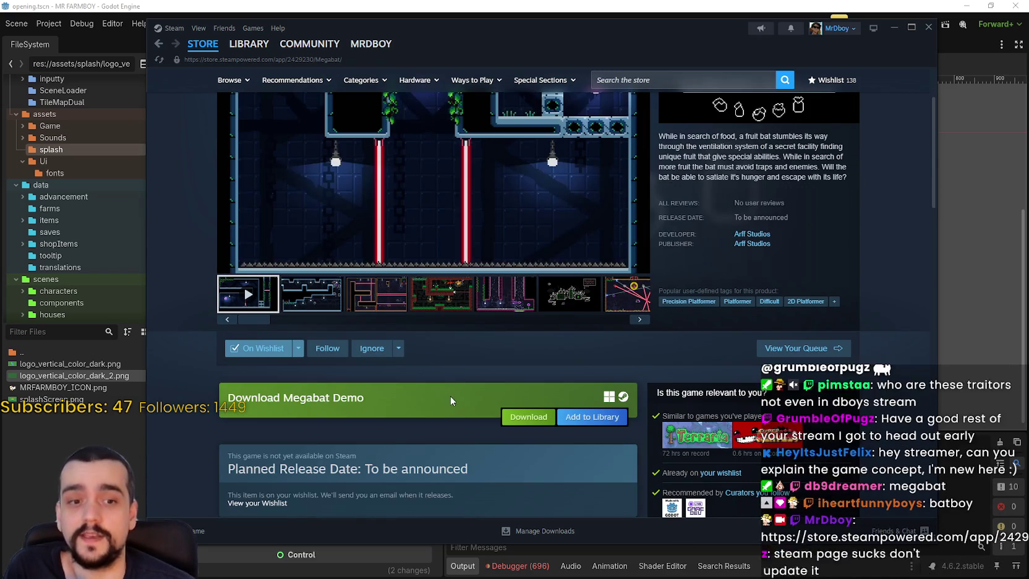
{"action": "scroll", "coordinate": [464, 411], "scroll_direction": "up", "scroll_amount": 2}
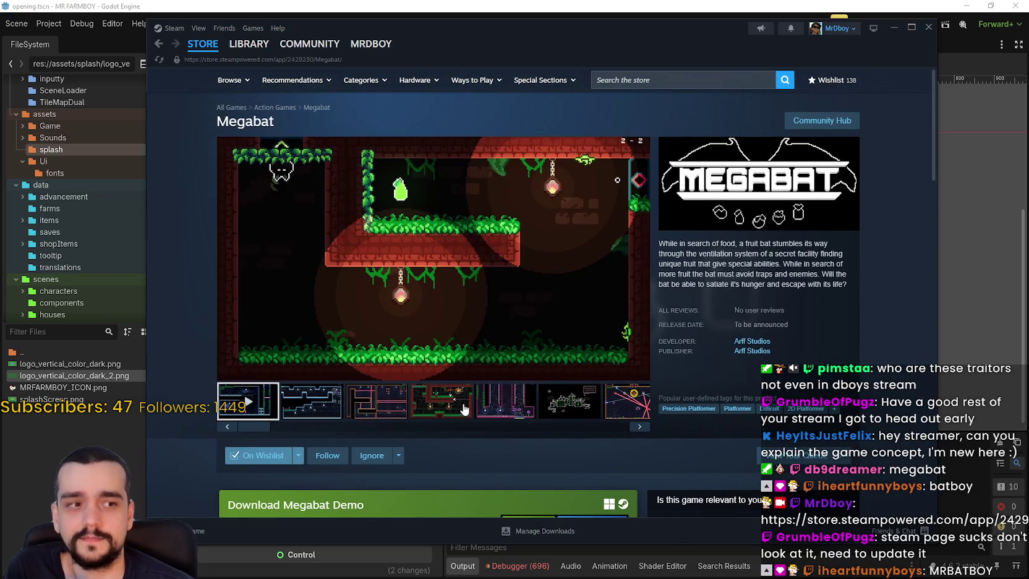
{"action": "scroll", "coordinate": [463, 402], "scroll_direction": "down", "scroll_amount": 1}
{"action": "scroll", "coordinate": [463, 403], "scroll_direction": "up", "scroll_amount": 1}
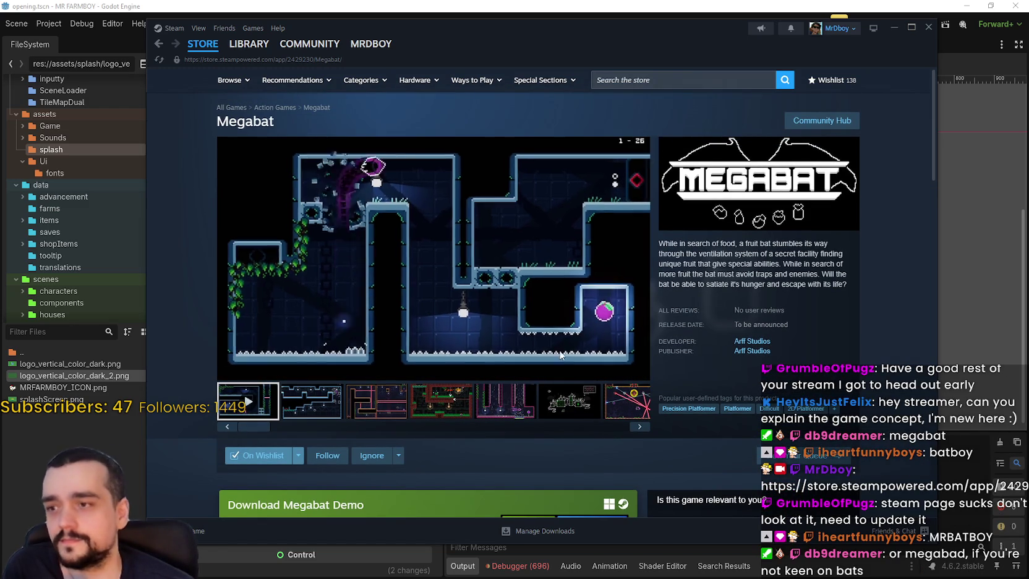
Move the Steam window up and to the right while the Megabat trailer plays.
{"action": "left_click_drag", "start_coordinate": [611, 60], "coordinate": [653, 50]}
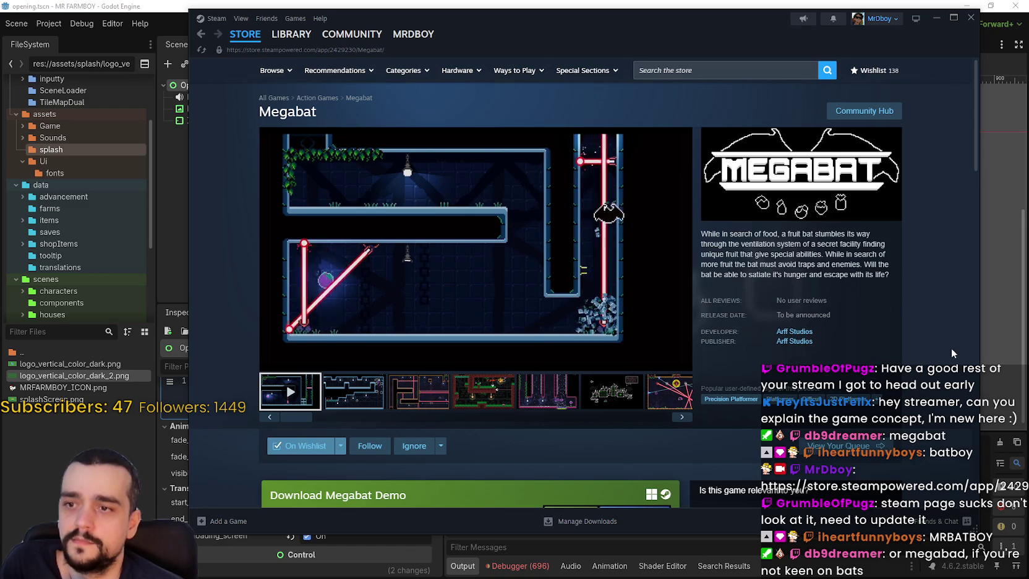
{"action": "scroll", "coordinate": [888, 314], "scroll_direction": "down", "scroll_amount": 2}
{"action": "scroll", "coordinate": [886, 310], "scroll_direction": "up", "scroll_amount": 2}
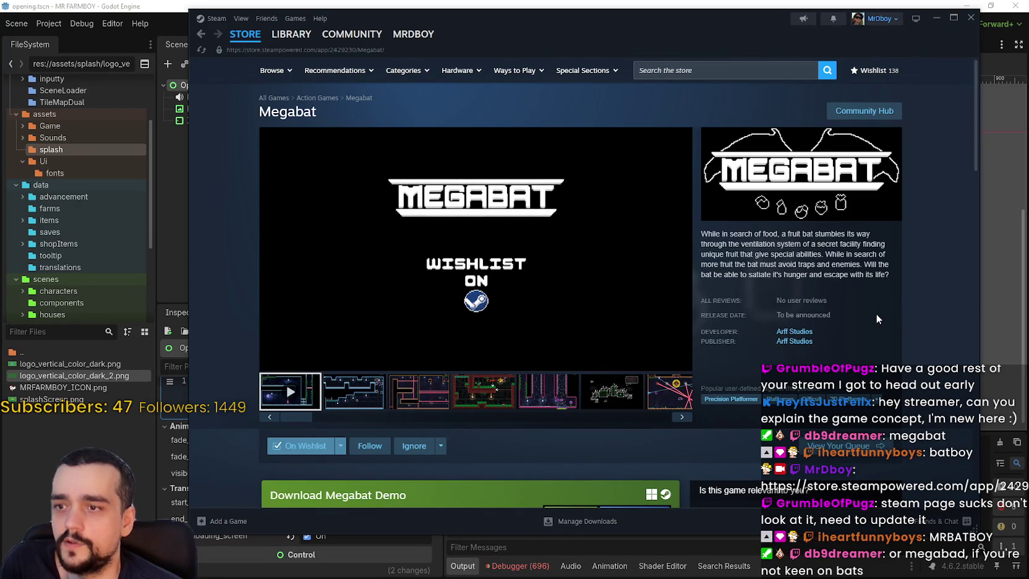
Search the store for 'stop and sme', open Stop and Smell the Flowers, and copy its URL.
{"action": "left_click", "coordinate": [712, 71]}
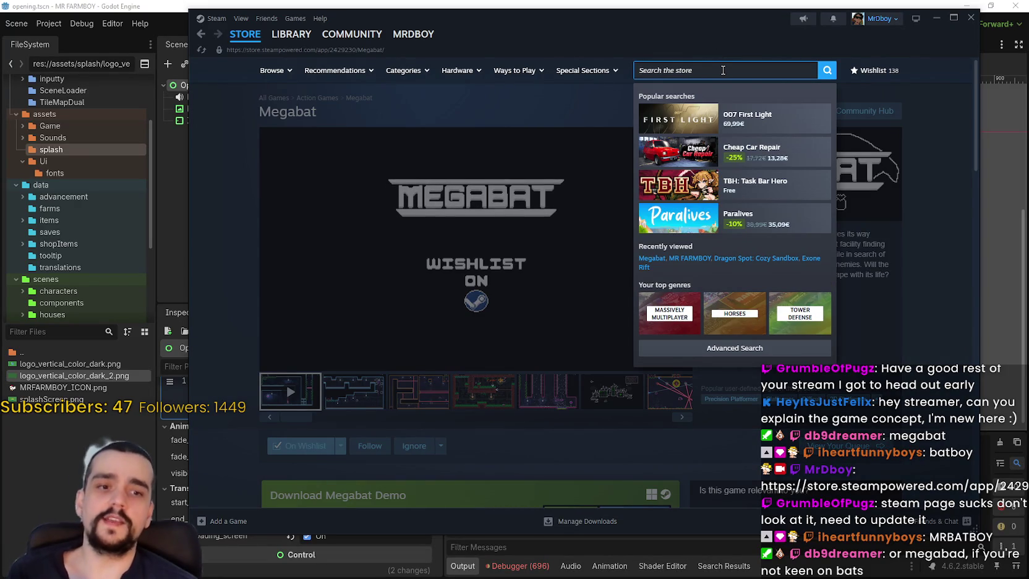
{"action": "type", "text": "stop and sm"}
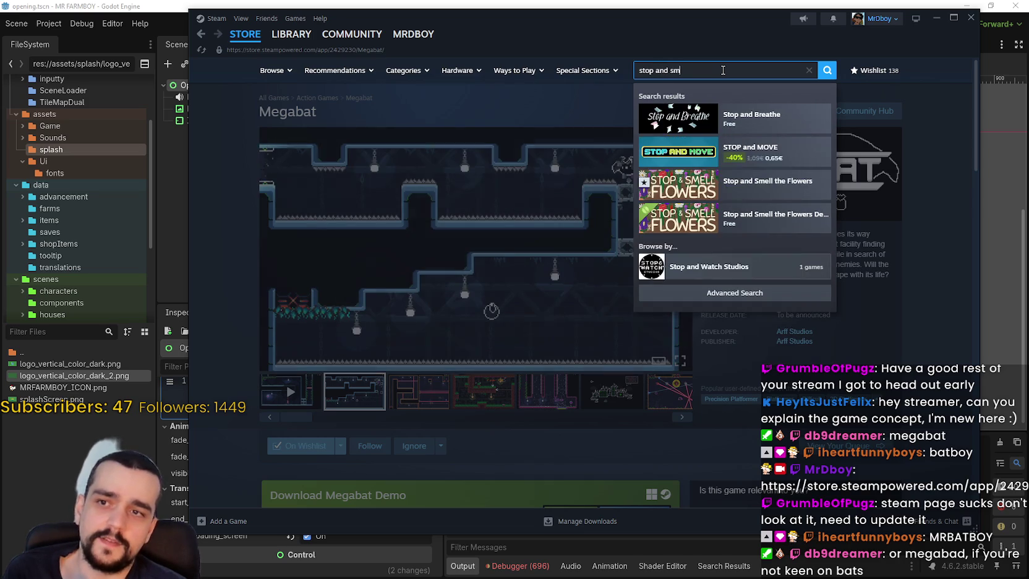
{"action": "type", "text": "e"}
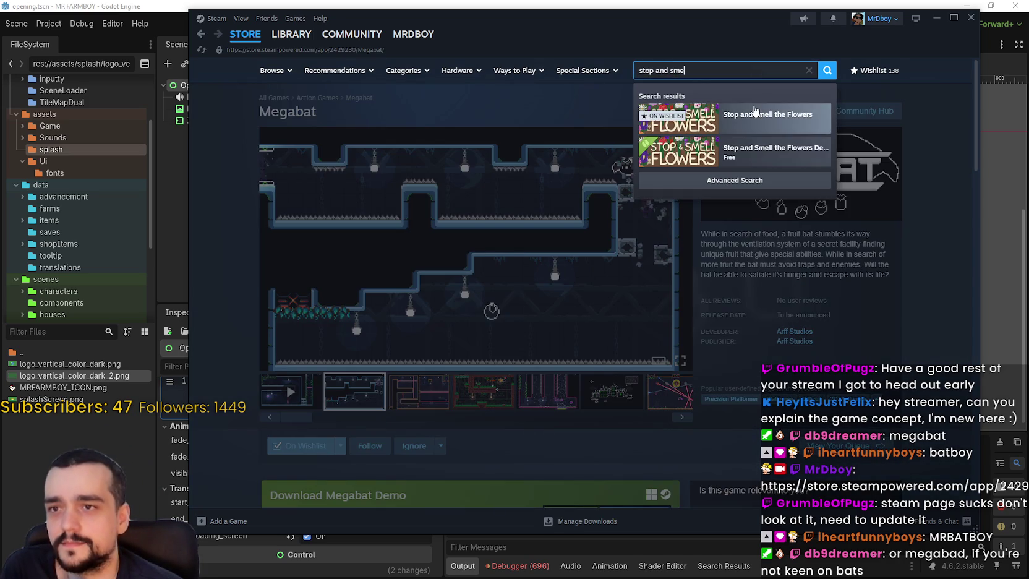
{"action": "left_click", "coordinate": [742, 112]}
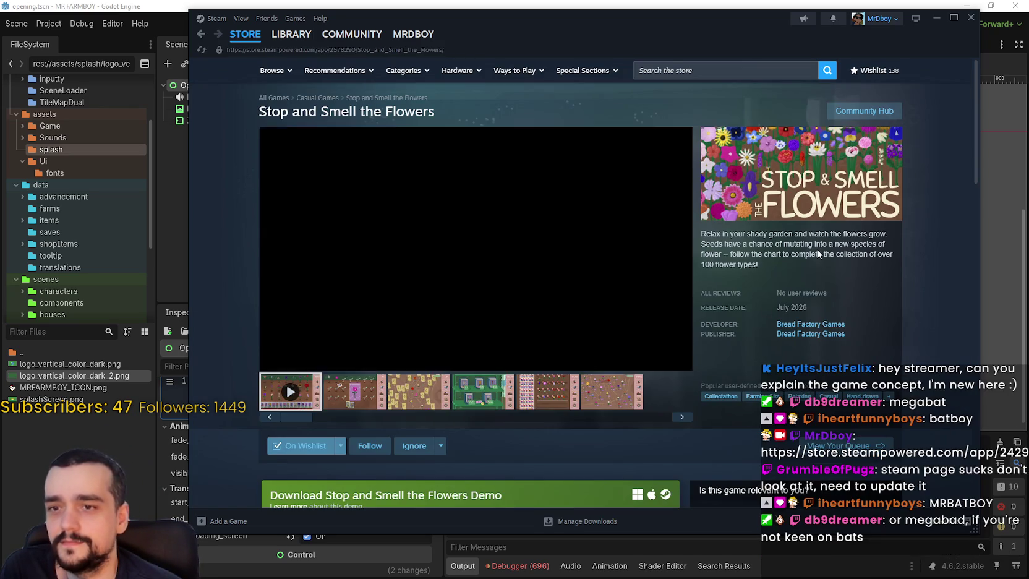
{"action": "left_click", "coordinate": [862, 319]}
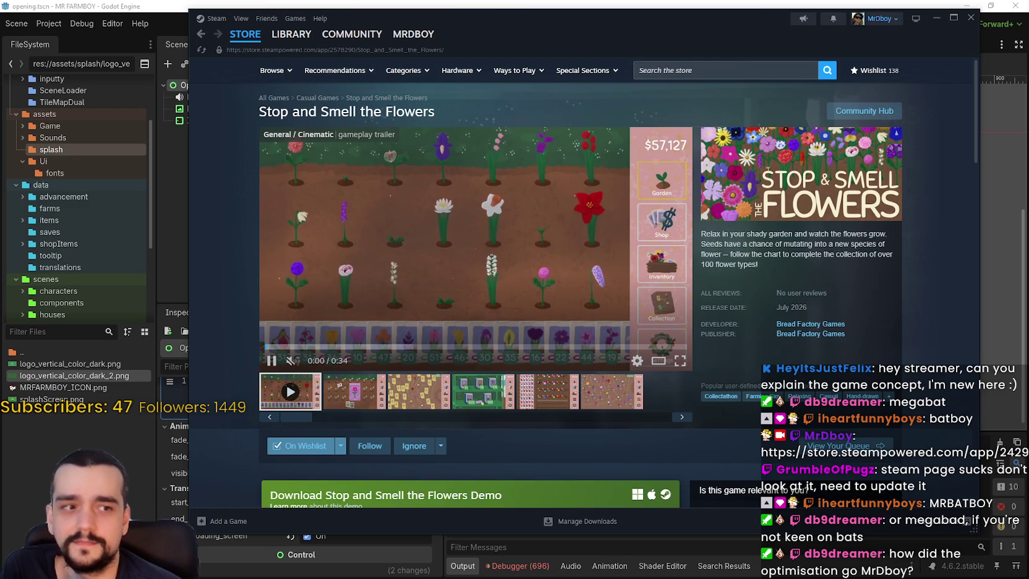